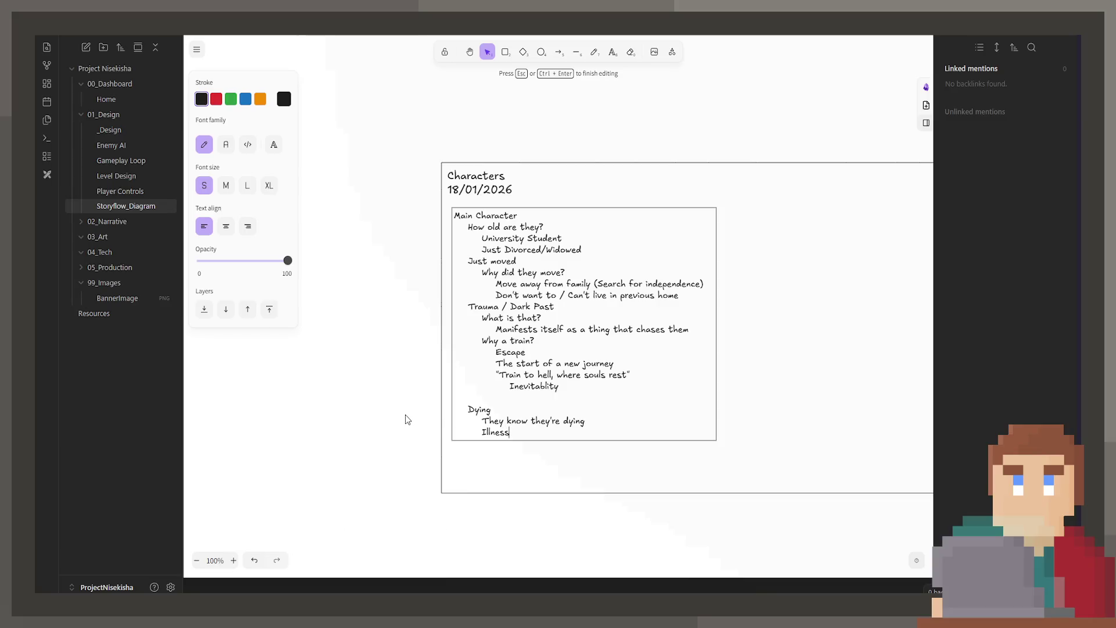
{"action": "type", "text": ", Age"}
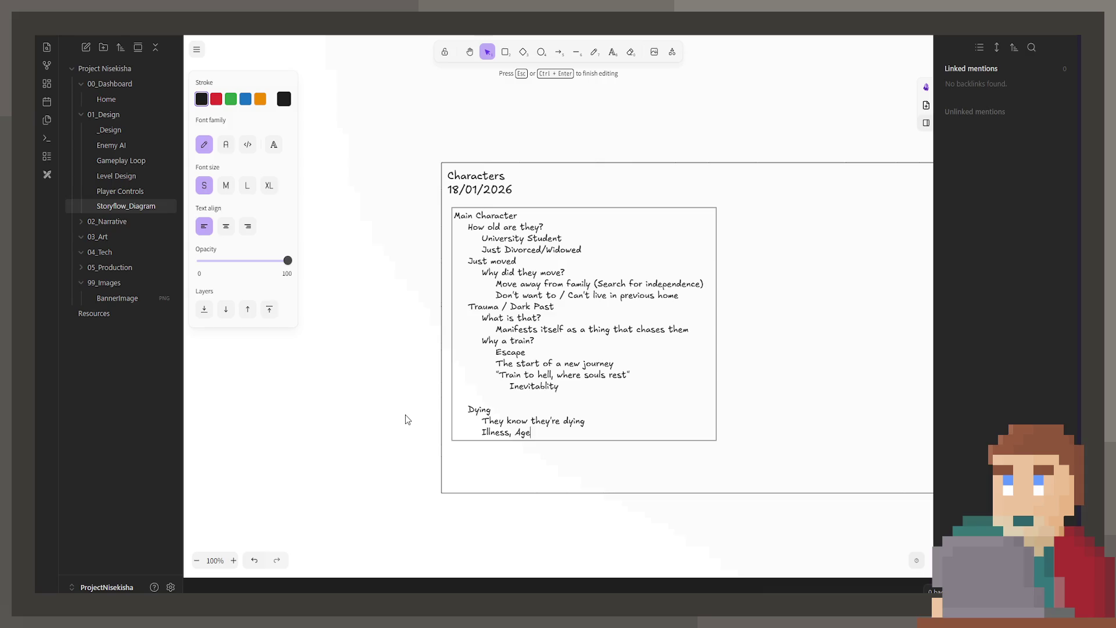
Step: Paste the 5 Stages of Grief image onto the board and preview it full-size
{"action": "key", "text": "BackSpace"}
{"action": "key", "text": "BackSpace"}
{"action": "key", "text": "BackSpace"}
{"action": "key", "text": "BackSpace"}
{"action": "key", "text": "BackSpace"}
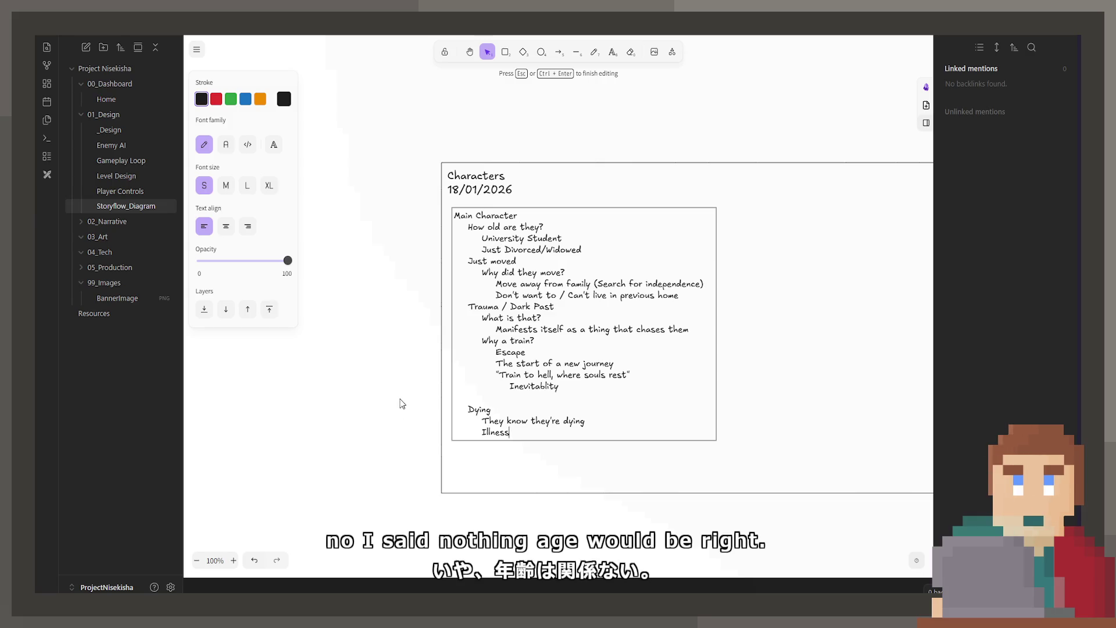
{"action": "scroll", "coordinate": [406, 420], "scroll_direction": "down", "scroll_amount": 5}
{"action": "scroll", "coordinate": [721, 389], "scroll_direction": "right", "scroll_amount": 5}
{"action": "scroll", "coordinate": [634, 323], "scroll_direction": "down", "scroll_amount": 2}
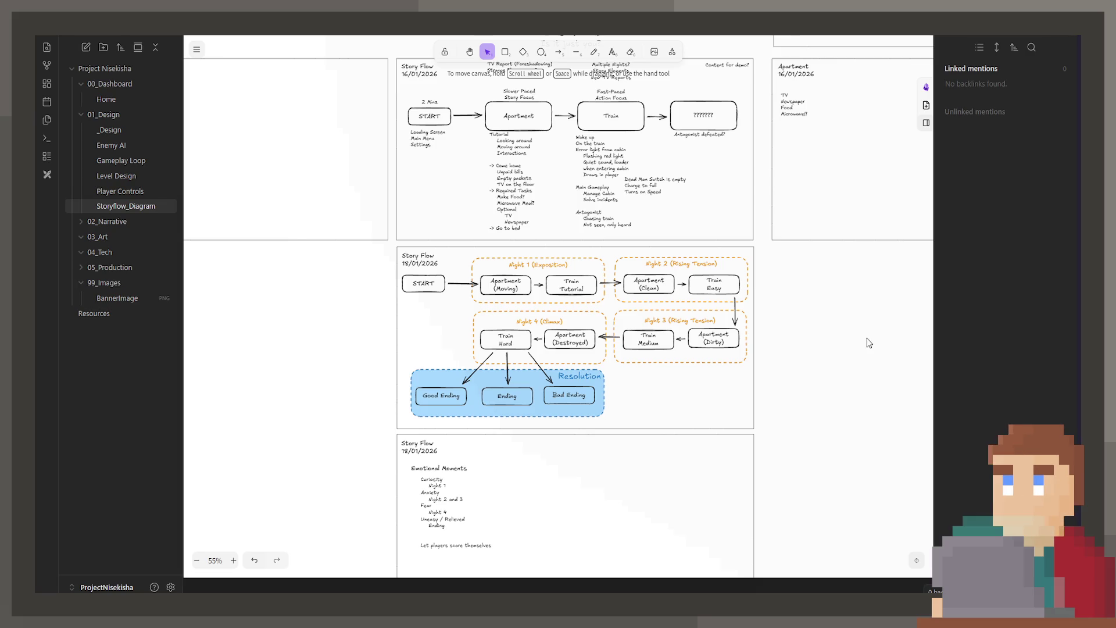
{"action": "key", "text": "ctrl+v"}
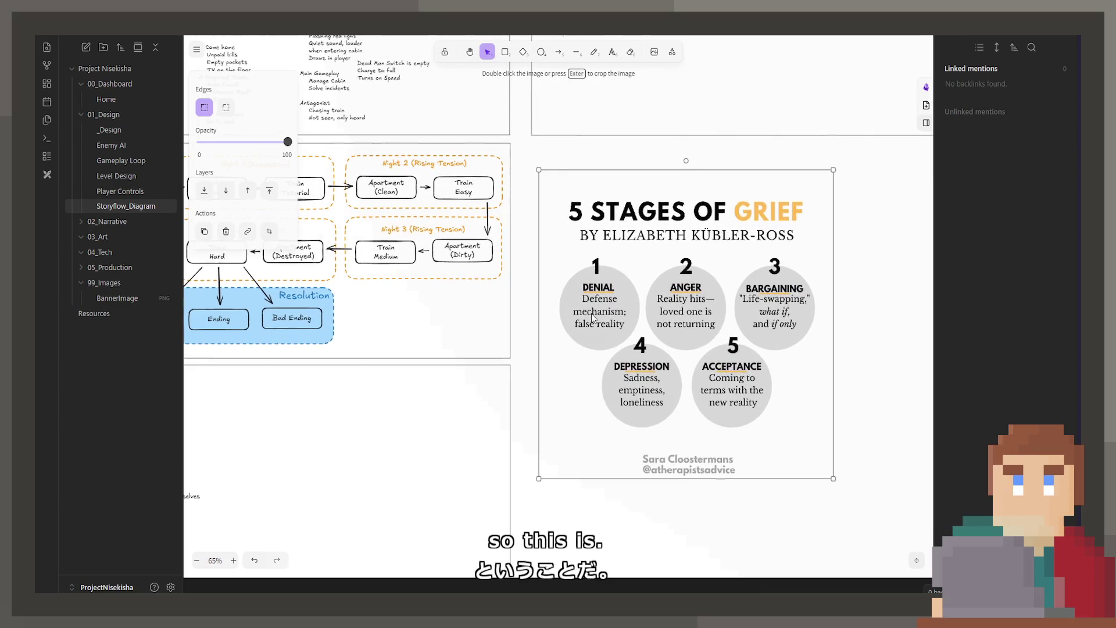
{"action": "left_click", "coordinate": [697, 314], "text": "ctrl"}
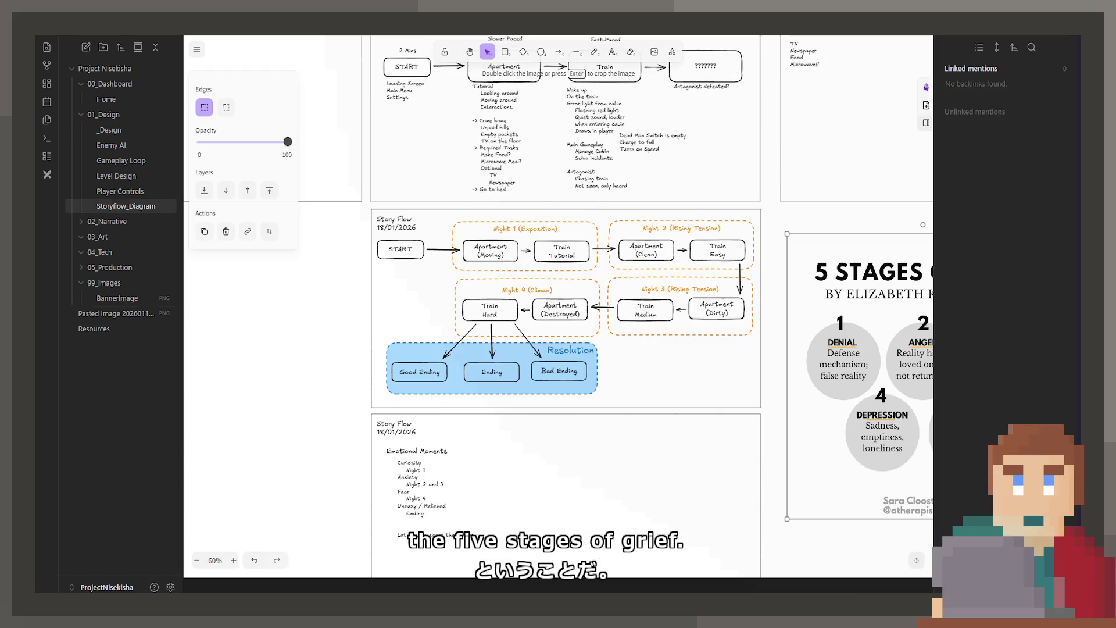
{"action": "left_click", "coordinate": [502, 182]}
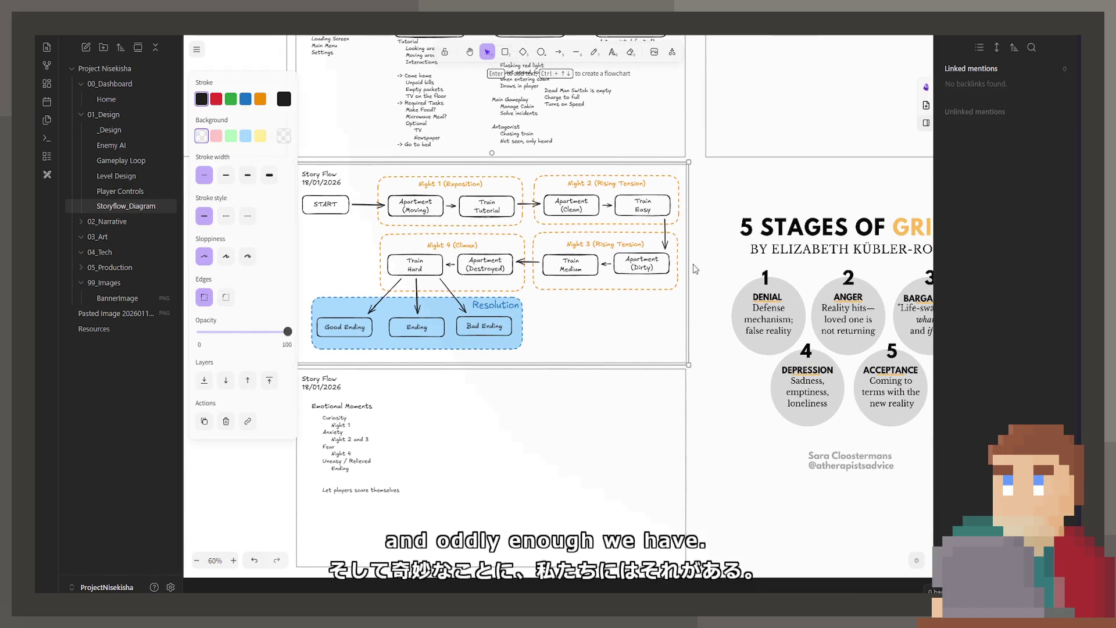
Step: Nudge the grief image into place beside the Story Flow diagrams
{"action": "left_click", "coordinate": [705, 388]}
{"action": "left_click_drag", "start_coordinate": [725, 504], "coordinate": [714, 491]}
{"action": "scroll", "coordinate": [713, 491], "scroll_direction": "down", "scroll_amount": 1}
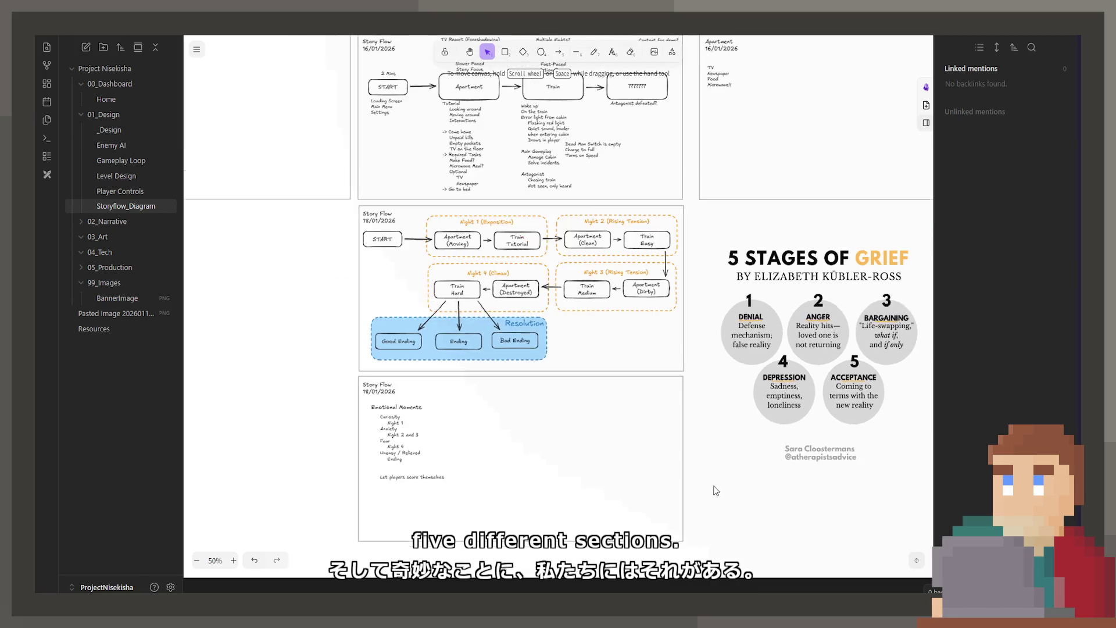
{"action": "left_click", "coordinate": [709, 394]}
{"action": "left_click_drag", "start_coordinate": [708, 394], "coordinate": [708, 392]}
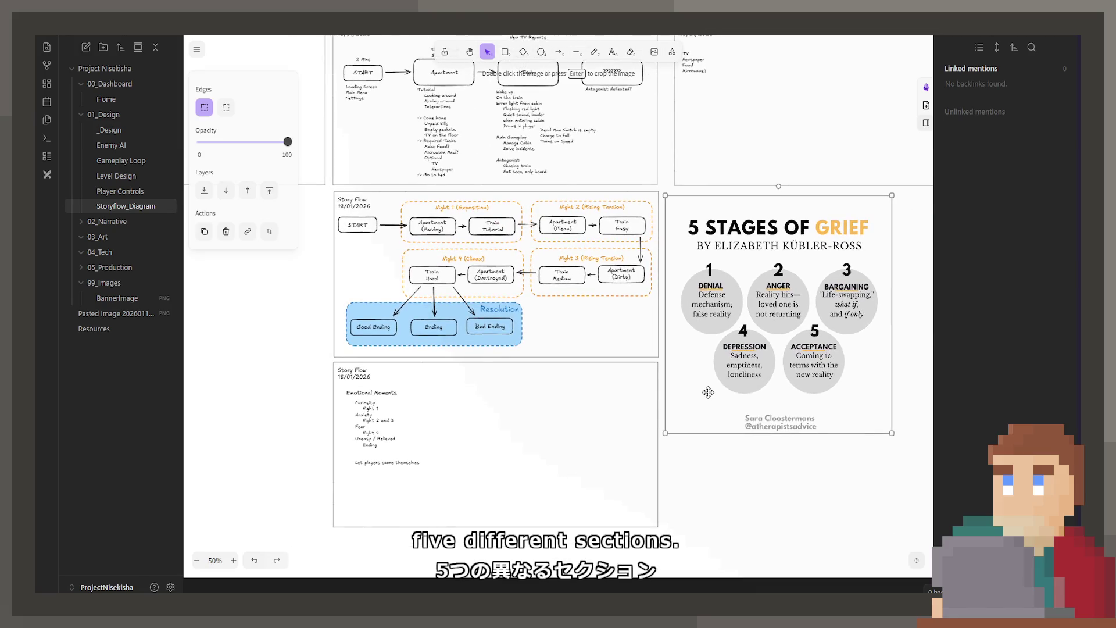
{"action": "left_click", "coordinate": [741, 477]}
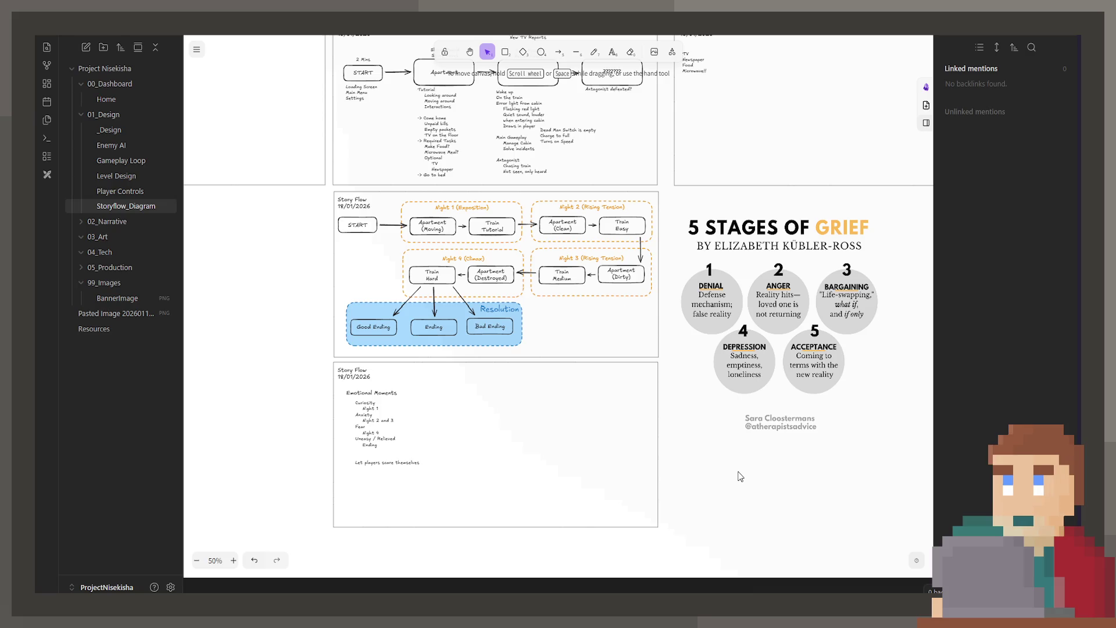
Step: Tag the Night 1 and Night 2 labels with the grief stages Denial and Anger
{"action": "left_click", "coordinate": [495, 210]}
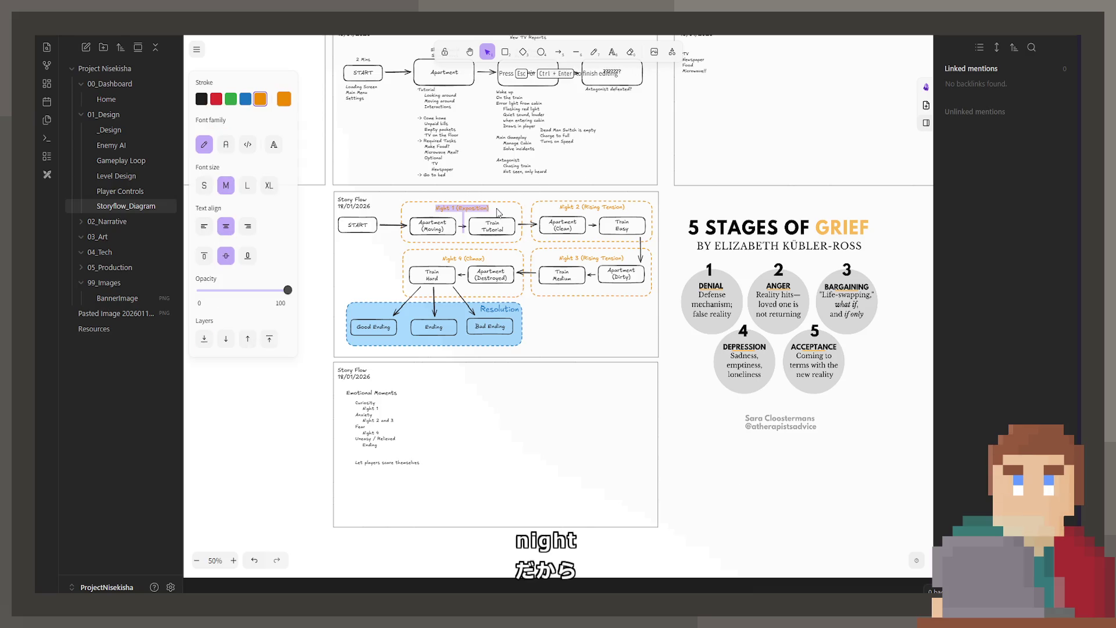
{"action": "double_click", "coordinate": [491, 211]}
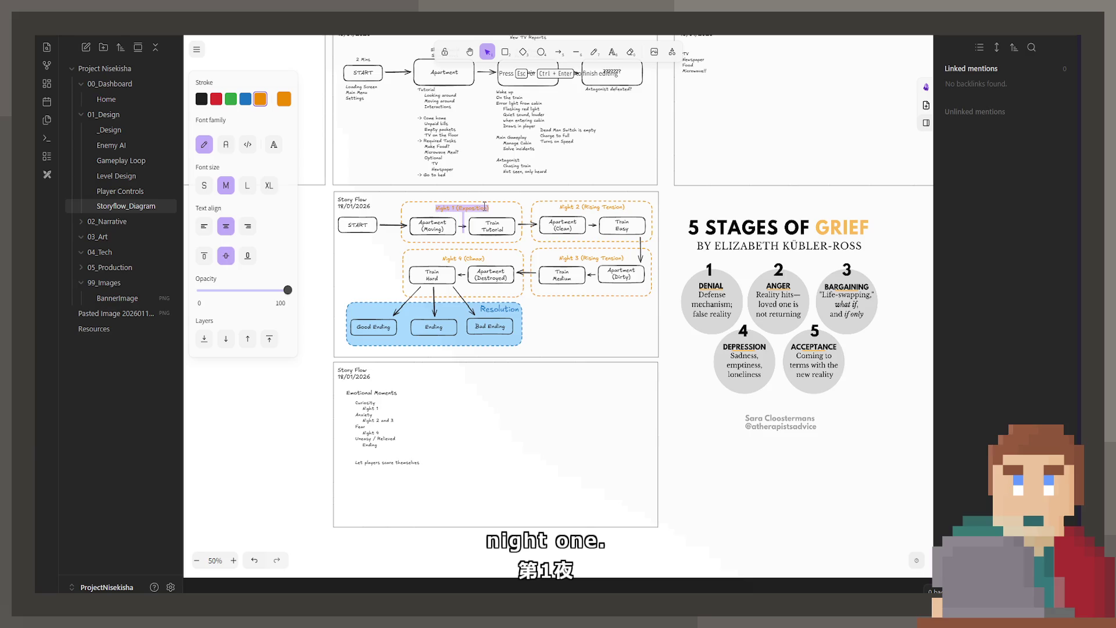
{"action": "left_click", "coordinate": [484, 207]}
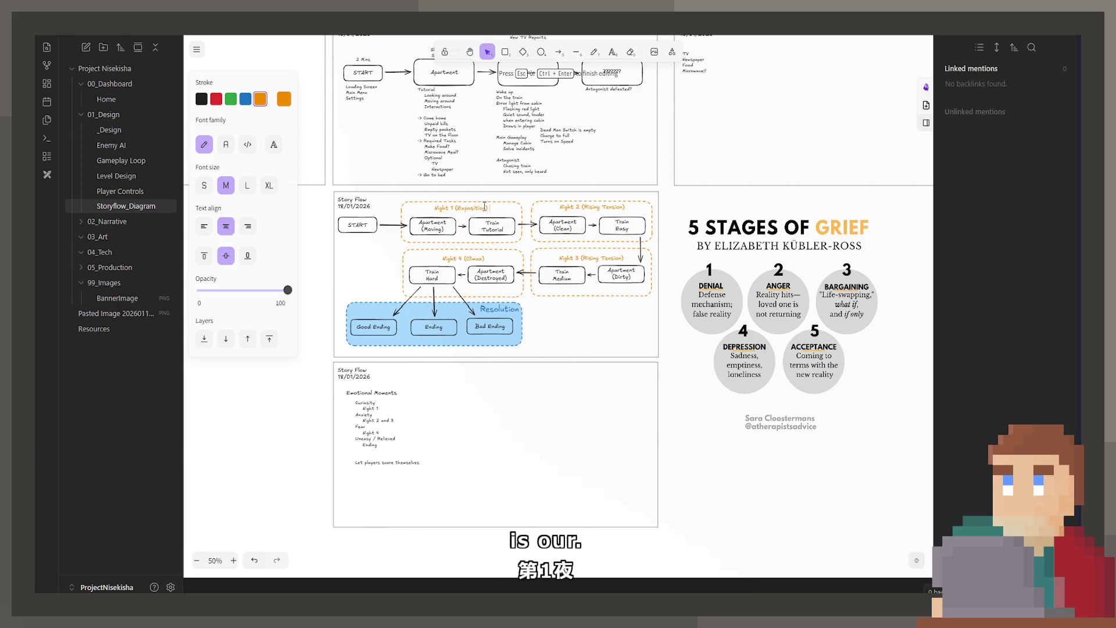
{"action": "type", "text": "- Intro"}
{"action": "key", "text": "BackSpace"}
{"action": "key", "text": "BackSpace"}
{"action": "key", "text": "BackSpace"}
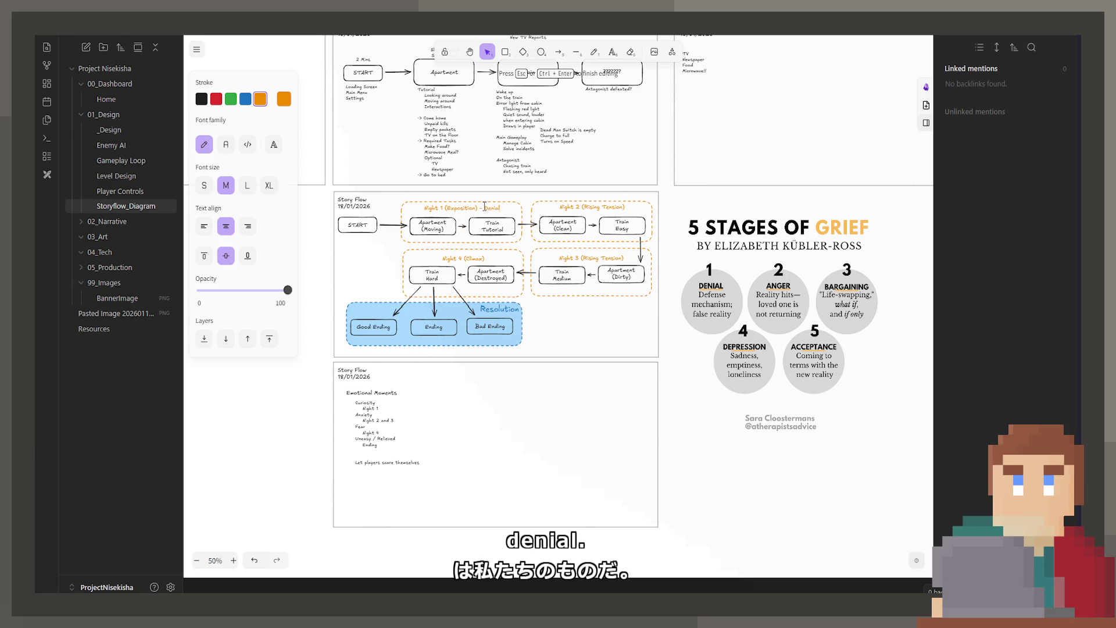
{"action": "type", "text": "Denial"}
{"action": "left_click", "coordinate": [605, 216]}
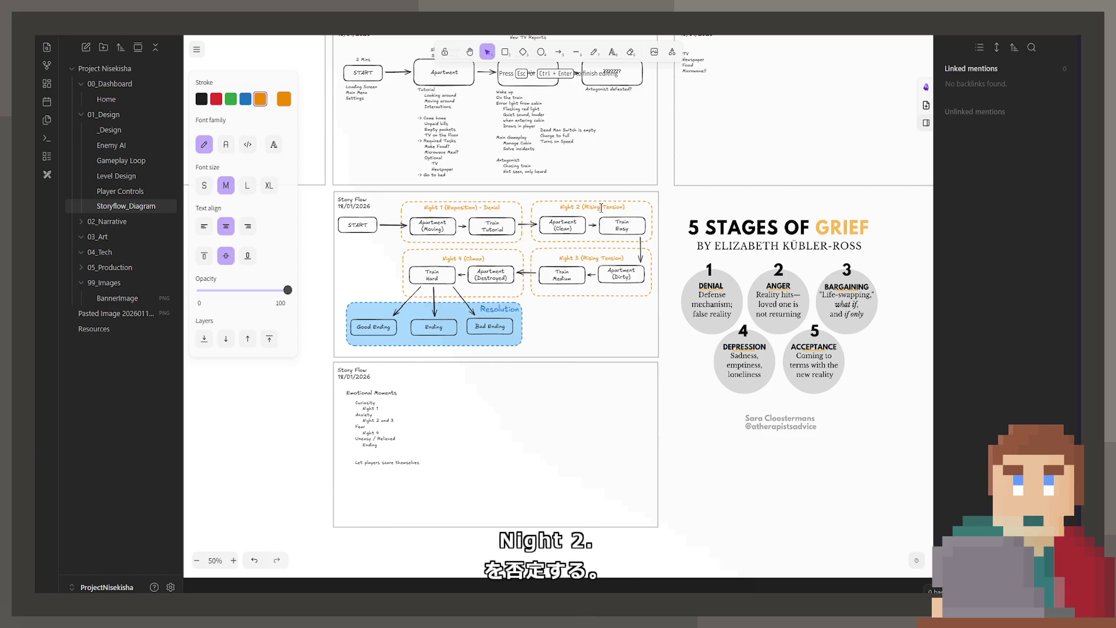
{"action": "type", "text": " - Ang"}
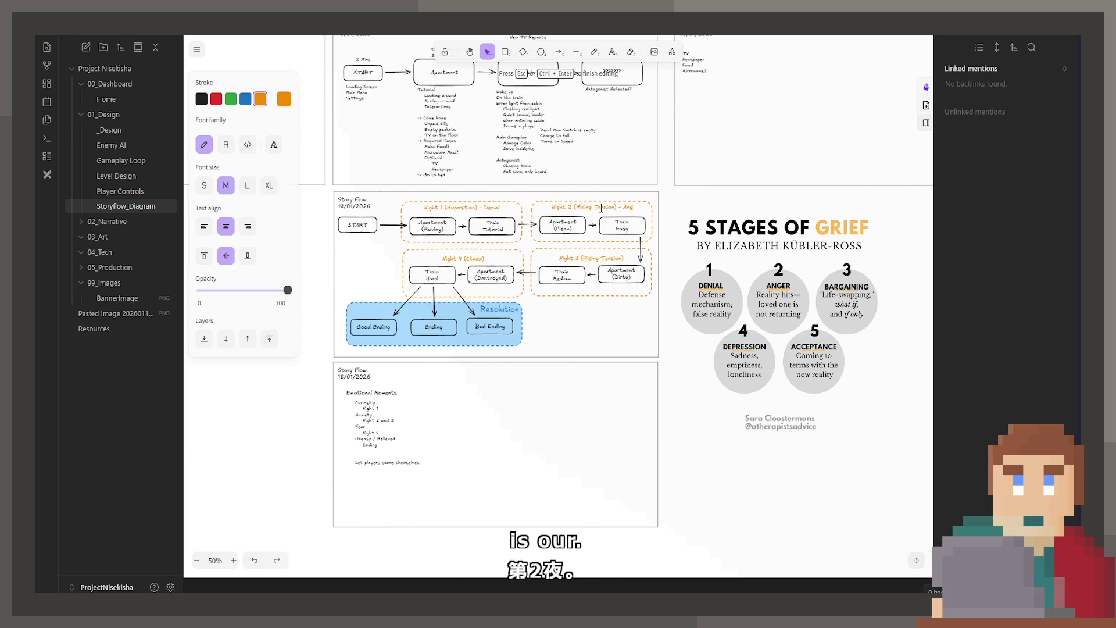
{"action": "type", "text": "er"}
Step: Tag the Night 3 and Night 4 labels with Bargaining and Depression
{"action": "double_click", "coordinate": [591, 260]}
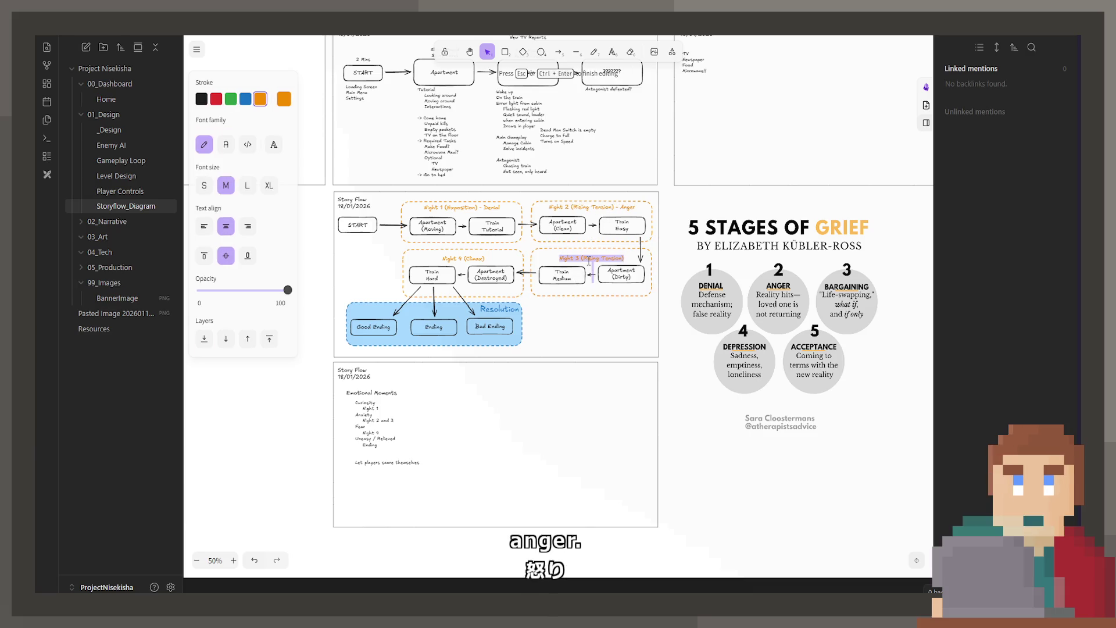
{"action": "left_click", "coordinate": [589, 260]}
{"action": "type", "text": "- Bargai"}
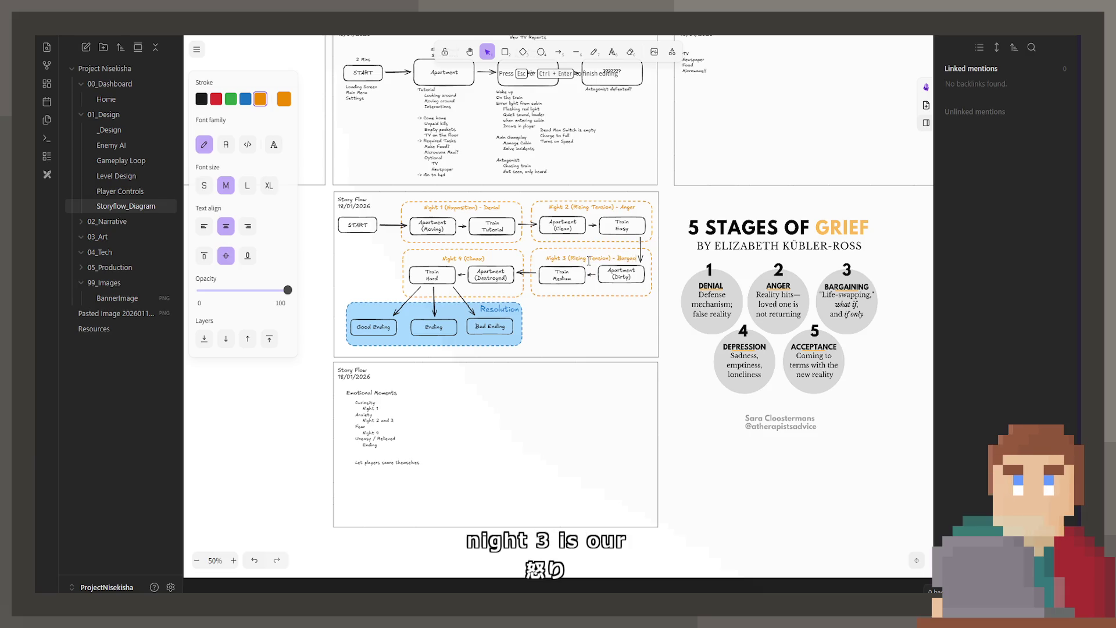
{"action": "type", "text": "ning"}
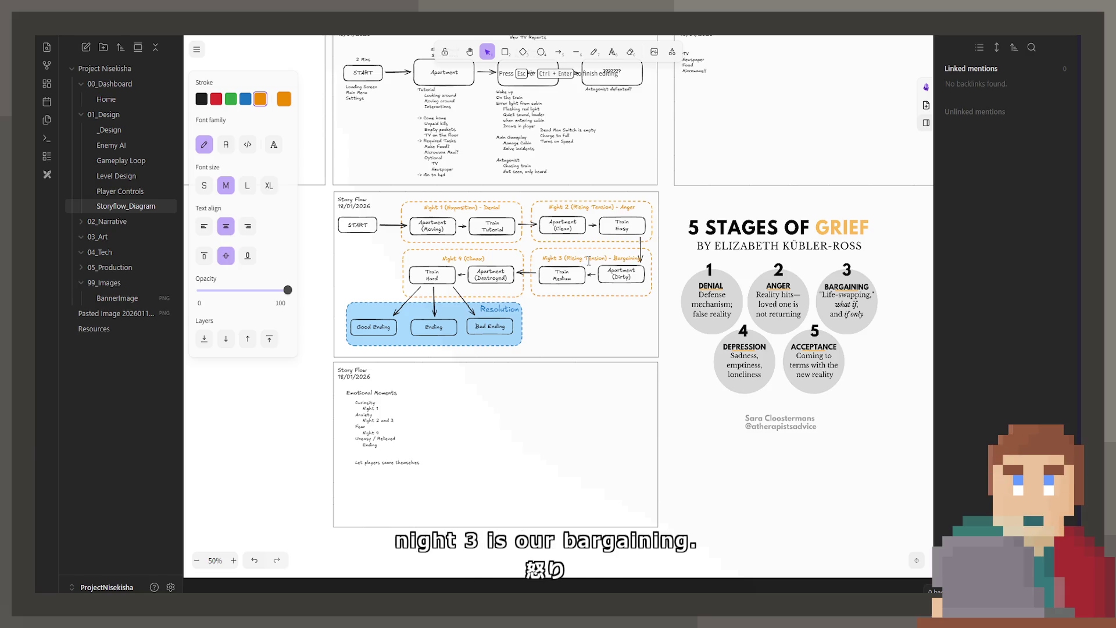
{"action": "left_click", "coordinate": [480, 259]}
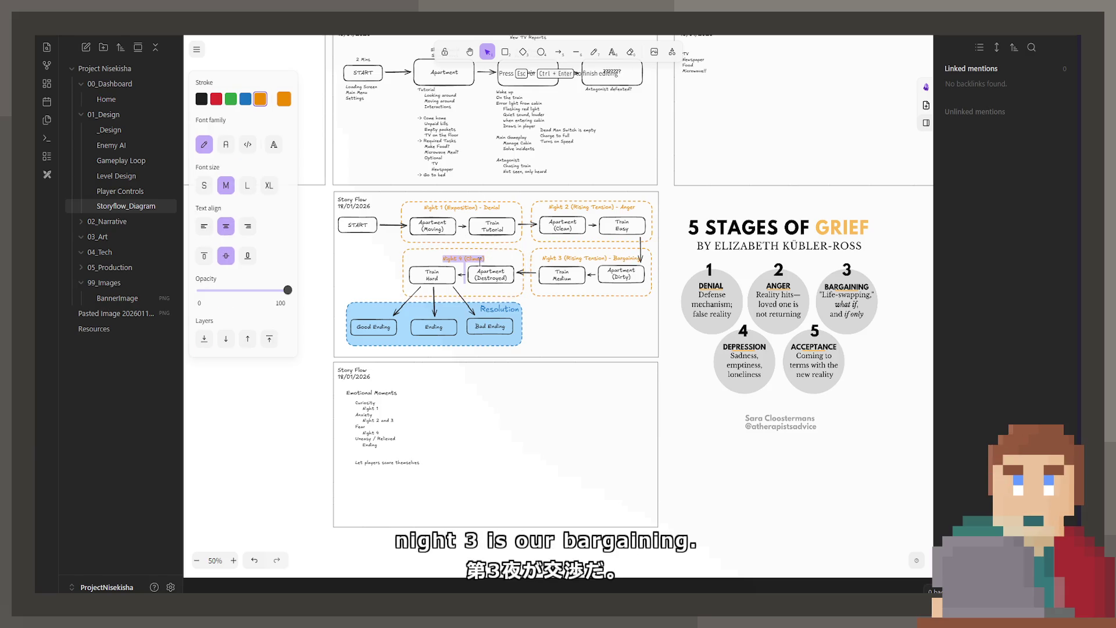
{"action": "double_click", "coordinate": [497, 279]}
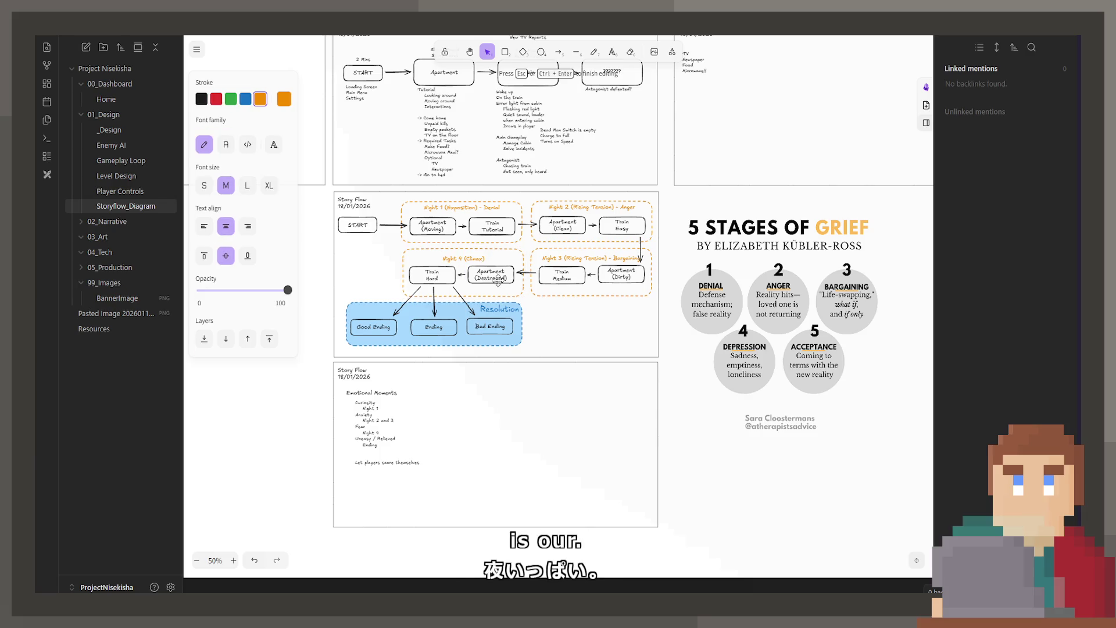
{"action": "type", "text": " - Depression"}
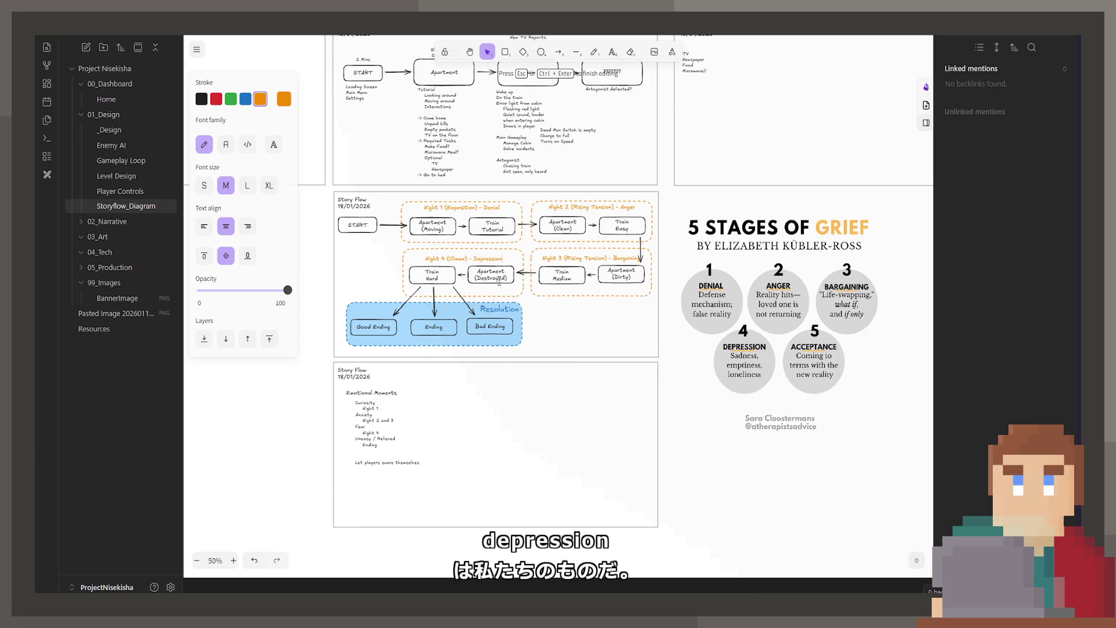
{"action": "key", "text": "Escape"}
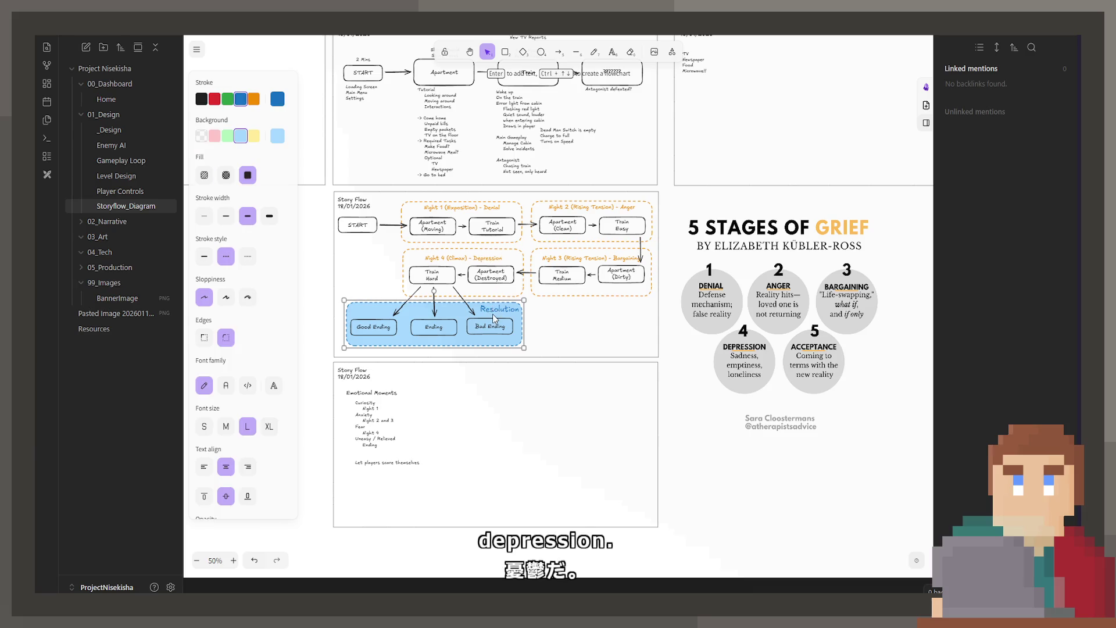
{"action": "left_click", "coordinate": [537, 322]}
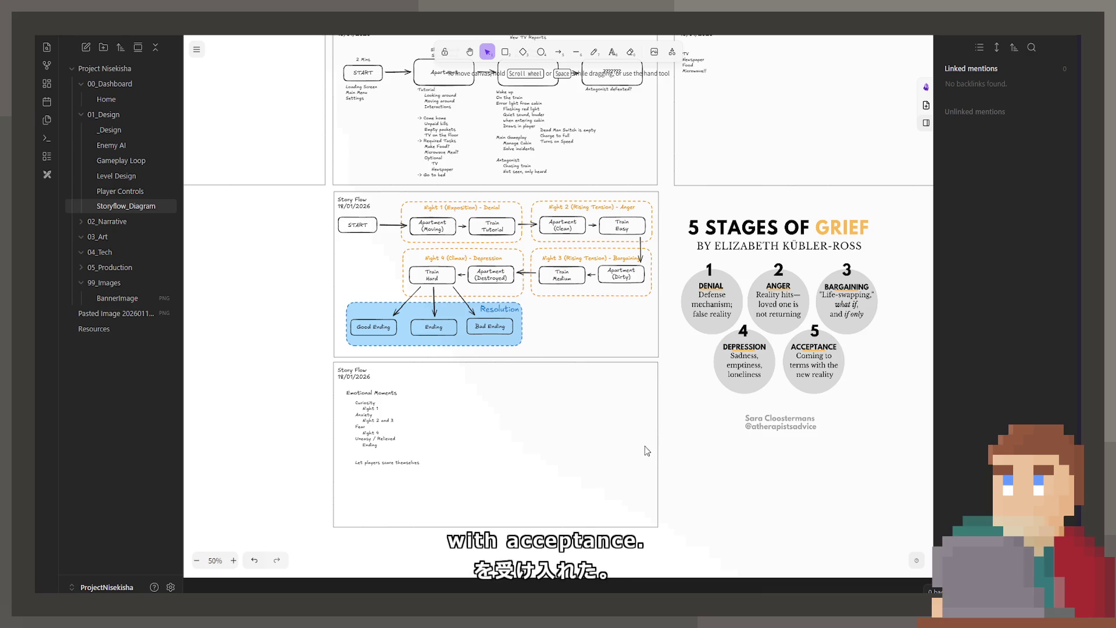
{"action": "scroll", "coordinate": [698, 449], "scroll_direction": "left", "scroll_amount": 2}
{"action": "scroll", "coordinate": [736, 456], "scroll_direction": "down", "scroll_amount": 2}
{"action": "scroll", "coordinate": [735, 457], "scroll_direction": "up", "scroll_amount": 3}
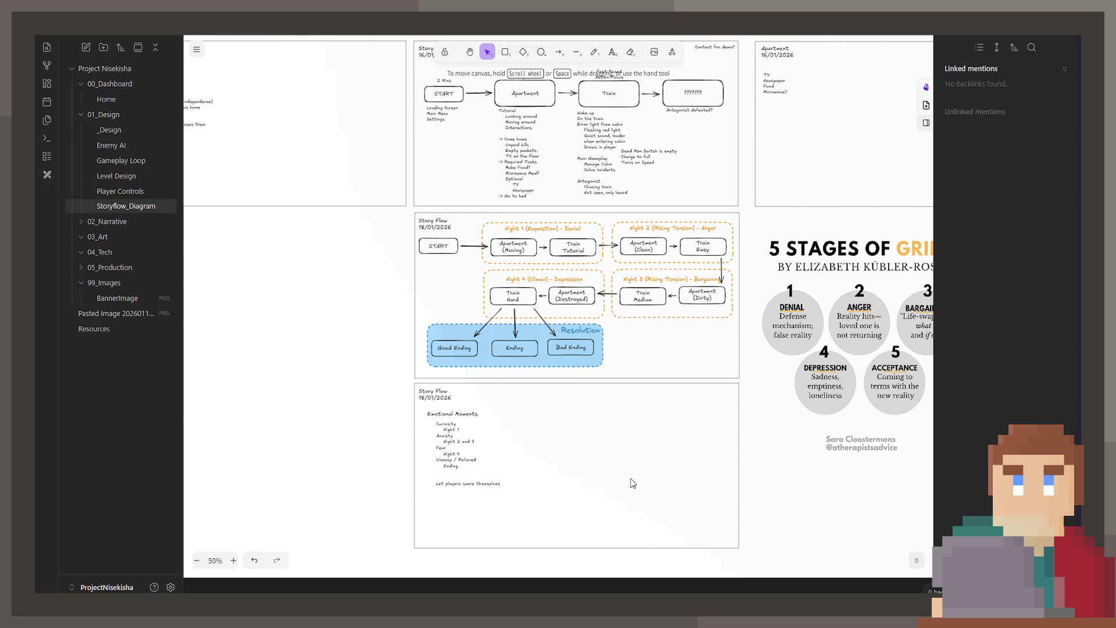
Step: Narrow the emotions text box and rename its heading to 'Player's Emotions'
{"action": "left_click", "coordinate": [453, 449]}
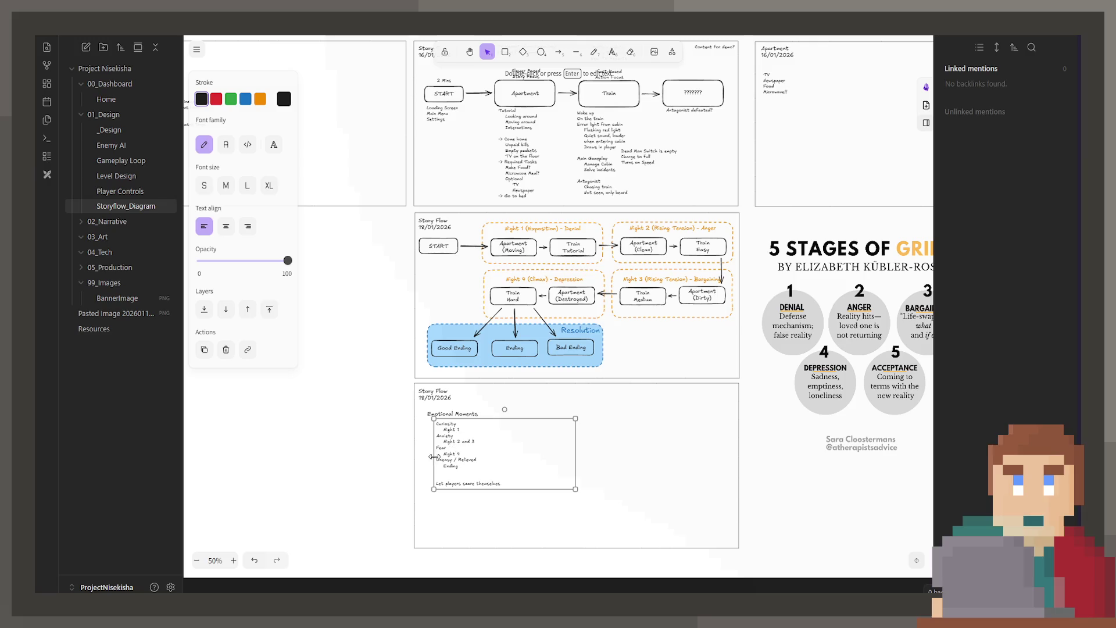
{"action": "scroll", "coordinate": [436, 476], "scroll_direction": "up", "scroll_amount": 2}
{"action": "scroll", "coordinate": [429, 397], "scroll_direction": "down", "scroll_amount": 3}
{"action": "scroll", "coordinate": [430, 398], "scroll_direction": "up", "scroll_amount": 1}
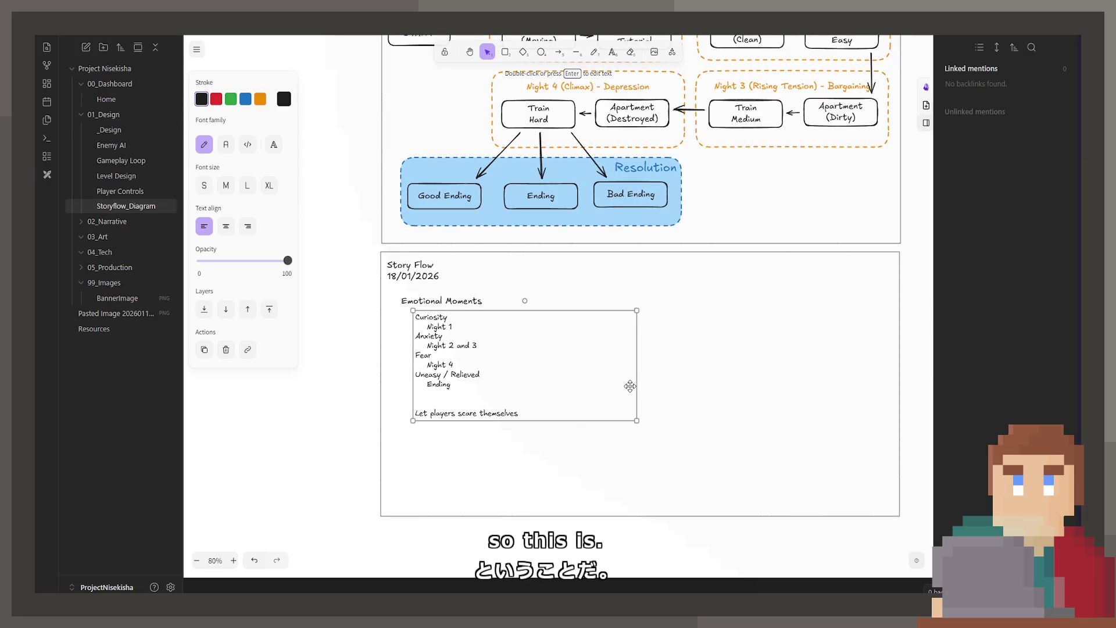
{"action": "left_click_drag", "start_coordinate": [635, 377], "coordinate": [526, 378]}
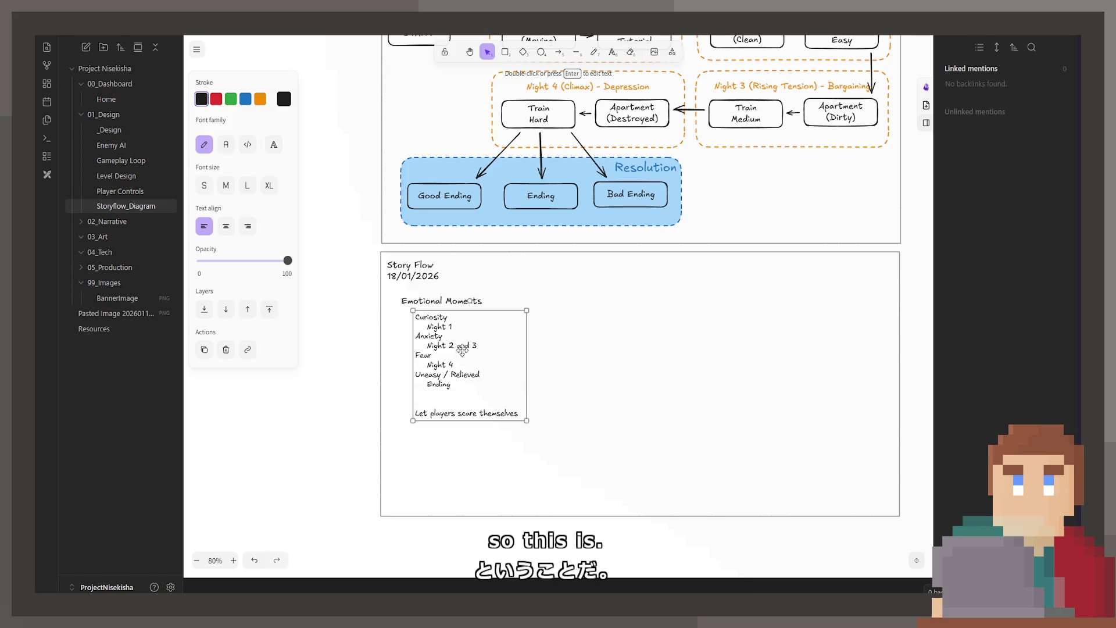
{"action": "double_click", "coordinate": [436, 301]}
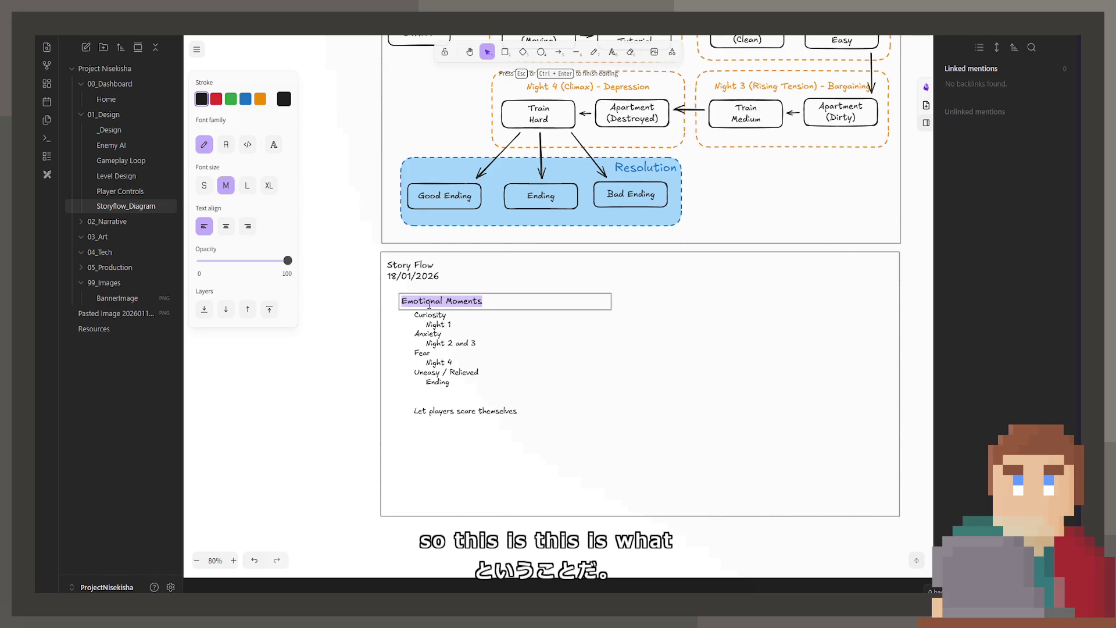
{"action": "type", "text": "Player's"}
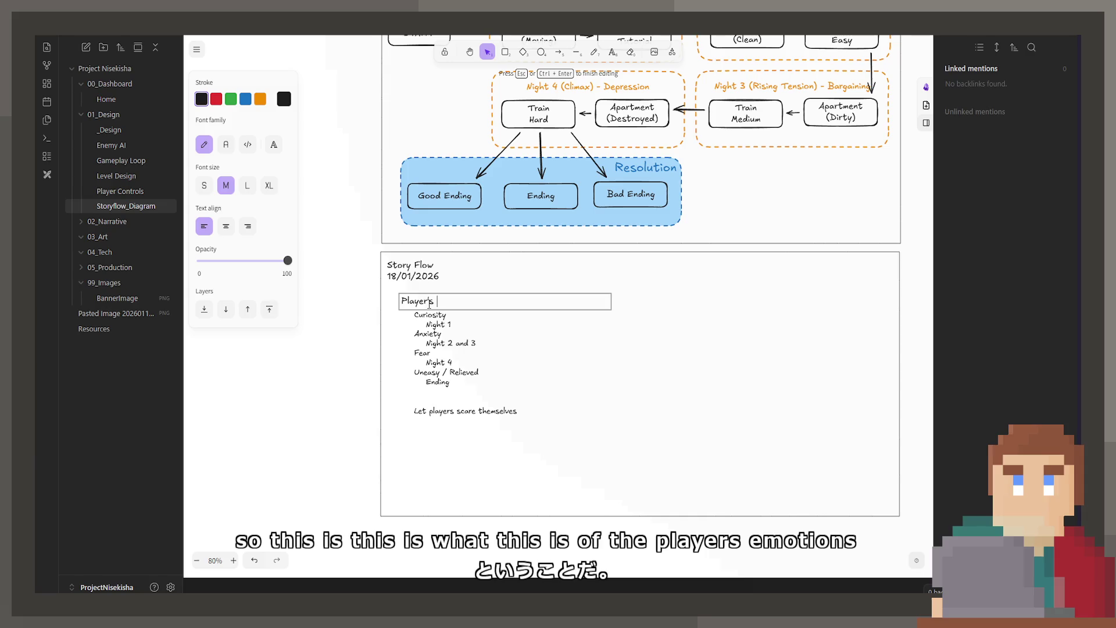
{"action": "type", "text": " Emotions"}
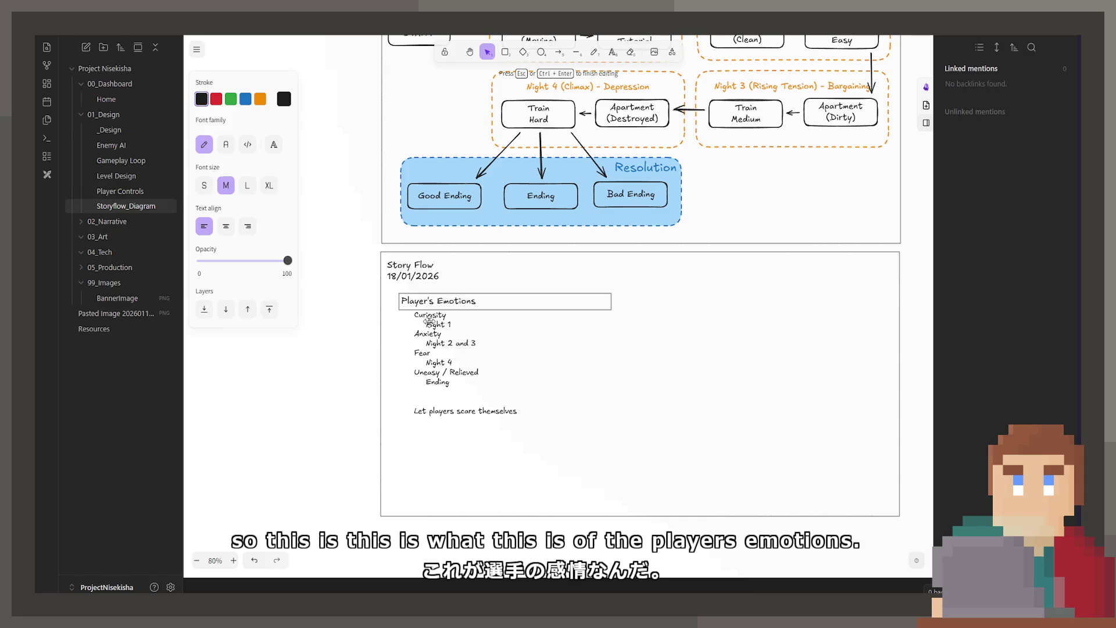
{"action": "left_click", "coordinate": [436, 340]}
Step: Duplicate the emotions list and its heading to the right of the originals
{"action": "left_click_drag", "start_coordinate": [463, 367], "coordinate": [609, 378]}
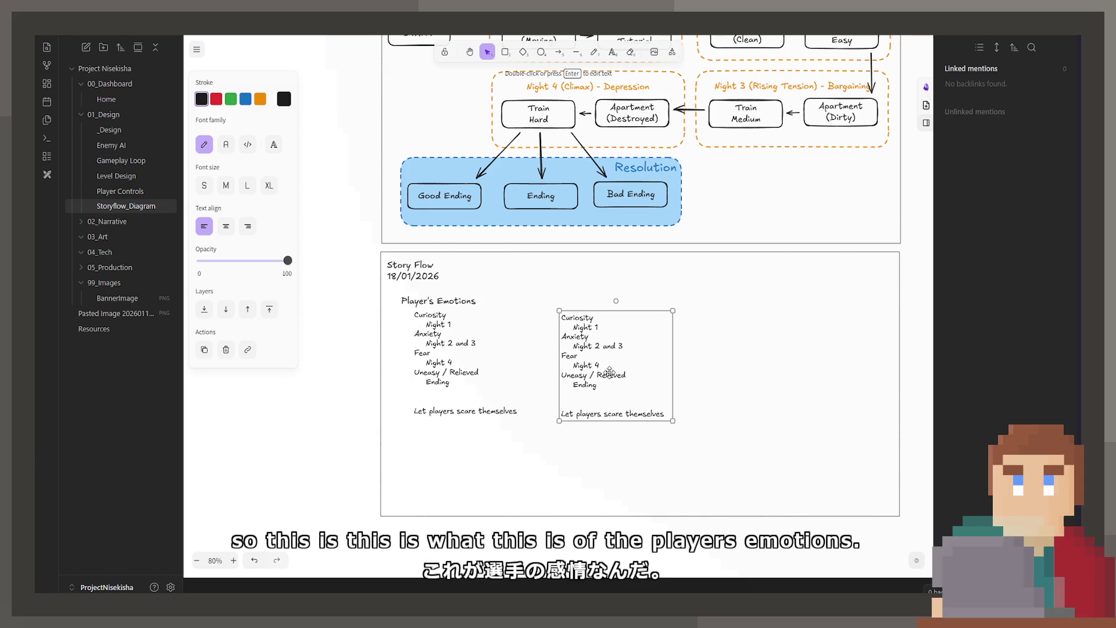
{"action": "left_click", "coordinate": [462, 301]}
{"action": "double_click", "coordinate": [477, 300]}
{"action": "left_click_drag", "start_coordinate": [477, 301], "coordinate": [676, 301]}
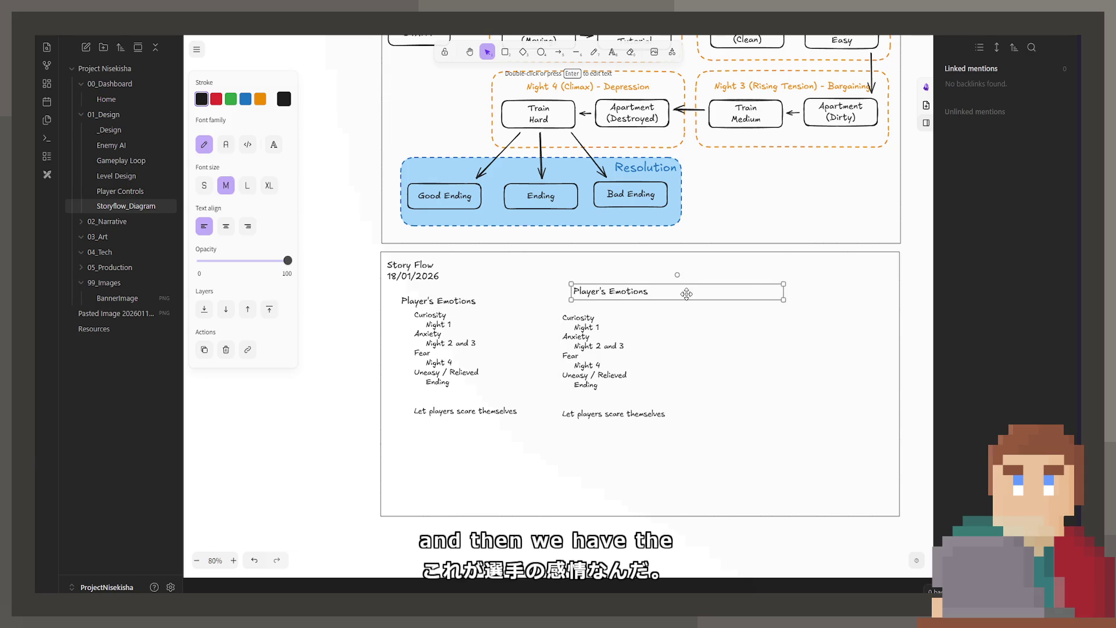
Step: Retitle the copied heading as 'Character's Emotions'
{"action": "double_click", "coordinate": [606, 298]}
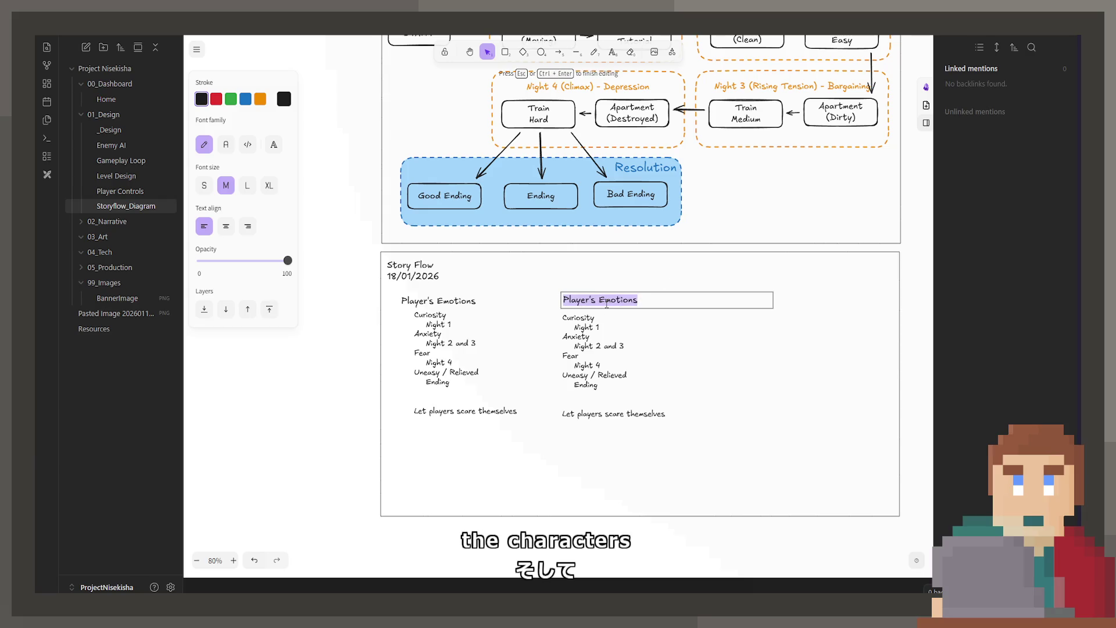
{"action": "type", "text": "Charact"}
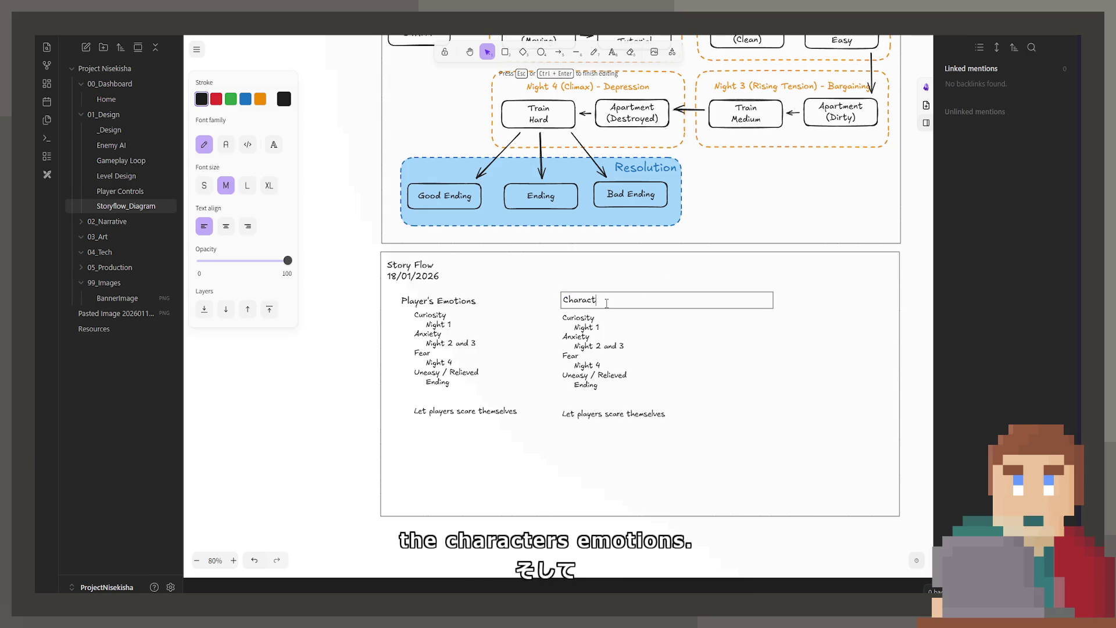
{"action": "type", "text": "er's E"}
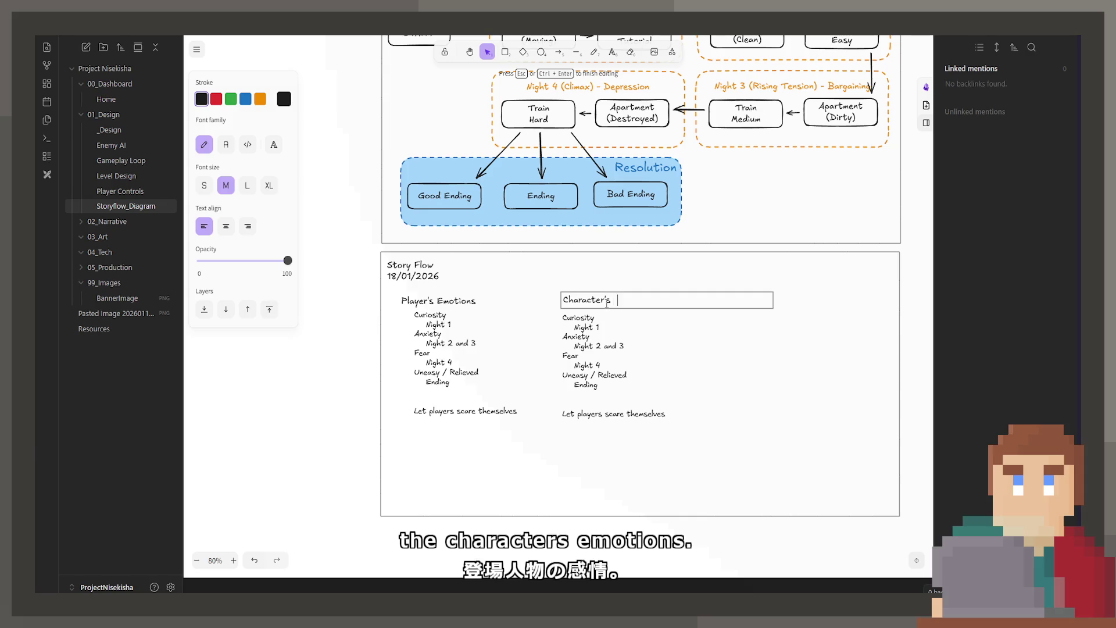
{"action": "type", "text": "motio"}
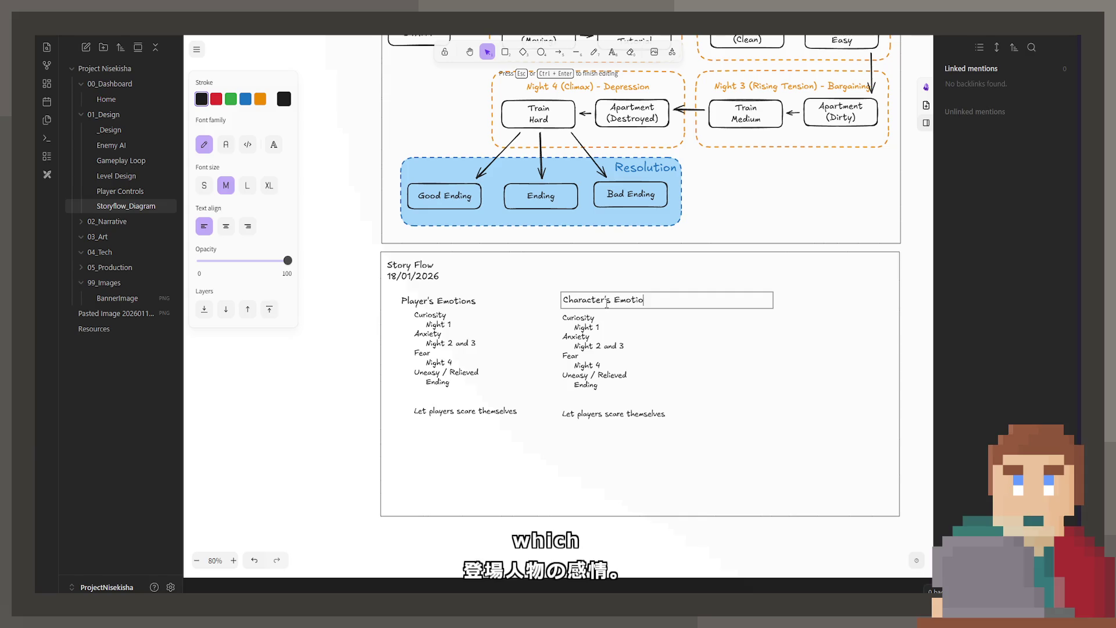
{"action": "type", "text": "ns"}
{"action": "left_click", "coordinate": [528, 314]}
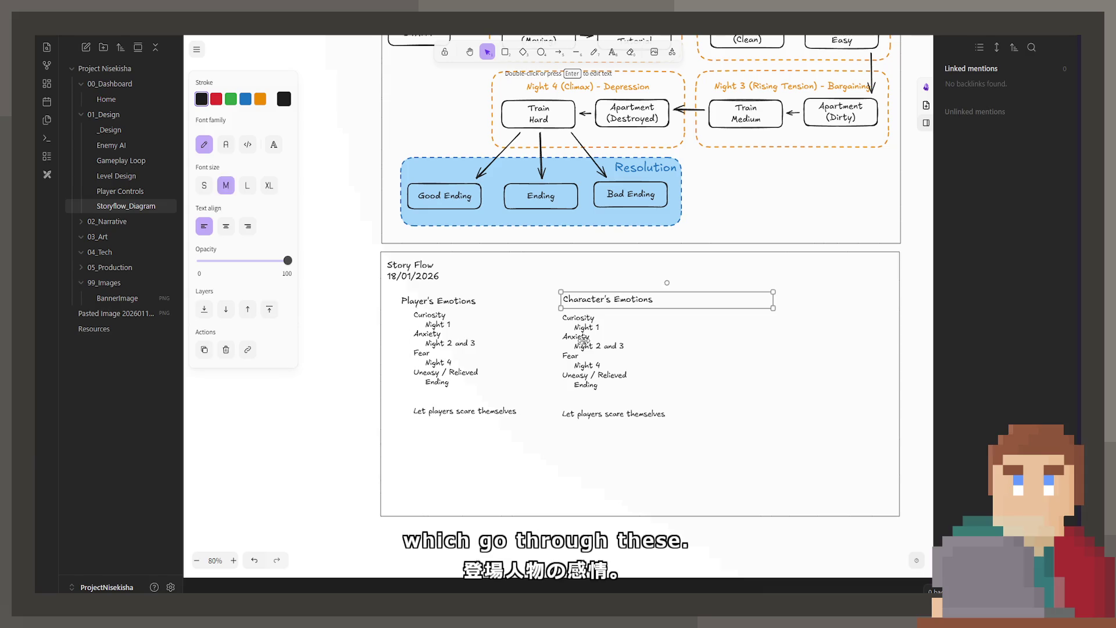
{"action": "double_click", "coordinate": [591, 316]}
{"action": "key", "text": "Escape"}
{"action": "scroll", "coordinate": [601, 440], "scroll_direction": "up", "scroll_amount": 2}
{"action": "left_click", "coordinate": [602, 440]}
Step: Rewrite the Character's Emotions list with Denial for Night 1 and Anger for Night 2
{"action": "key", "text": "Escape"}
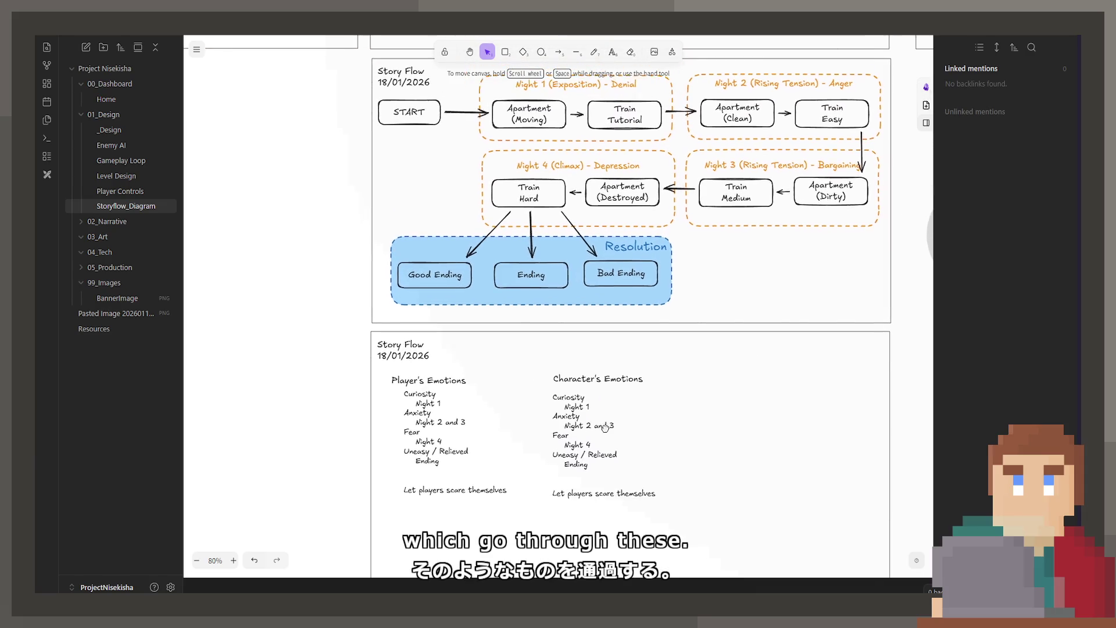
{"action": "scroll", "coordinate": [602, 440], "scroll_direction": "up", "scroll_amount": 1}
{"action": "double_click", "coordinate": [602, 441]}
{"action": "type", "text": "Den"}
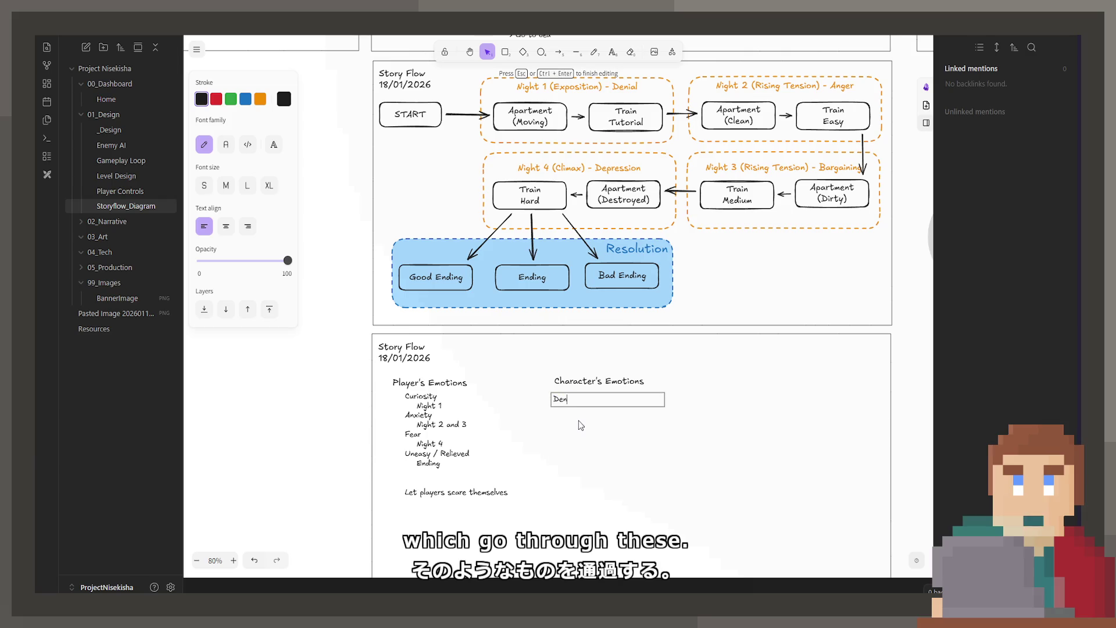
{"action": "type", "text": "ial"}
{"action": "key", "text": "Return"}
{"action": "key", "text": "Tab"}
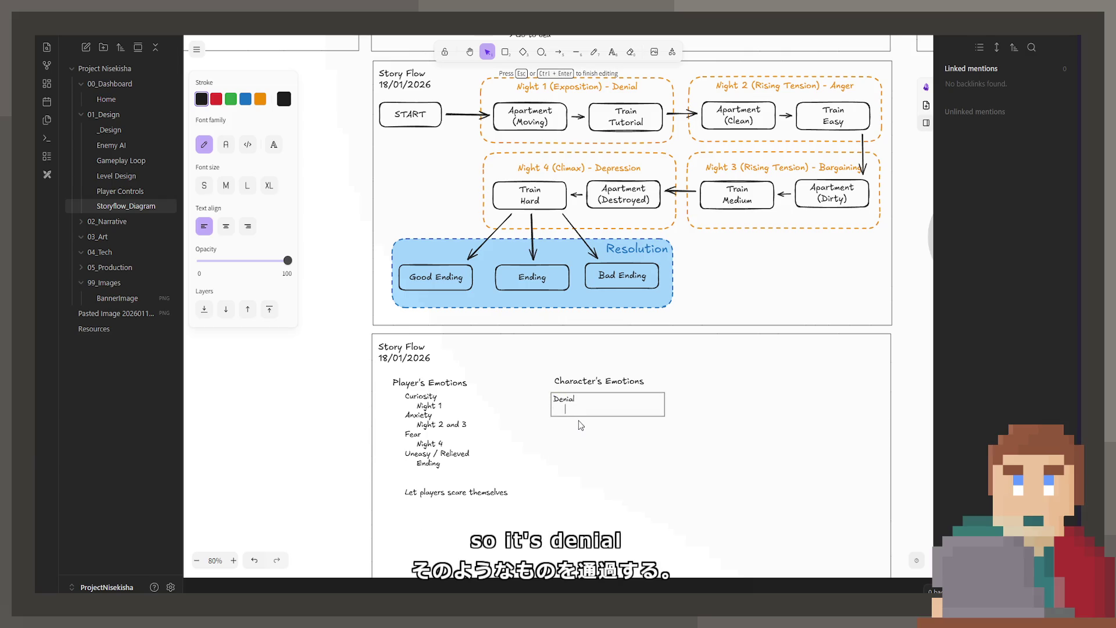
{"action": "type", "text": "Night 1"}
{"action": "key", "text": "Return"}
{"action": "type", "text": "R"}
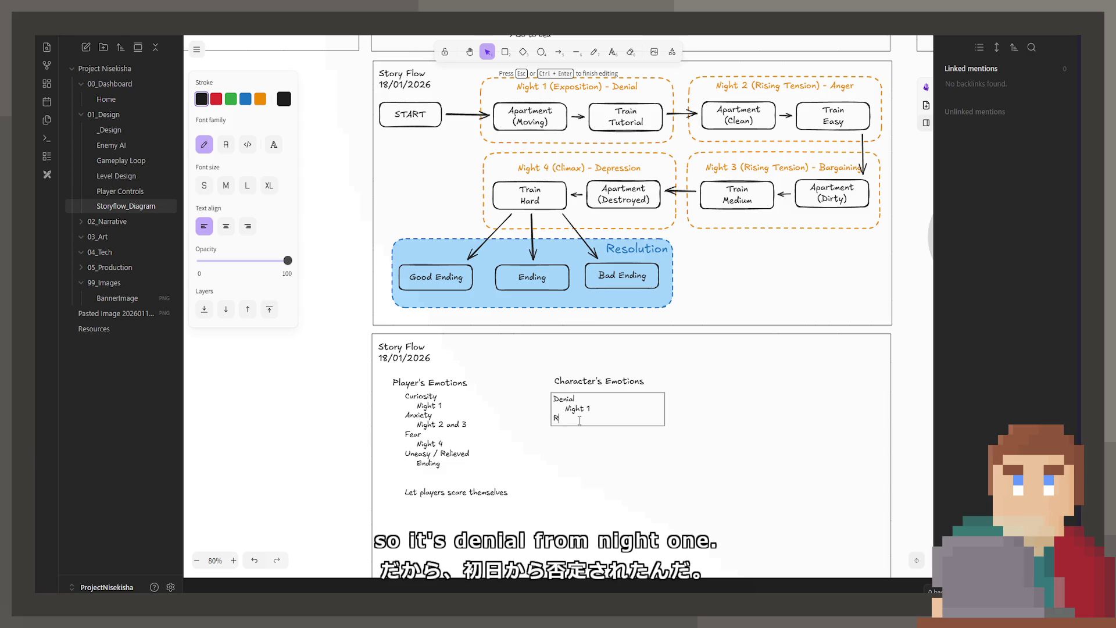
{"action": "type", "text": "ising Tension"}
{"action": "key", "text": "Return"}
{"action": "key", "text": "Tab"}
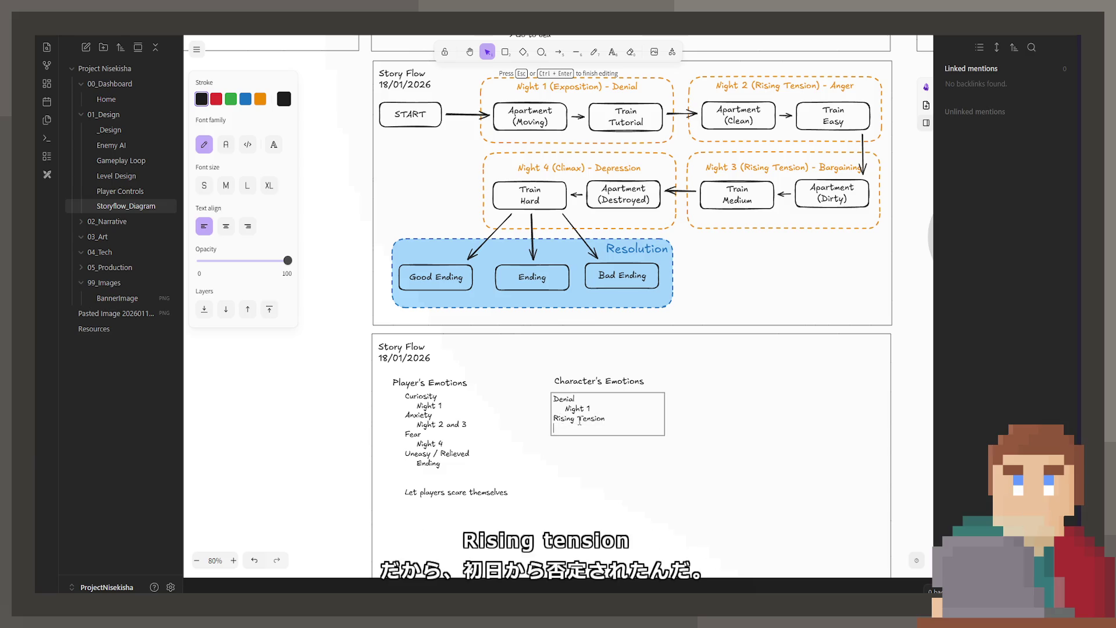
{"action": "key", "text": "BackSpace"}
{"action": "key", "text": "BackSpace"}
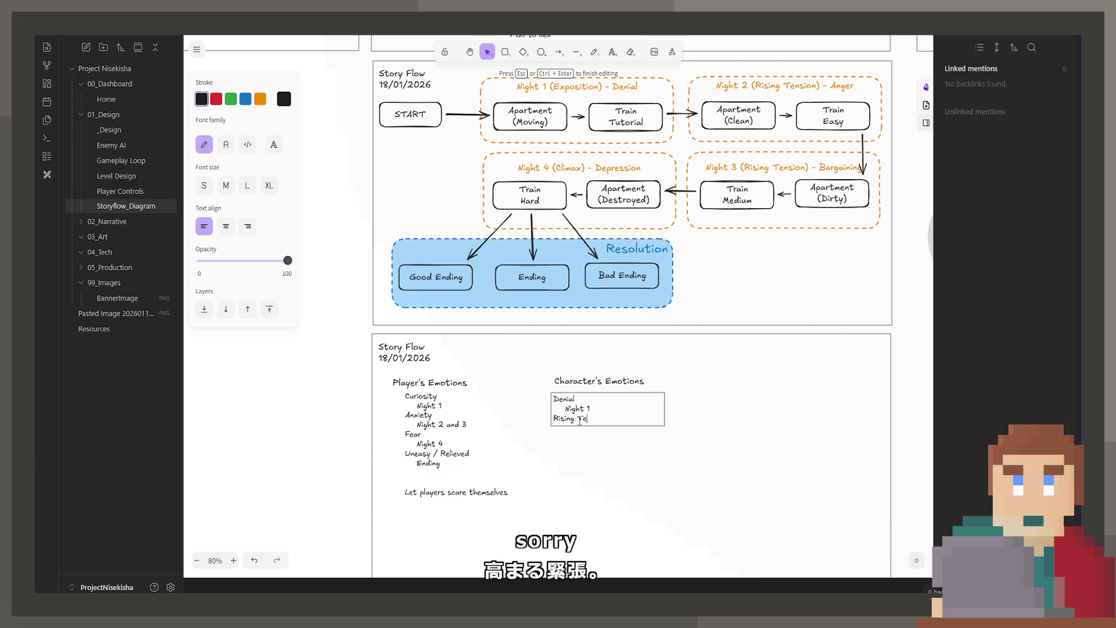
{"action": "key", "text": "BackSpace"}
{"action": "key", "text": "BackSpace"}
{"action": "key", "text": "BackSpace"}
{"action": "key", "text": "BackSpace"}
{"action": "key", "text": "BackSpace"}
{"action": "type", "text": "Anger"}
{"action": "key", "text": "Return"}
{"action": "key", "text": "Tab"}
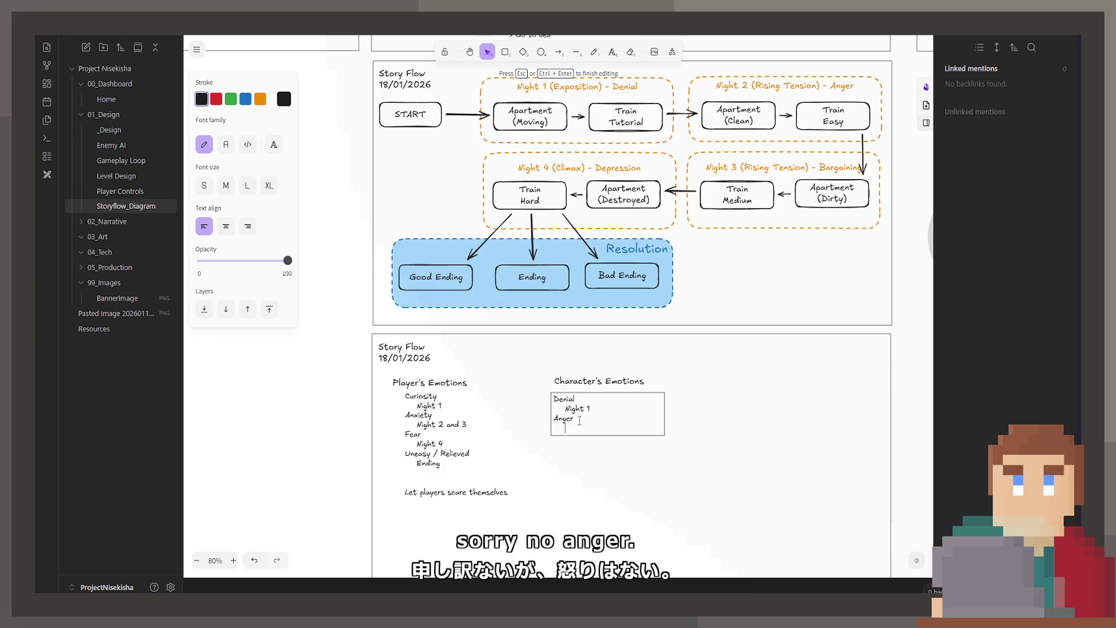
{"action": "type", "text": "Night 2"}
{"action": "key", "text": "Return"}
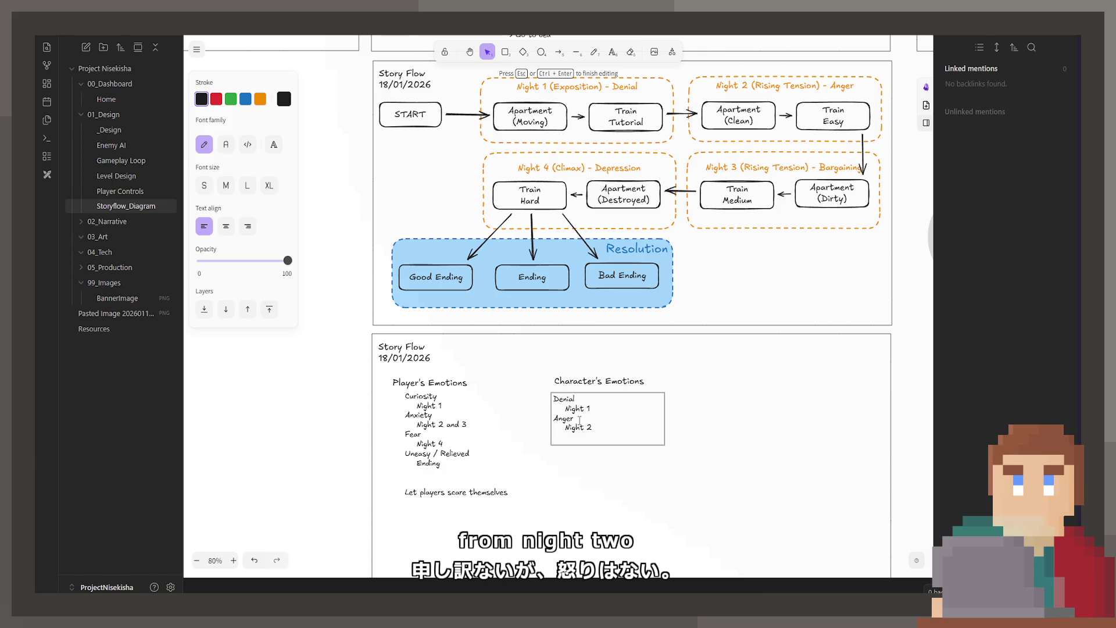
{"action": "type", "text": "Bargain"}
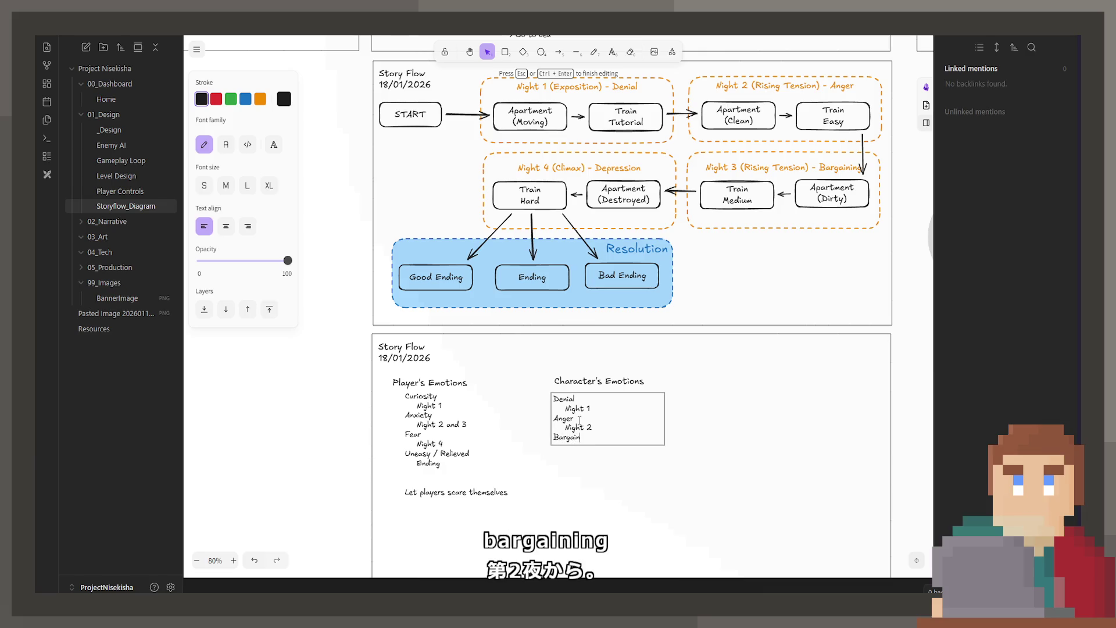
{"action": "type", "text": "ing -"}
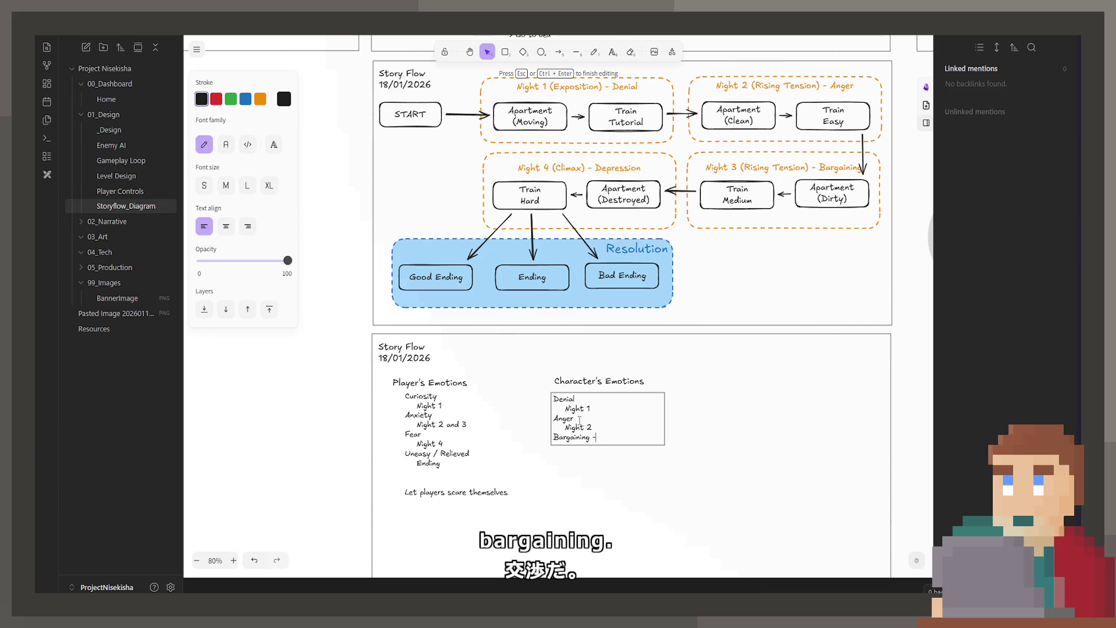
{"action": "type", "text": ">"}
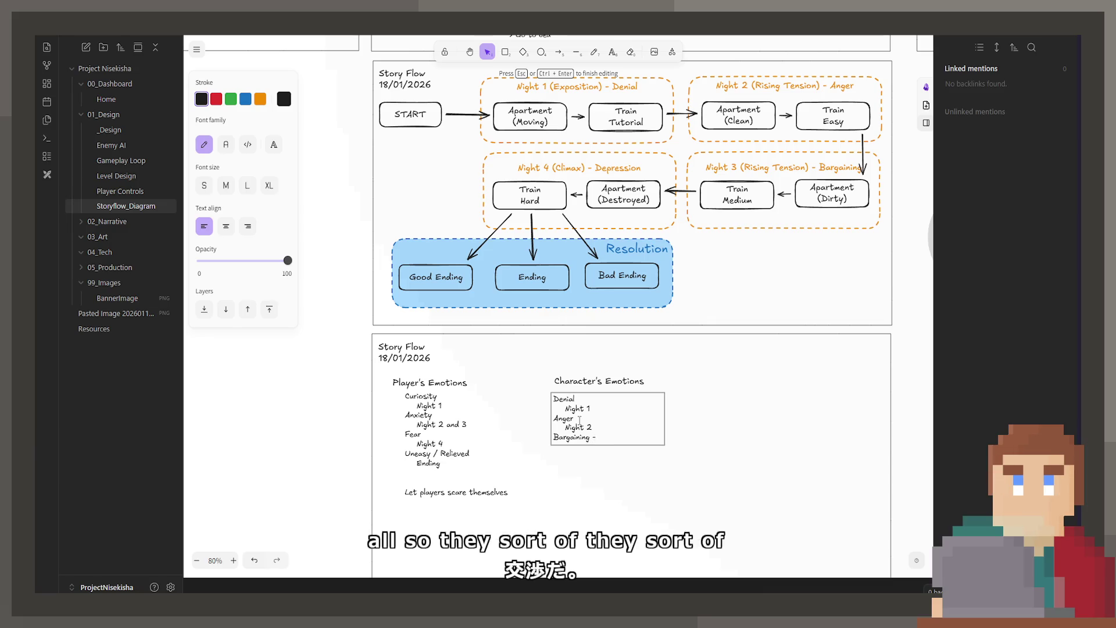
{"action": "type", "text": " Desperate"}
Step: Add Bargaining for Night 3, Depression for Night 4, and Acceptance for the Ending
{"action": "key", "text": "Return"}
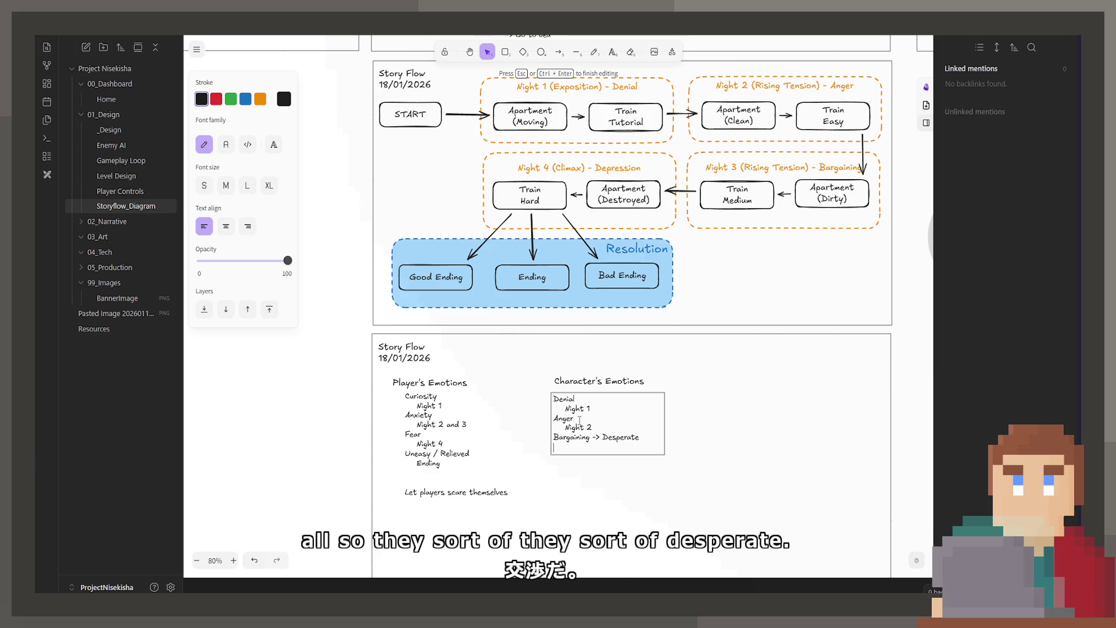
{"action": "type", "text": "Night 3"}
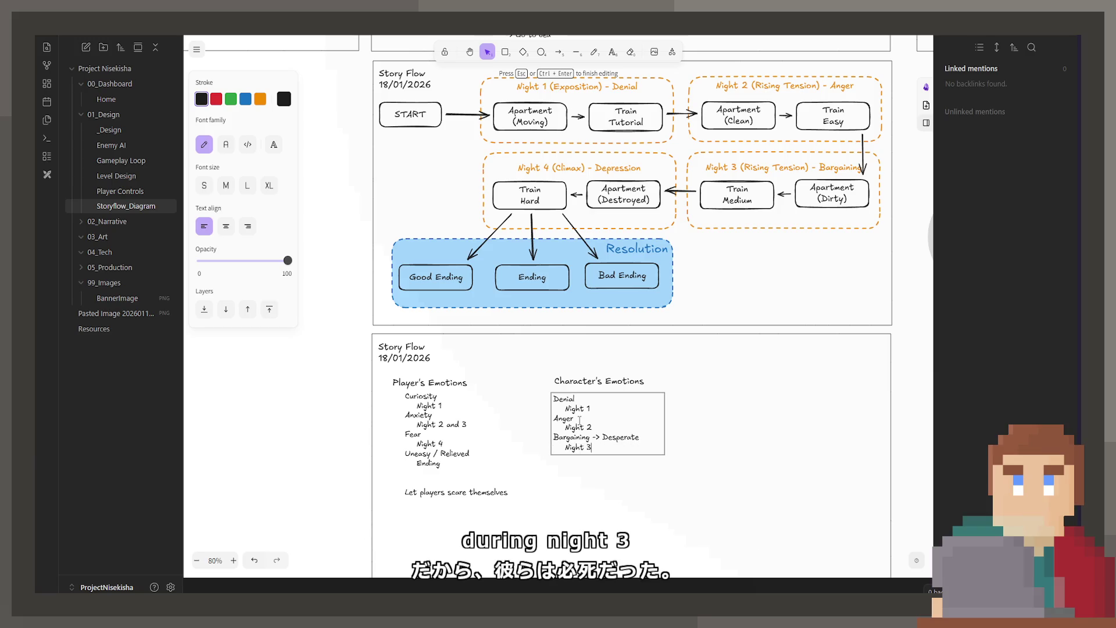
{"action": "key", "text": "Return"}
{"action": "type", "text": "De"}
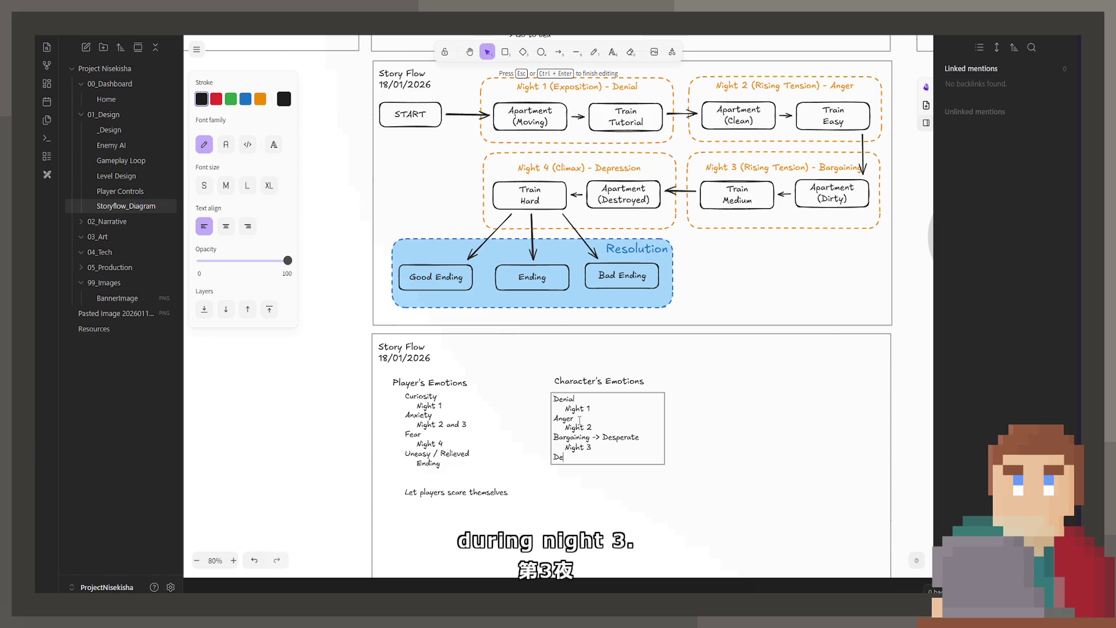
{"action": "type", "text": "pression"}
{"action": "key", "text": "Return"}
{"action": "type", "text": "N"}
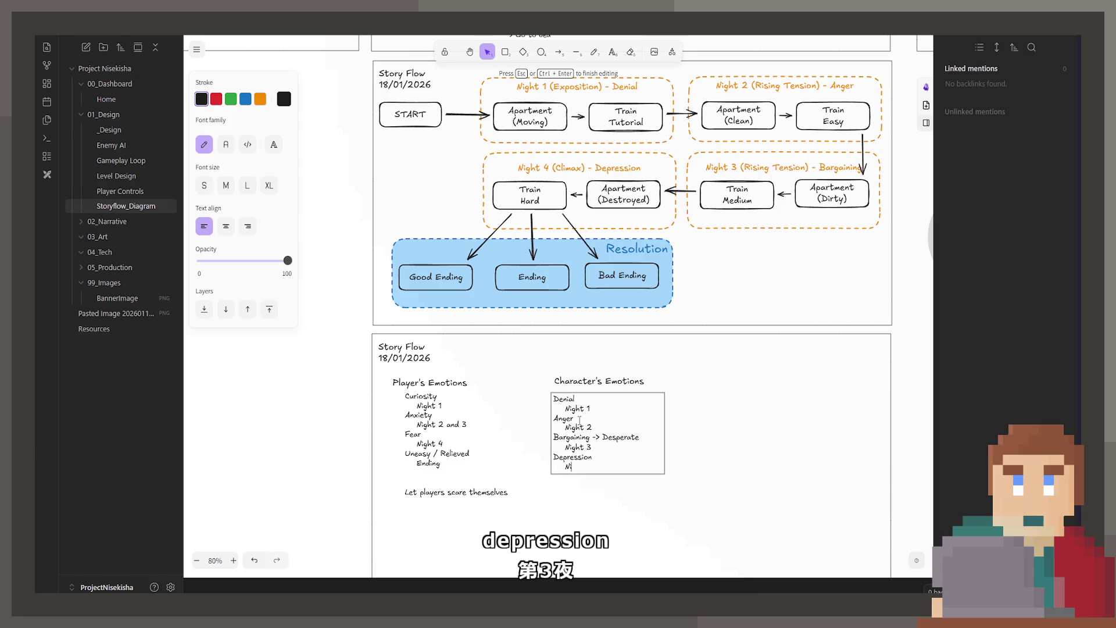
{"action": "type", "text": "ight 4"}
{"action": "key", "text": "Return"}
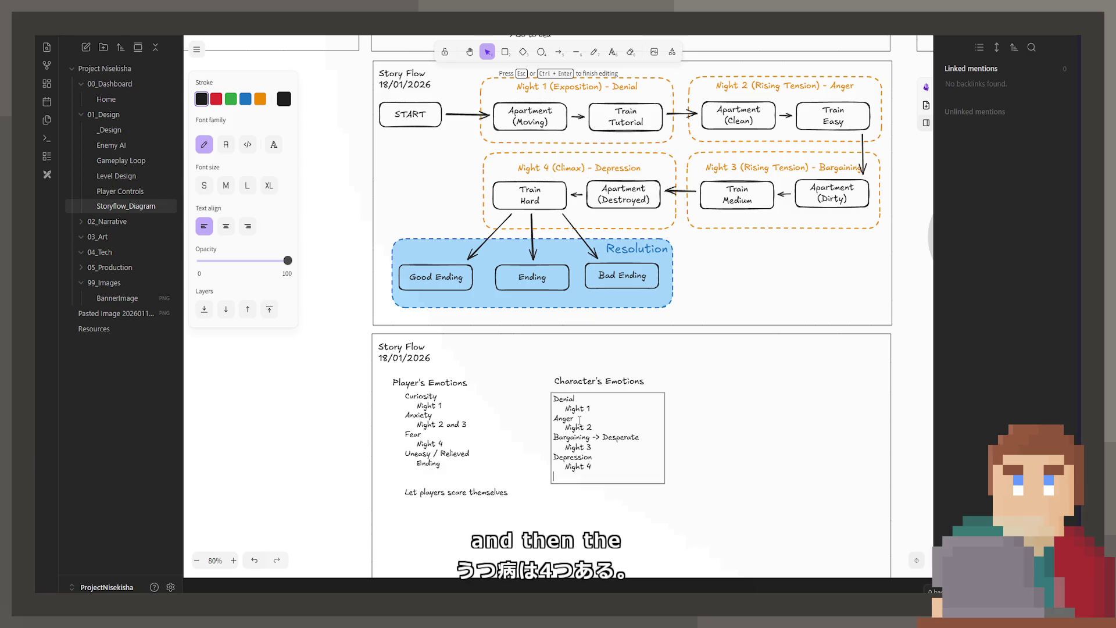
{"action": "type", "text": "Resoluti"}
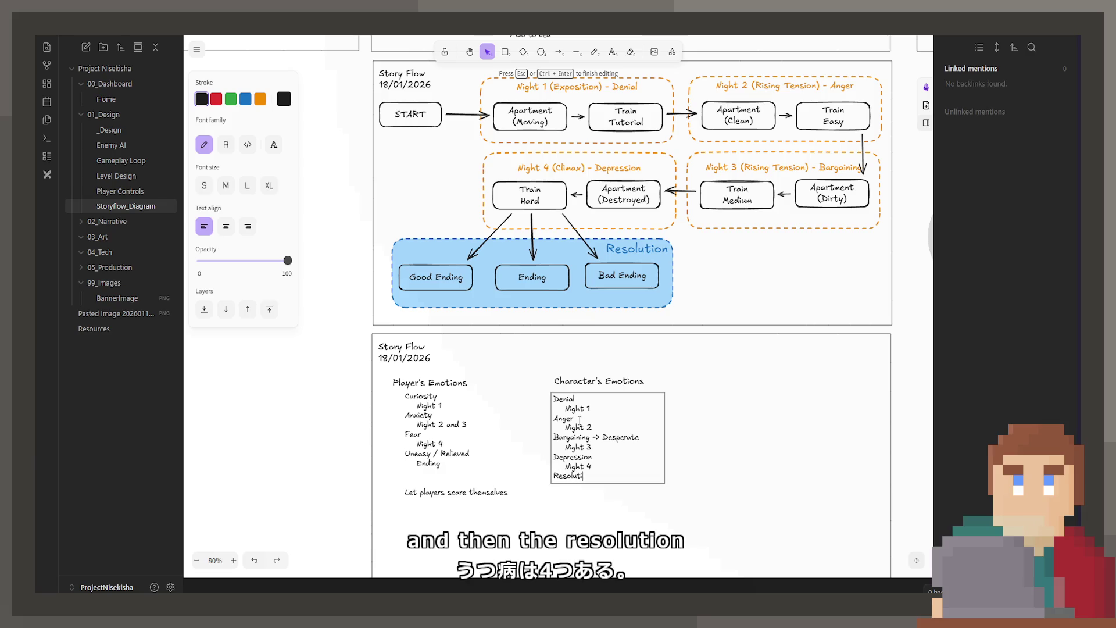
{"action": "key", "text": "BackSpace"}
{"action": "key", "text": "BackSpace"}
{"action": "key", "text": "BackSpace"}
{"action": "key", "text": "BackSpace"}
{"action": "key", "text": "BackSpace"}
{"action": "key", "text": "BackSpace"}
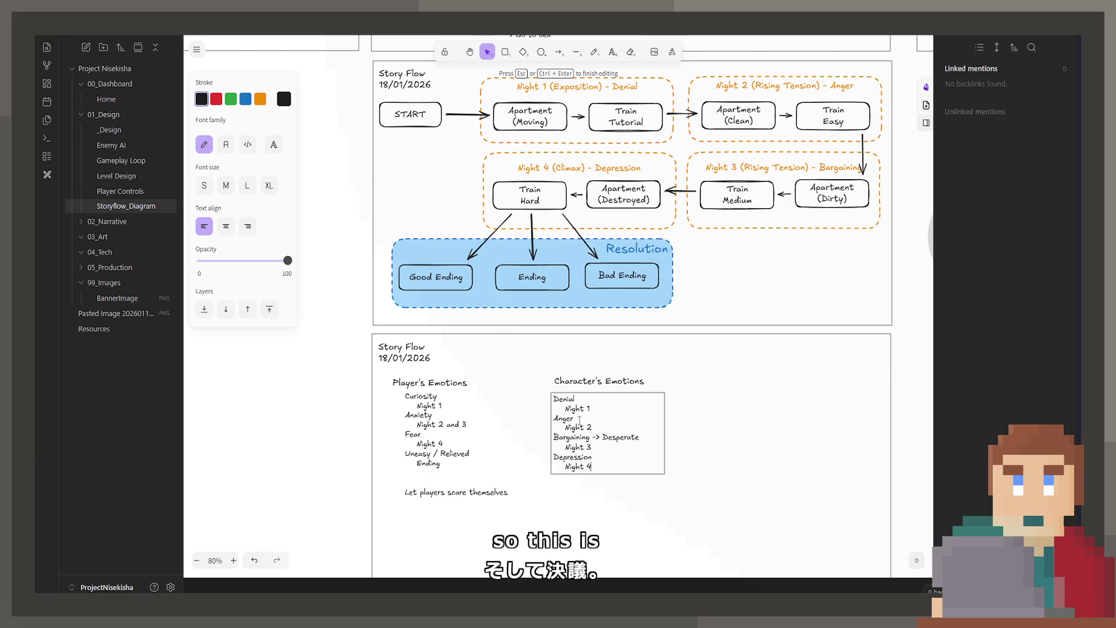
{"action": "key", "text": "Return"}
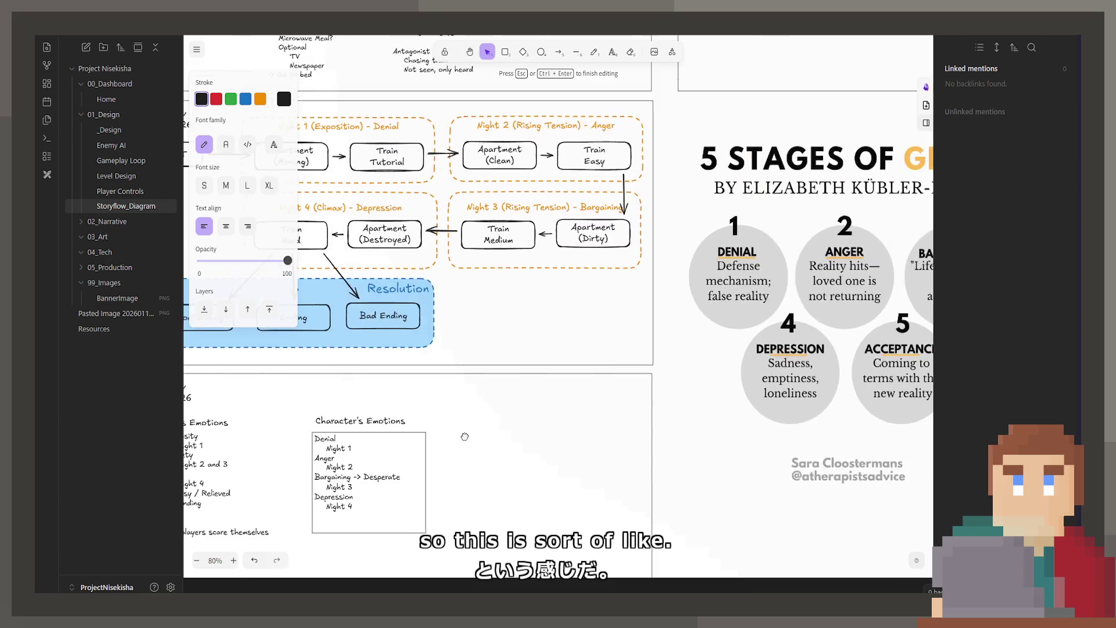
{"action": "type", "text": "Acceptance"}
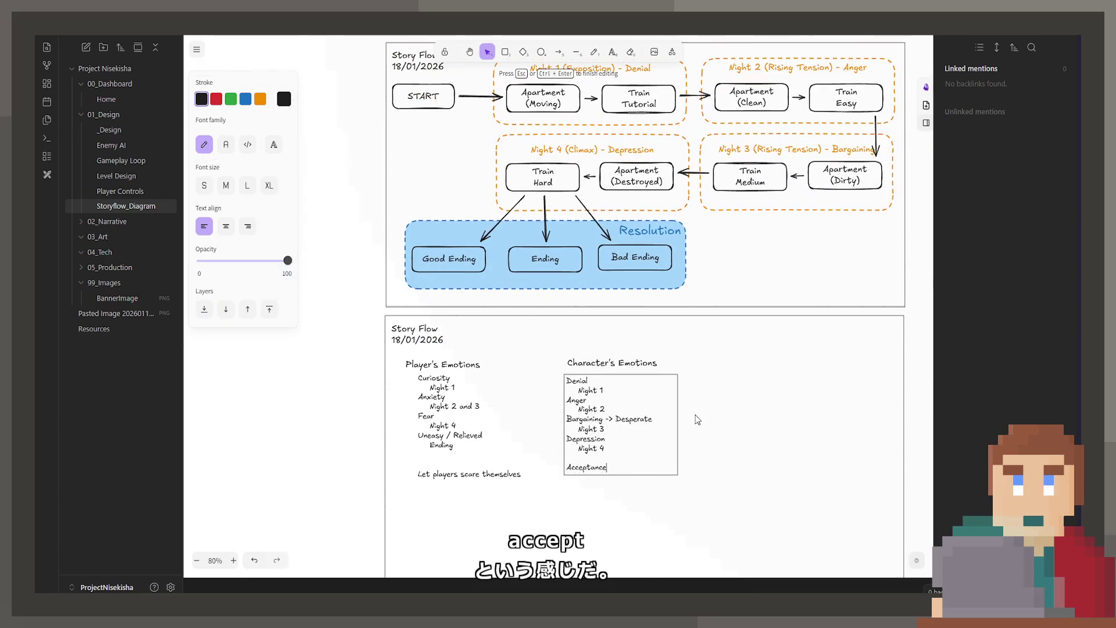
{"action": "type", "text": " /"}
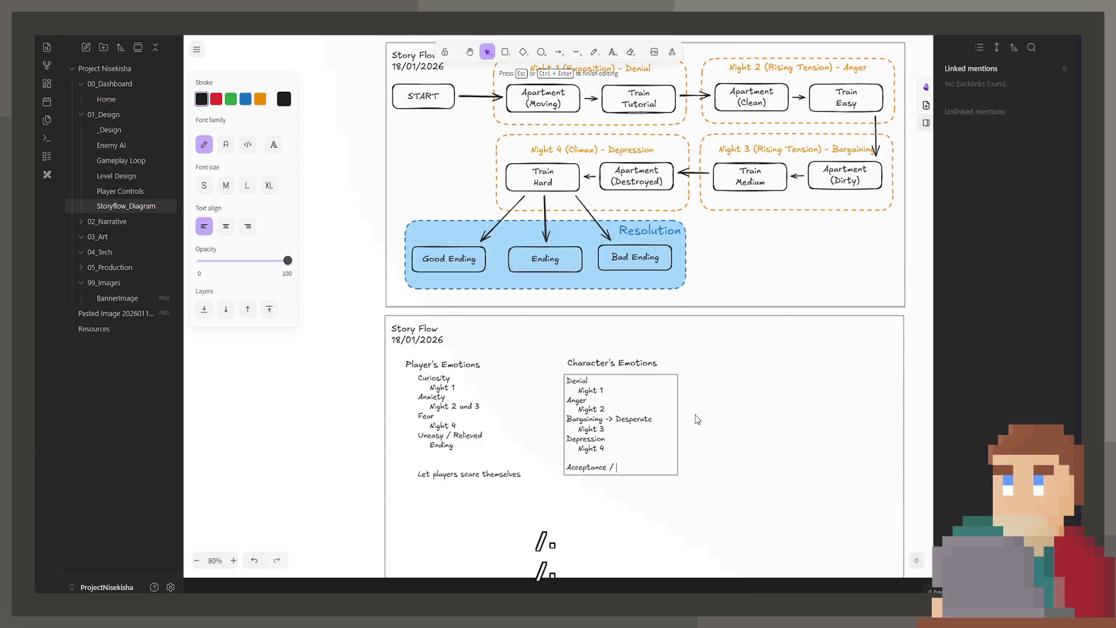
{"action": "key", "text": "Return"}
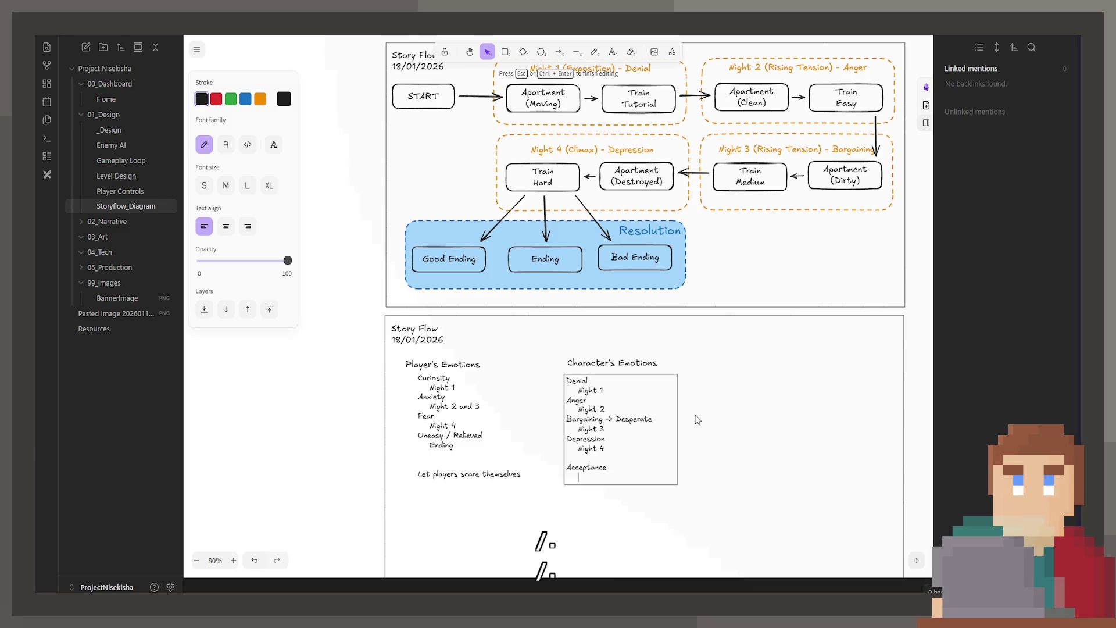
{"action": "type", "text": "Nig"}
{"action": "key", "text": "BackSpace"}
{"action": "key", "text": "BackSpace"}
{"action": "key", "text": "BackSpace"}
{"action": "key", "text": "BackSpace"}
{"action": "type", "text": "En"}
{"action": "key", "text": "BackSpace"}
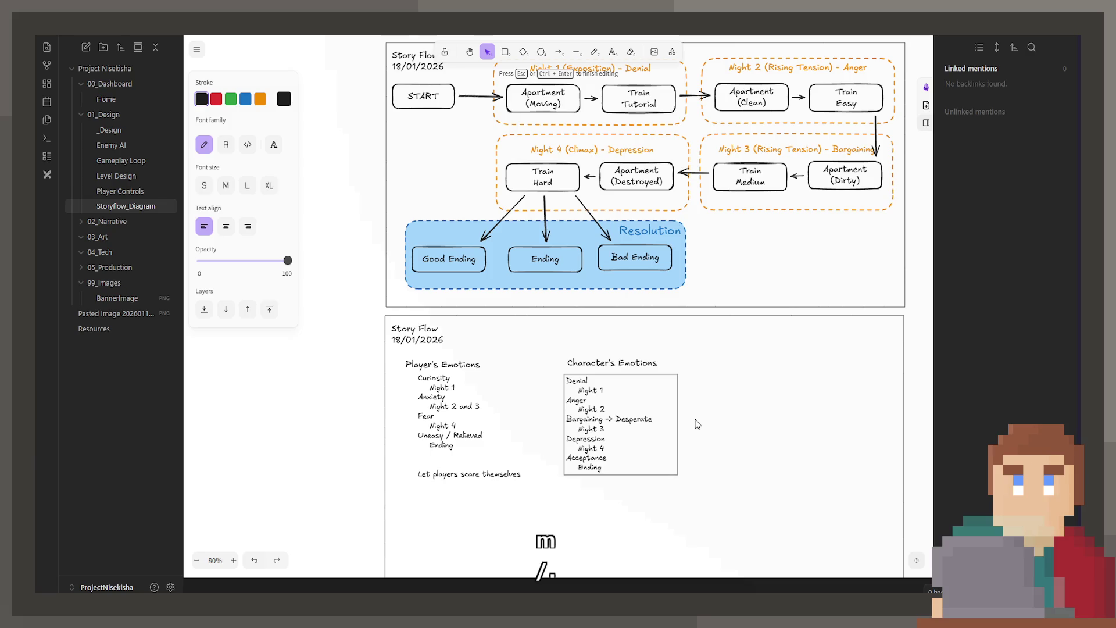
Step: Nudge the Character's Emotions list so it aligns under its heading
{"action": "left_click", "coordinate": [597, 499]}
{"action": "left_click", "coordinate": [597, 451]}
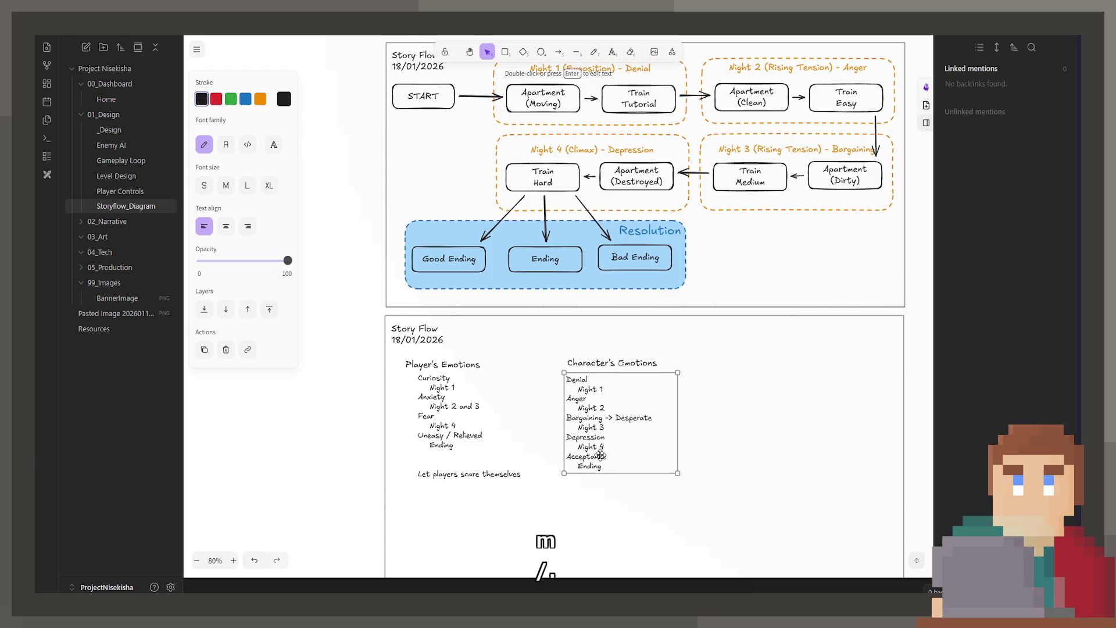
{"action": "scroll", "coordinate": [601, 404], "scroll_direction": "left", "scroll_amount": 2}
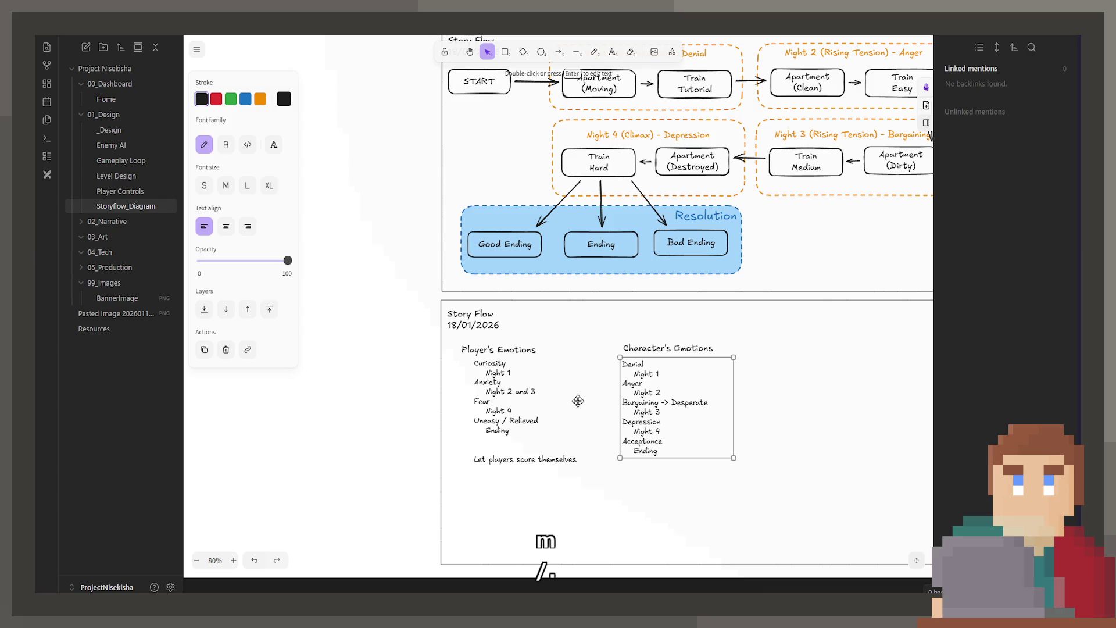
{"action": "left_click_drag", "start_coordinate": [633, 402], "coordinate": [634, 399]}
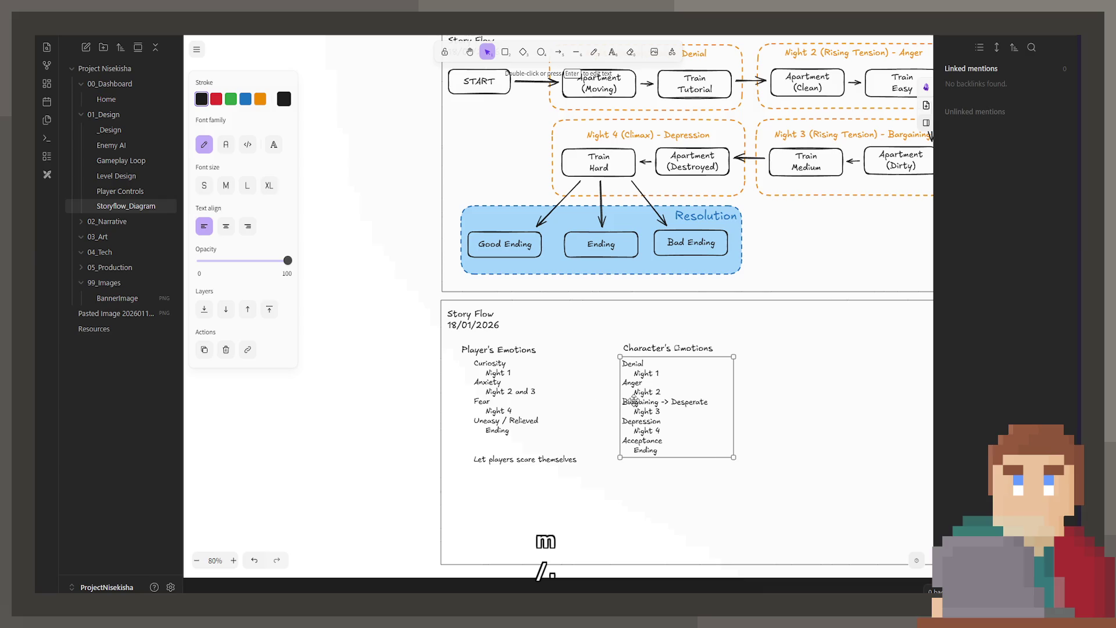
{"action": "double_click", "coordinate": [633, 351]}
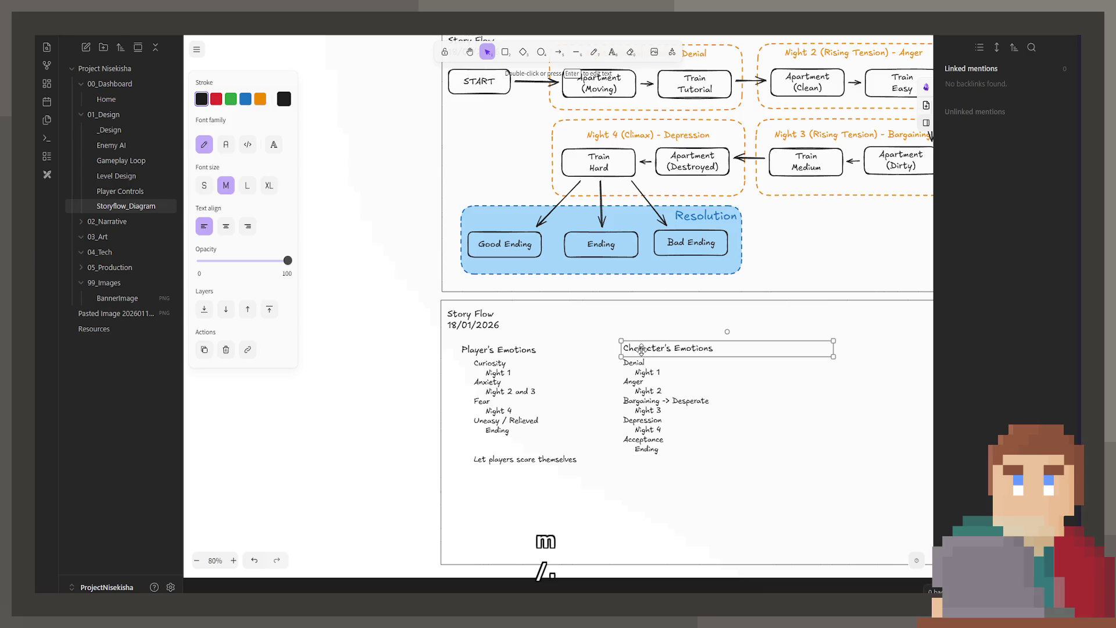
{"action": "key", "text": "Escape"}
{"action": "left_click_drag", "start_coordinate": [633, 390], "coordinate": [636, 391]}
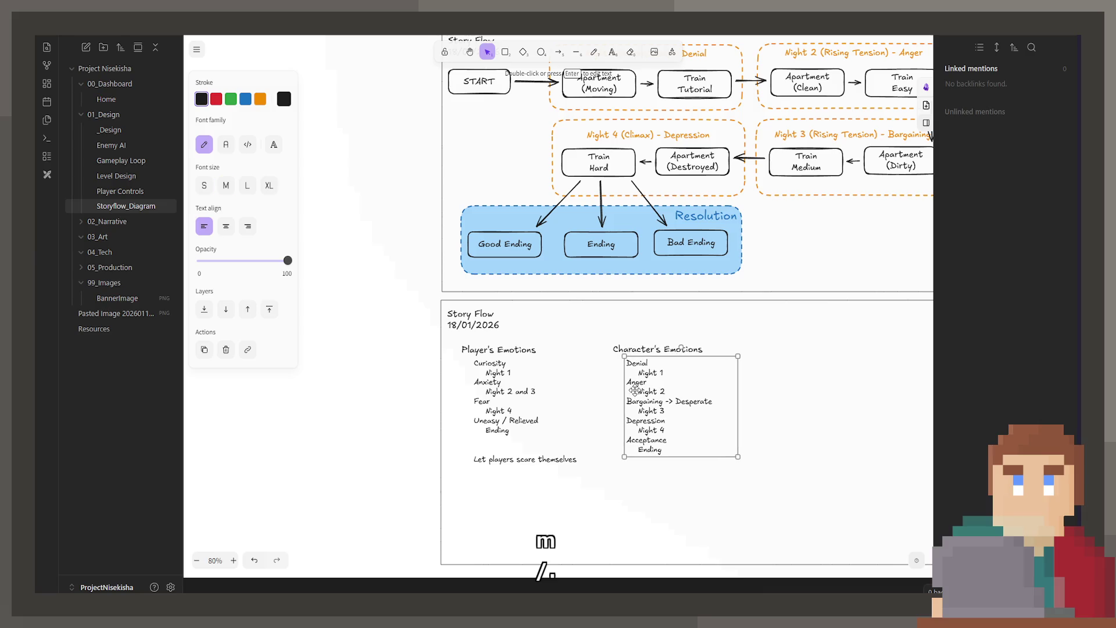
{"action": "left_click", "coordinate": [422, 413]}
{"action": "scroll", "coordinate": [462, 360], "scroll_direction": "up", "scroll_amount": 5}
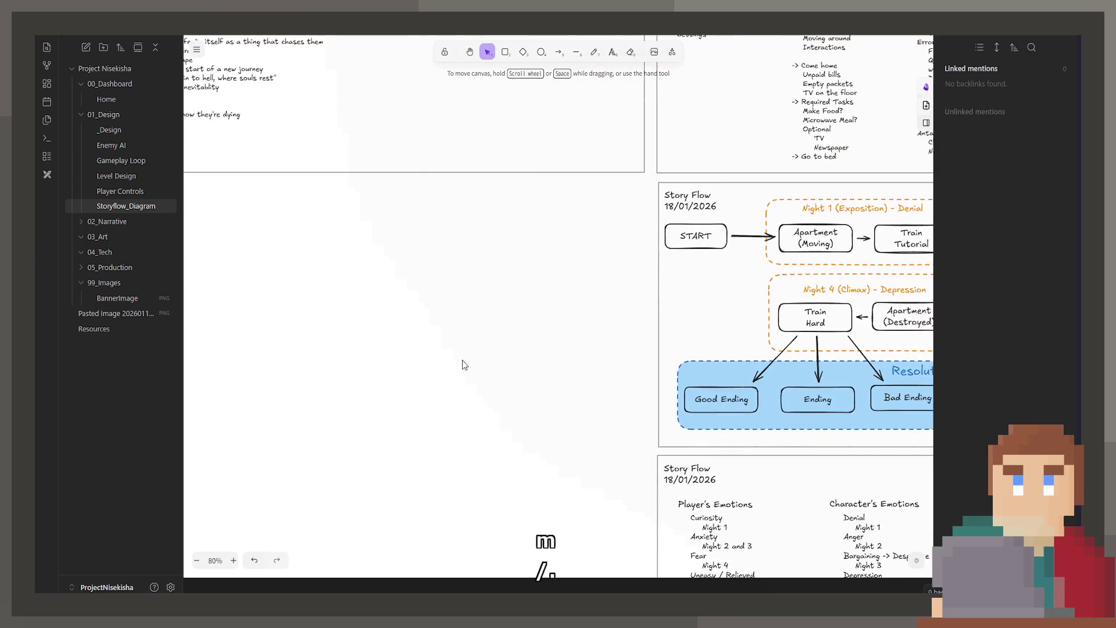
{"action": "scroll", "coordinate": [495, 365], "scroll_direction": "up", "scroll_amount": 5}
{"action": "scroll", "coordinate": [494, 366], "scroll_direction": "left", "scroll_amount": 5}
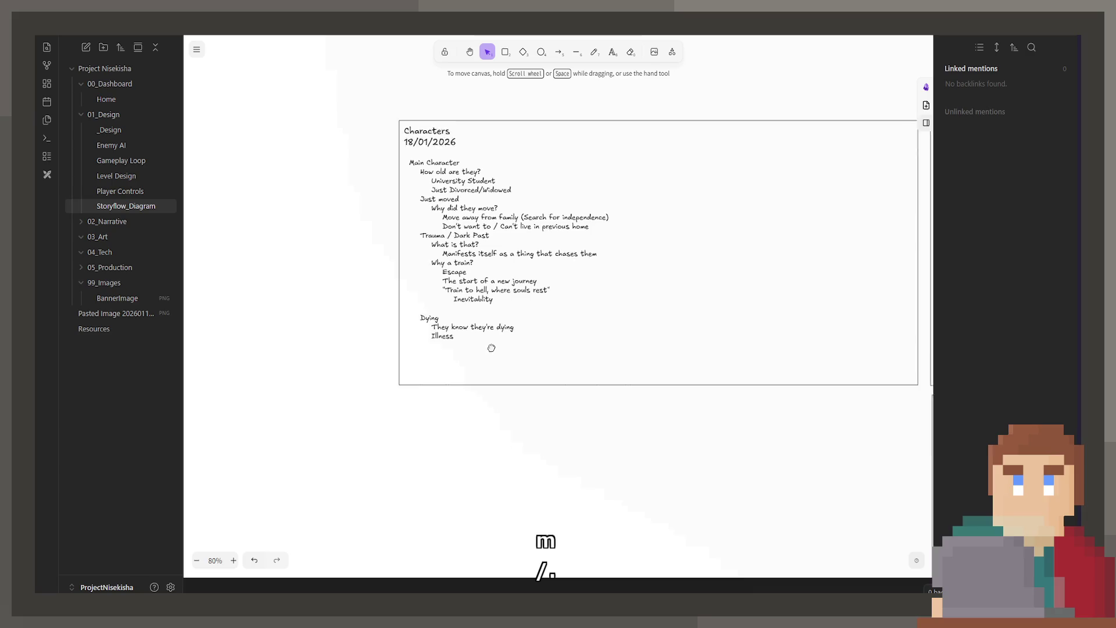
{"action": "scroll", "coordinate": [533, 281], "scroll_direction": "right", "scroll_amount": 5}
{"action": "scroll", "coordinate": [719, 331], "scroll_direction": "down", "scroll_amount": 1}
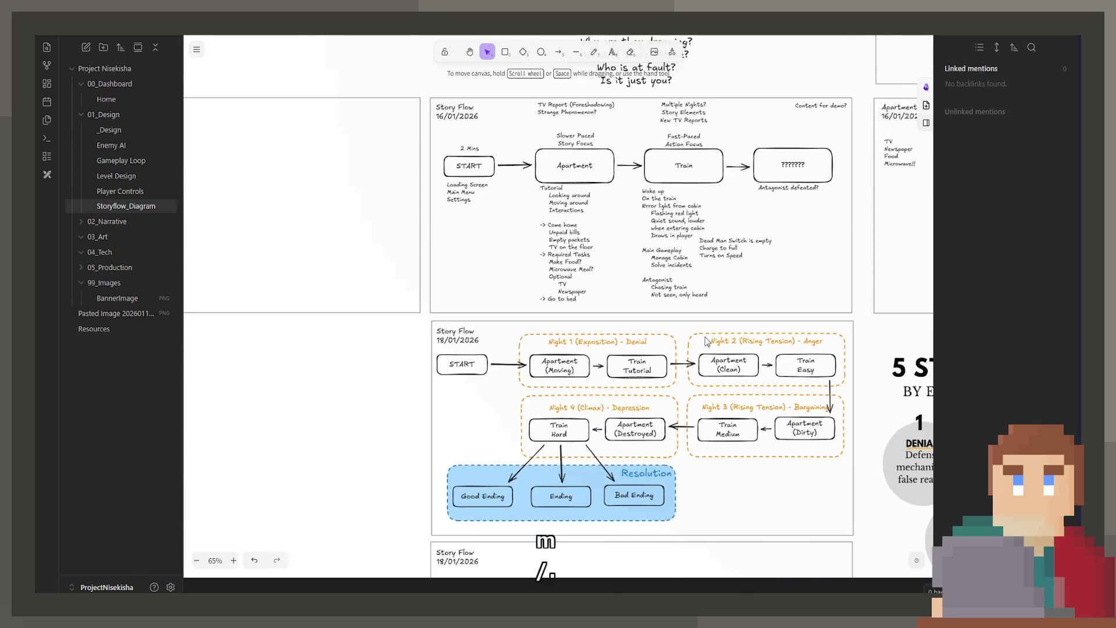
{"action": "scroll", "coordinate": [554, 326], "scroll_direction": "down", "scroll_amount": 1}
{"action": "scroll", "coordinate": [568, 366], "scroll_direction": "down", "scroll_amount": 1}
{"action": "scroll", "coordinate": [578, 416], "scroll_direction": "down", "scroll_amount": 1}
{"action": "scroll", "coordinate": [578, 416], "scroll_direction": "down", "scroll_amount": 2}
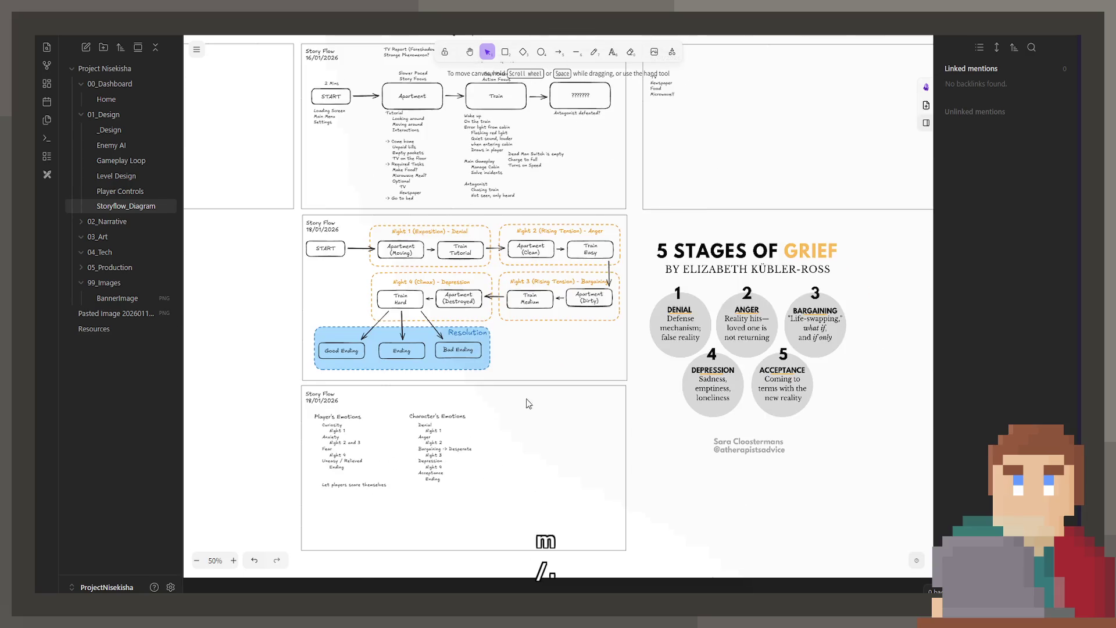
{"action": "scroll", "coordinate": [559, 402], "scroll_direction": "right", "scroll_amount": 2}
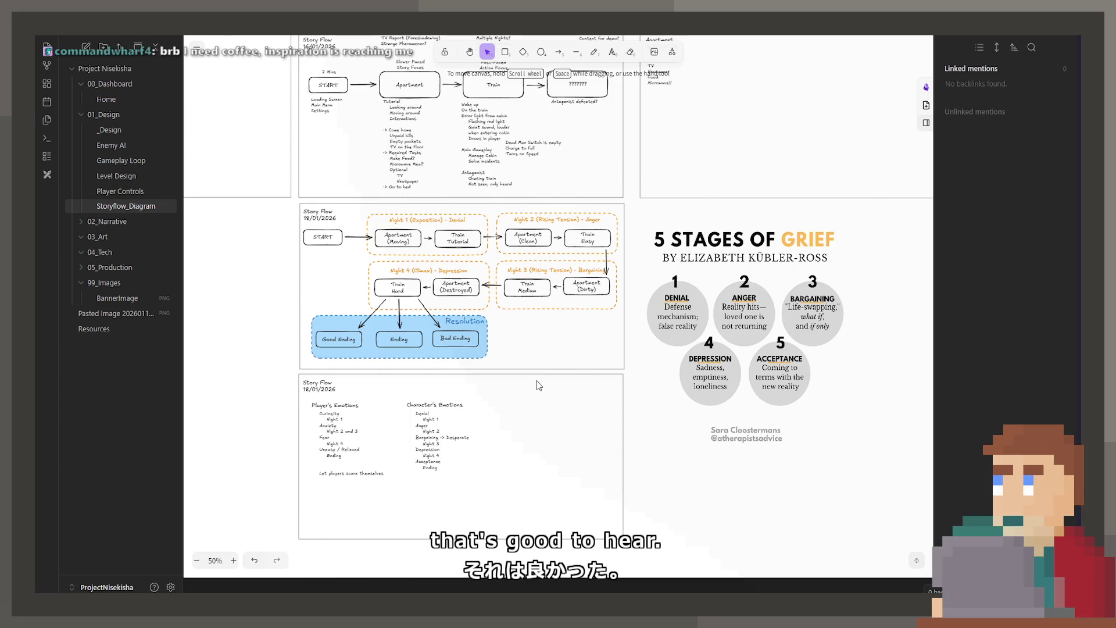
{"action": "left_click", "coordinate": [786, 269]}
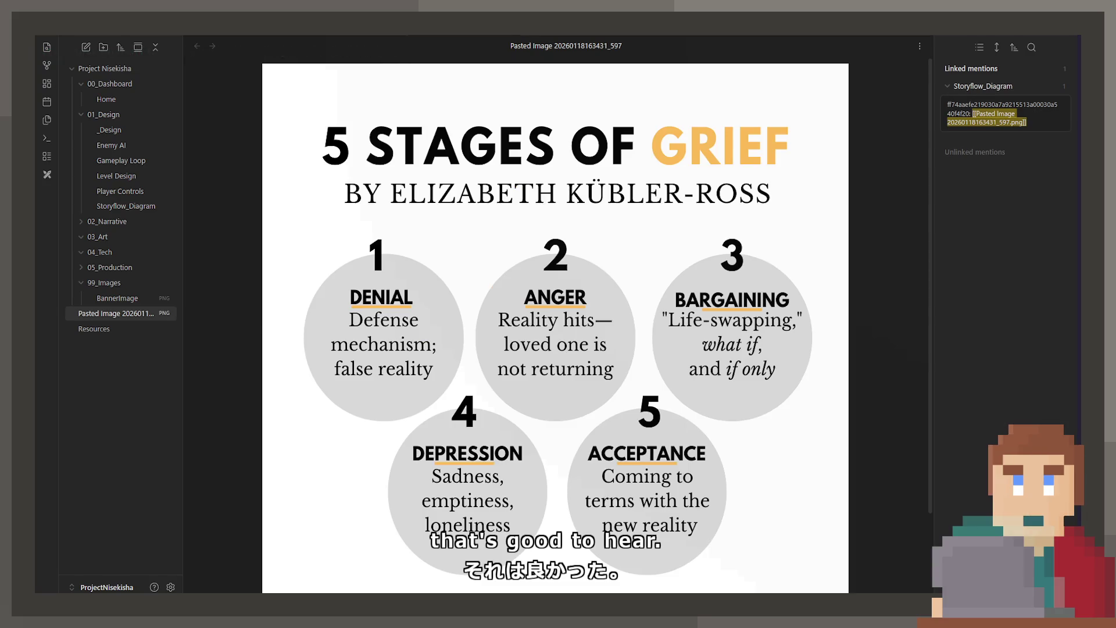
{"action": "key", "text": "ctrl+w"}
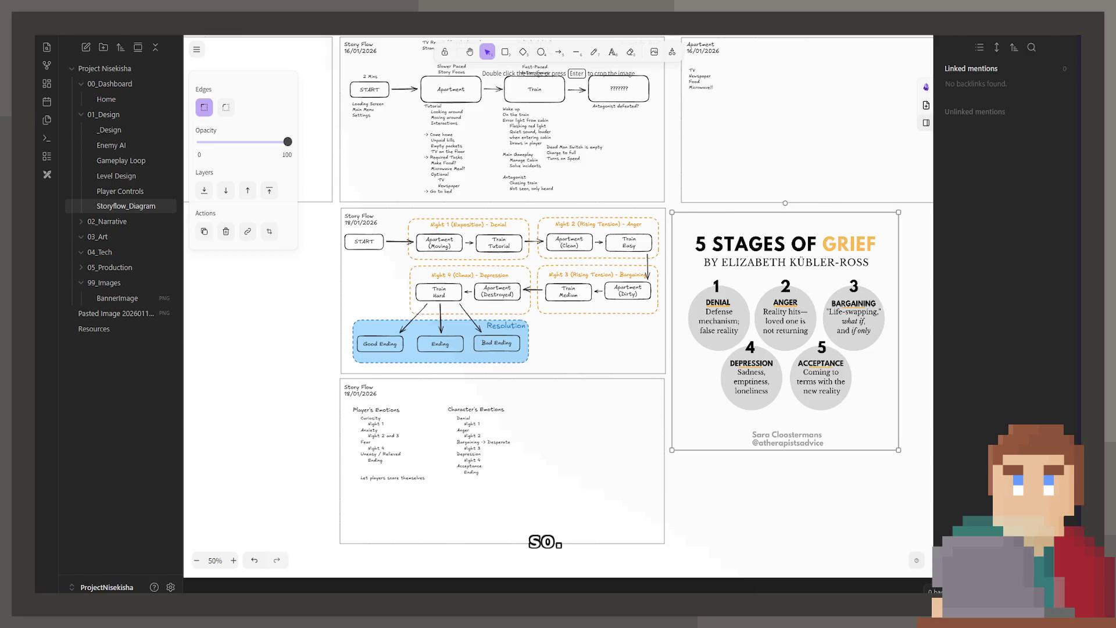
Step: Delete the 5 Stages of Grief image from the board
{"action": "key", "text": "Delete"}
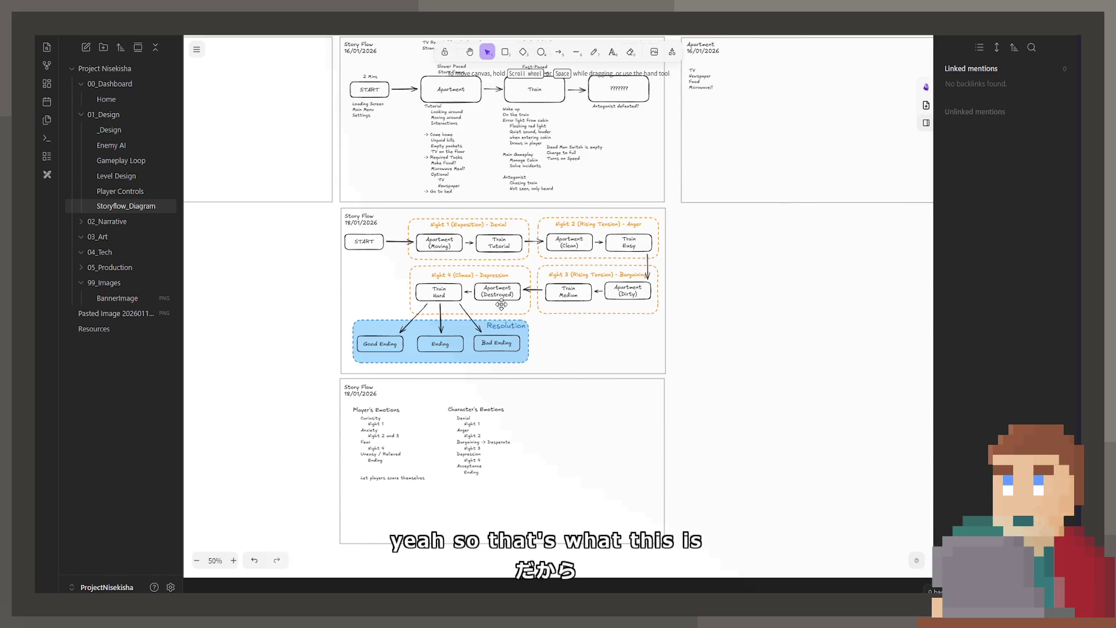
{"action": "scroll", "coordinate": [501, 304], "scroll_direction": "up", "scroll_amount": 2}
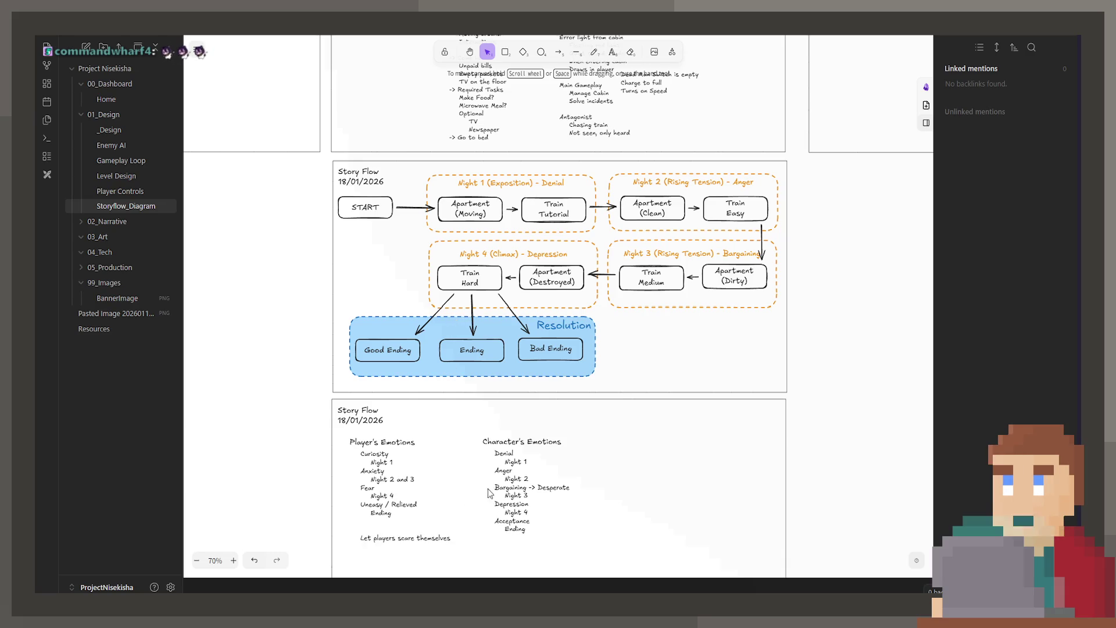
{"action": "scroll", "coordinate": [456, 462], "scroll_direction": "left", "scroll_amount": 3}
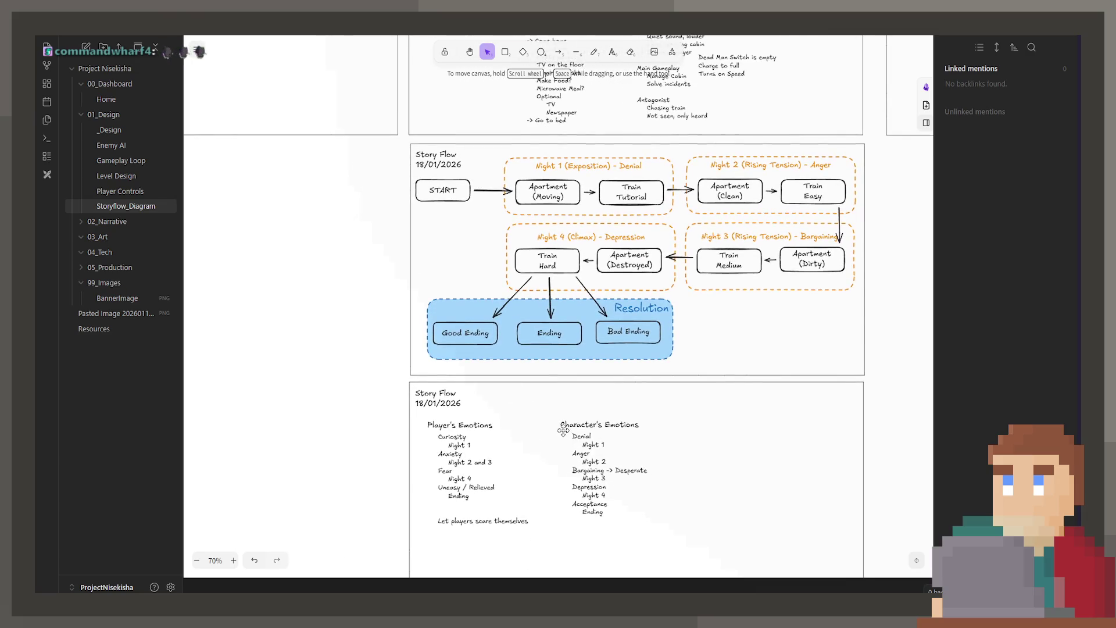
{"action": "scroll", "coordinate": [563, 430], "scroll_direction": "left", "scroll_amount": 1}
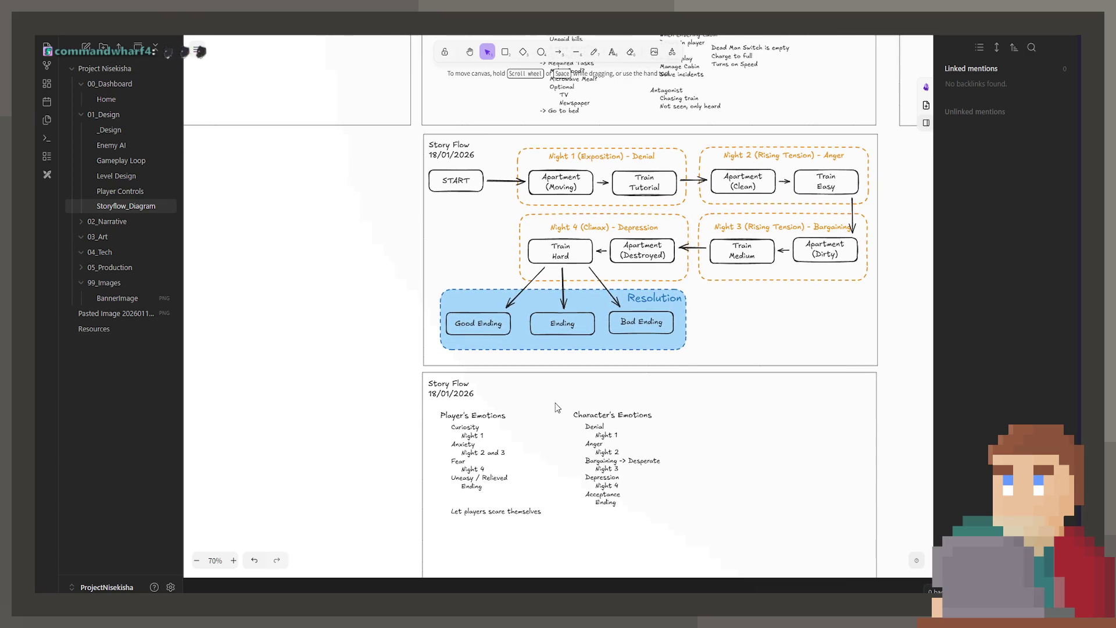
{"action": "scroll", "coordinate": [556, 407], "scroll_direction": "left", "scroll_amount": 3}
{"action": "scroll", "coordinate": [542, 429], "scroll_direction": "up", "scroll_amount": 3}
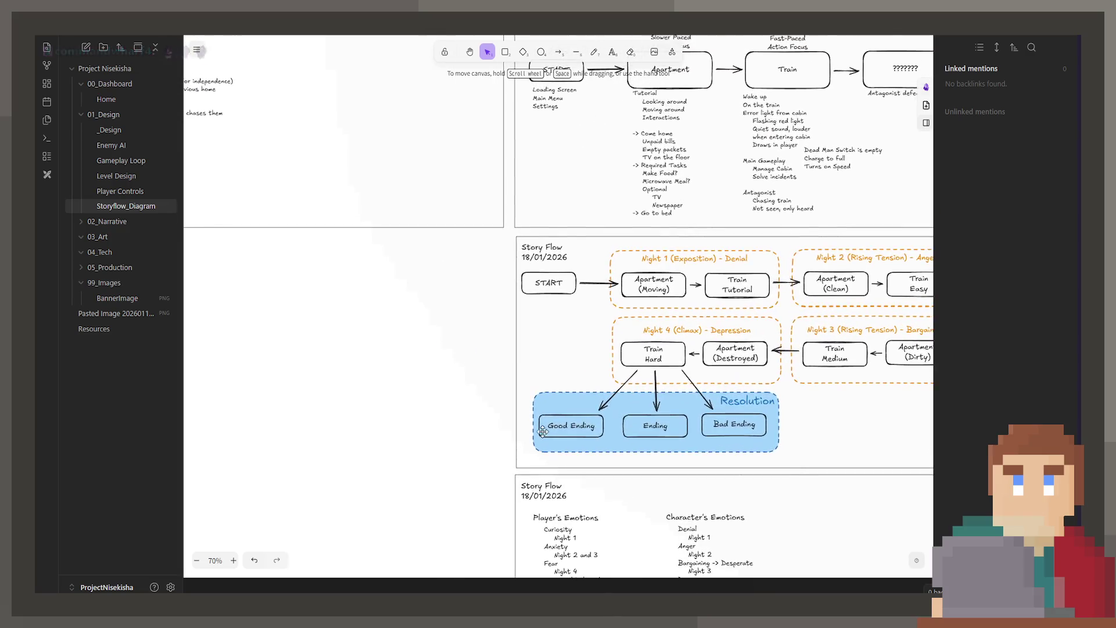
{"action": "scroll", "coordinate": [543, 430], "scroll_direction": "right", "scroll_amount": 3}
{"action": "scroll", "coordinate": [392, 414], "scroll_direction": "down", "scroll_amount": 1}
{"action": "scroll", "coordinate": [457, 338], "scroll_direction": "down", "scroll_amount": 2}
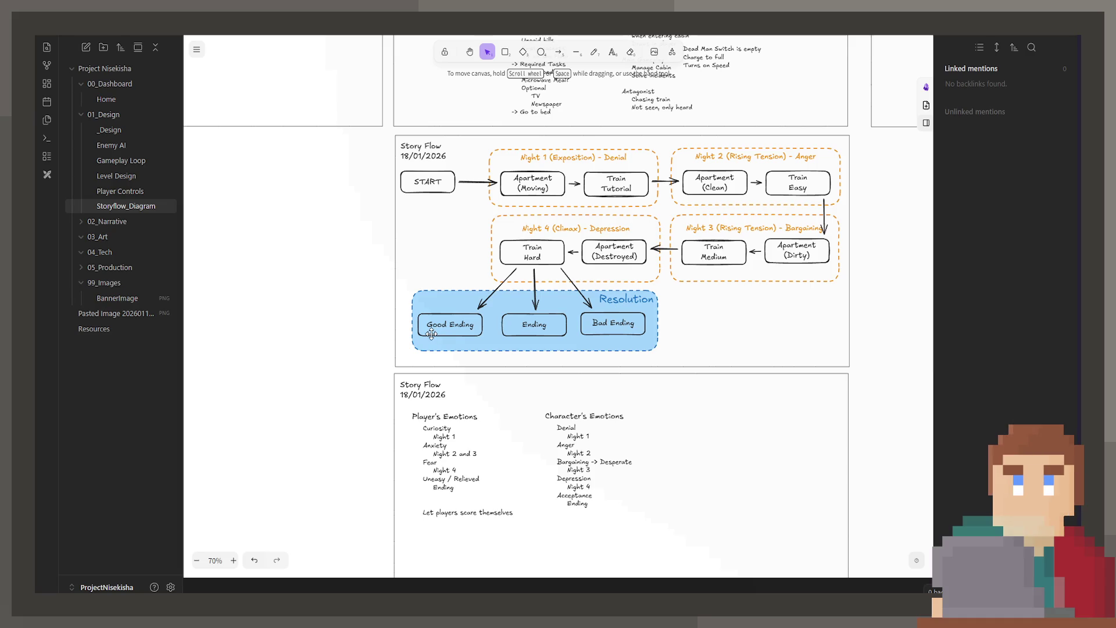
{"action": "scroll", "coordinate": [430, 334], "scroll_direction": "up", "scroll_amount": 3}
{"action": "scroll", "coordinate": [609, 474], "scroll_direction": "left", "scroll_amount": 5}
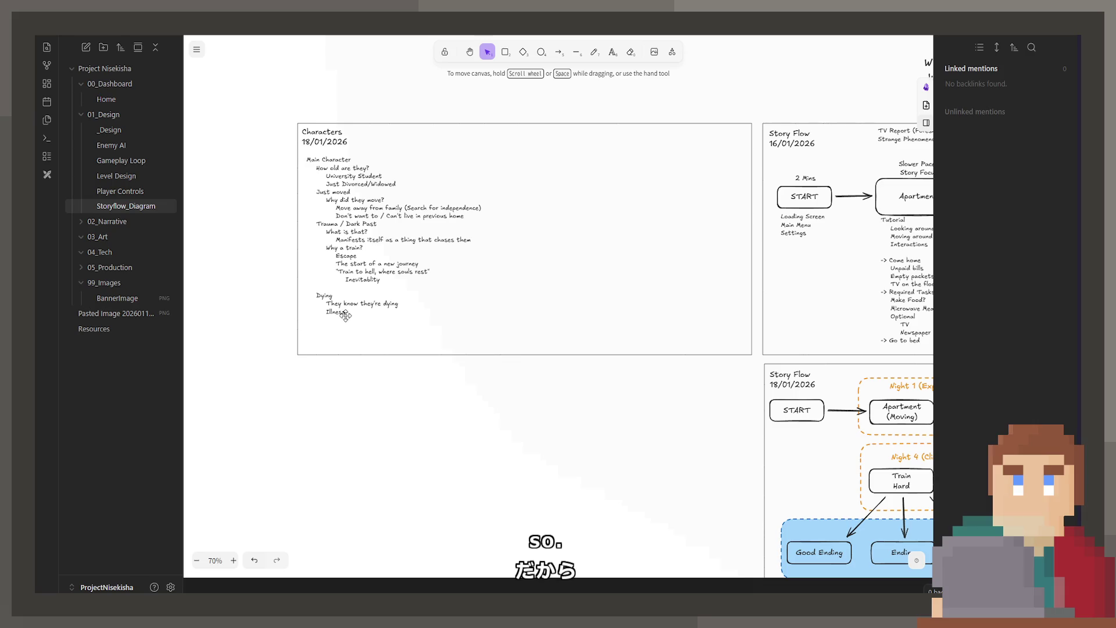
{"action": "scroll", "coordinate": [336, 325], "scroll_direction": "up", "scroll_amount": 3}
{"action": "scroll", "coordinate": [335, 325], "scroll_direction": "up", "scroll_amount": 1}
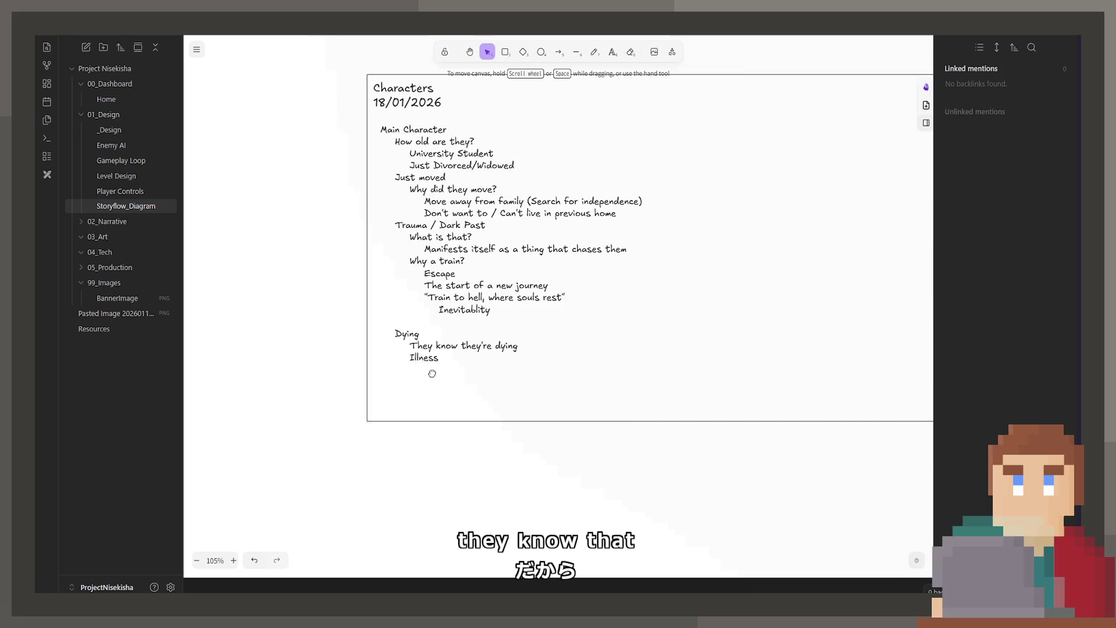
Step: Delete the unfinished 'Rule in this world' line so the Dying notes end with Illness
{"action": "double_click", "coordinate": [456, 353]}
{"action": "left_click", "coordinate": [460, 357]}
{"action": "type", "text": ", "}
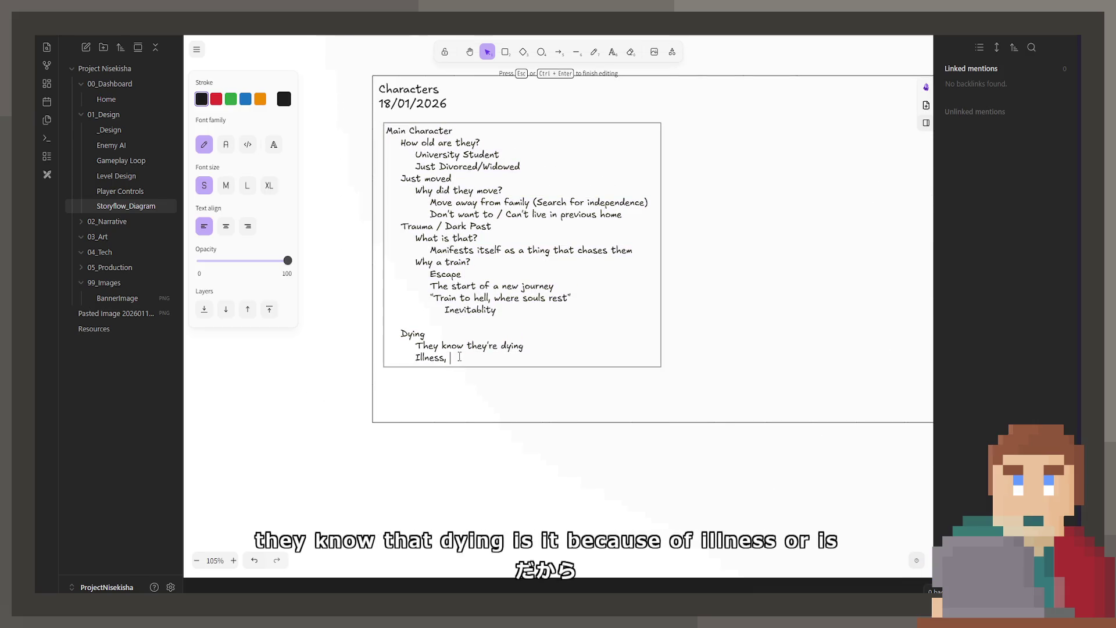
{"action": "type", "text": "Someth"}
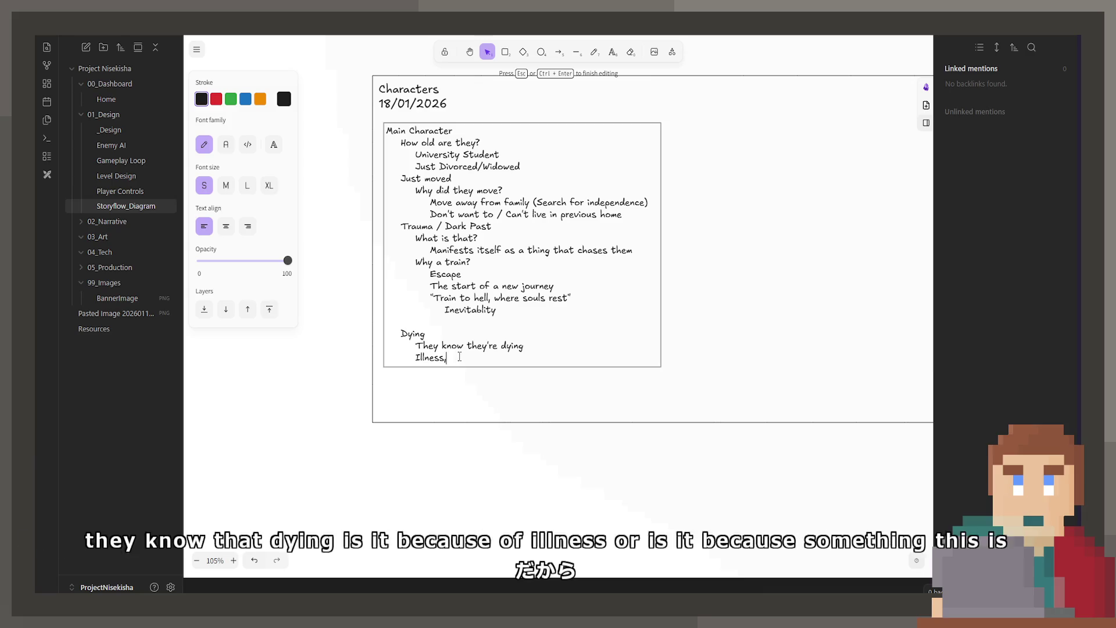
{"action": "type", "text": "ing about"}
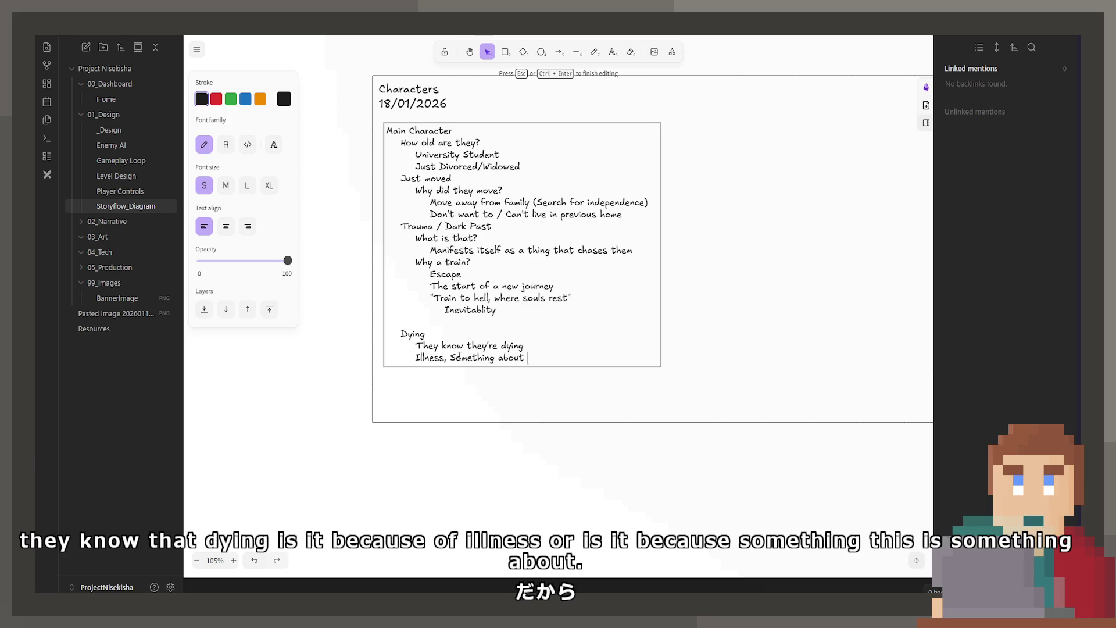
{"action": "type", "text": " the"}
{"action": "key", "text": "BackSpace"}
{"action": "key", "text": "BackSpace"}
{"action": "key", "text": "BackSpace"}
{"action": "key", "text": "BackSpace"}
{"action": "key", "text": "BackSpace"}
{"action": "key", "text": "BackSpace"}
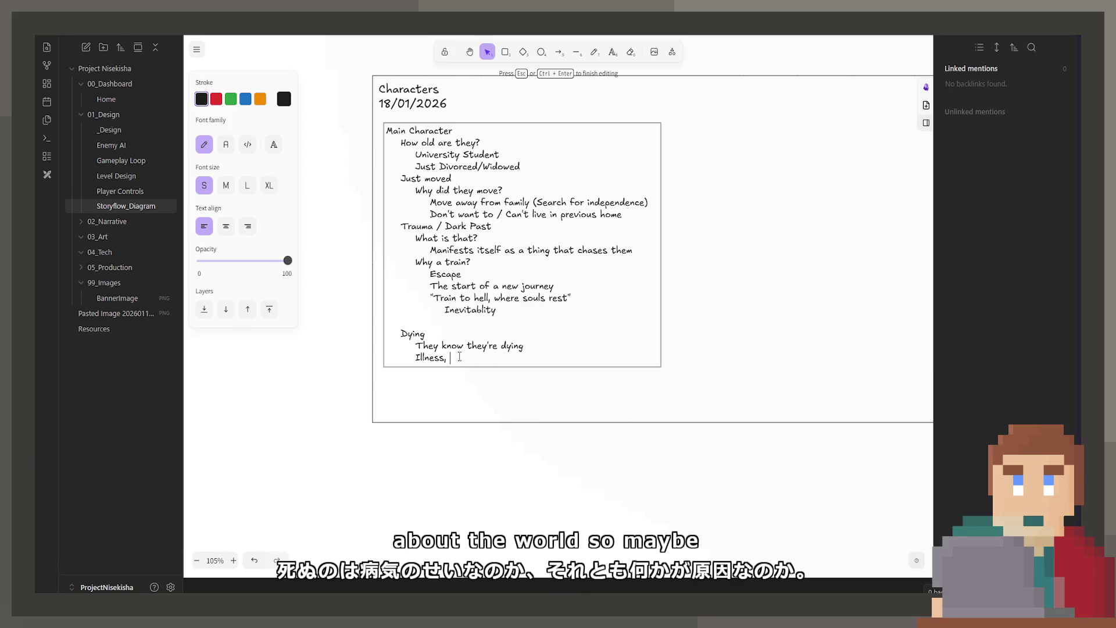
{"action": "key", "text": "BackSpace"}
{"action": "key", "text": "BackSpace"}
{"action": "key", "text": "Return"}
{"action": "type", "text": "Rule"}
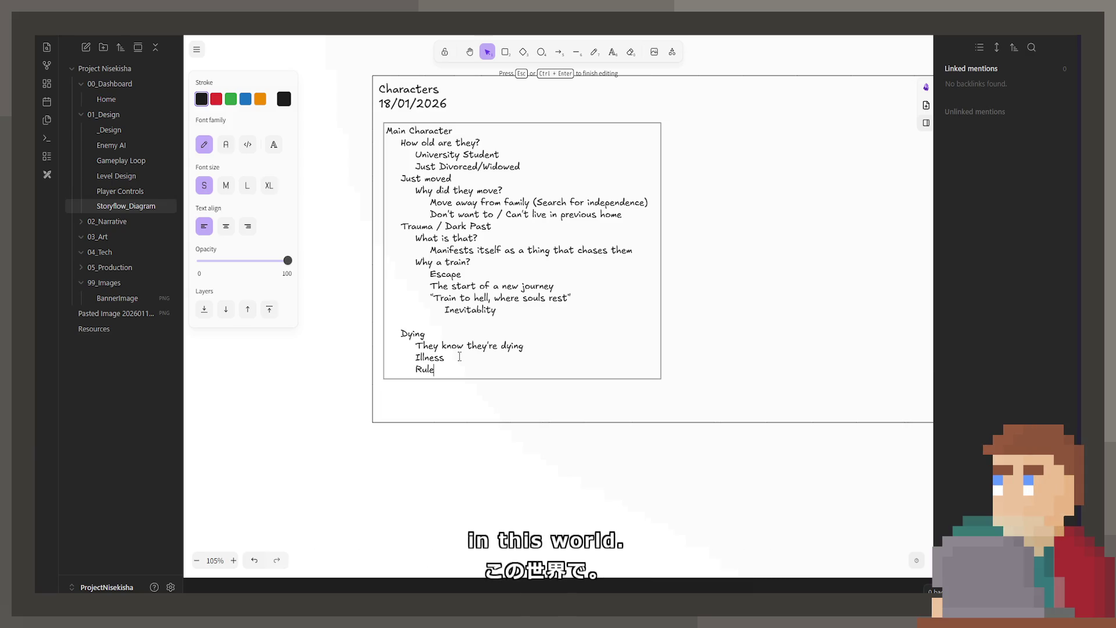
{"action": "type", "text": " om "}
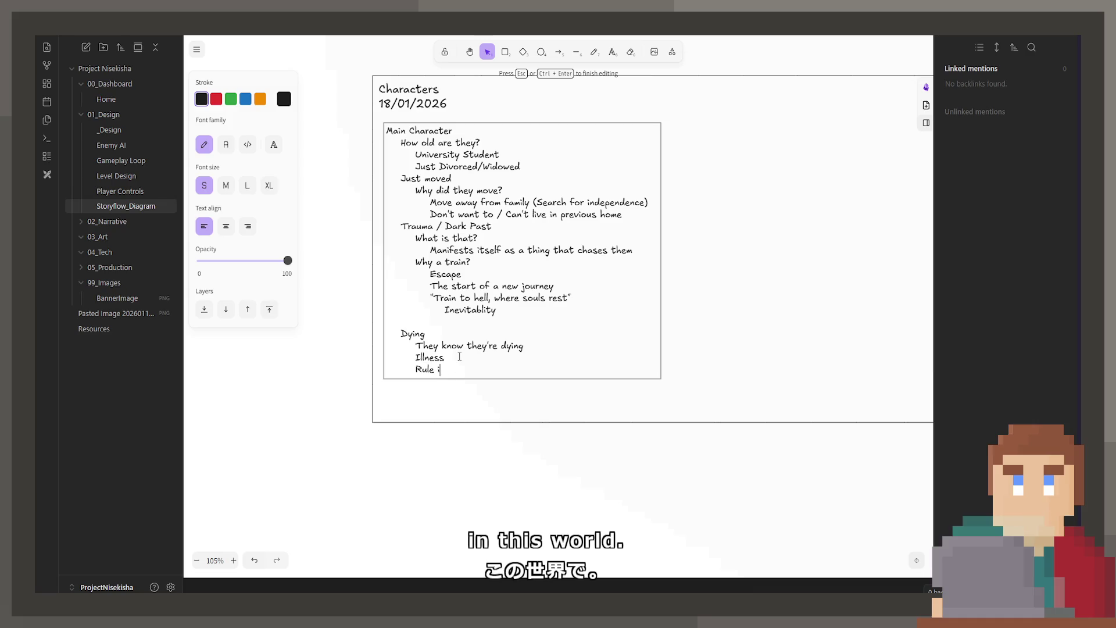
{"action": "type", "text": "n this world"}
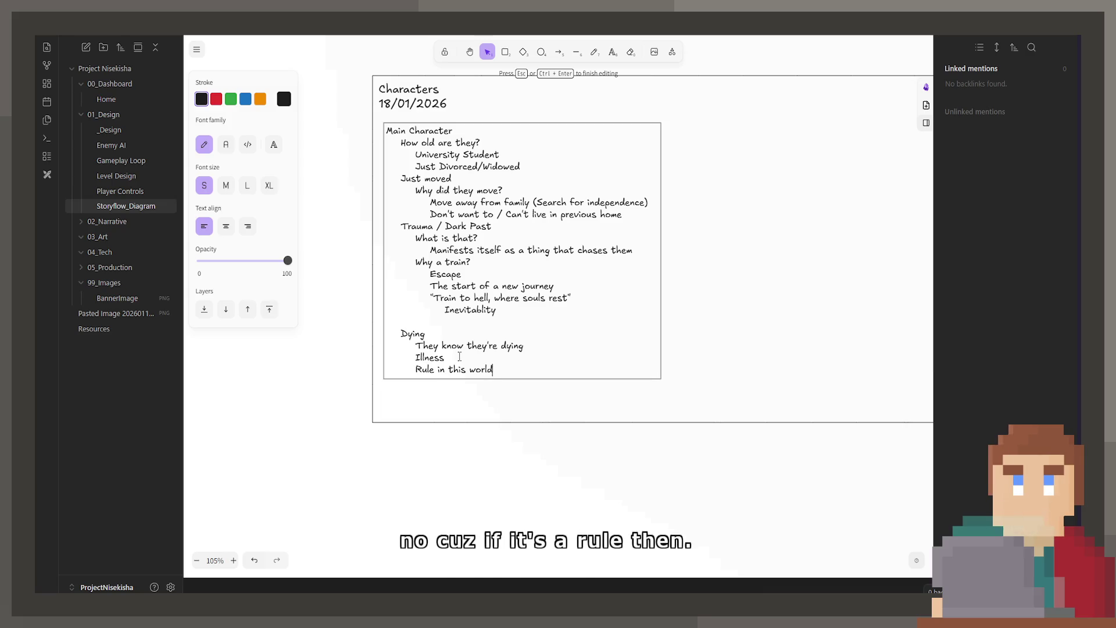
{"action": "key", "text": "BackSpace"}
{"action": "key", "text": "BackSpace"}
{"action": "key", "text": "BackSpace"}
{"action": "key", "text": "BackSpace"}
{"action": "key", "text": "BackSpace"}
{"action": "key", "text": "BackSpace"}
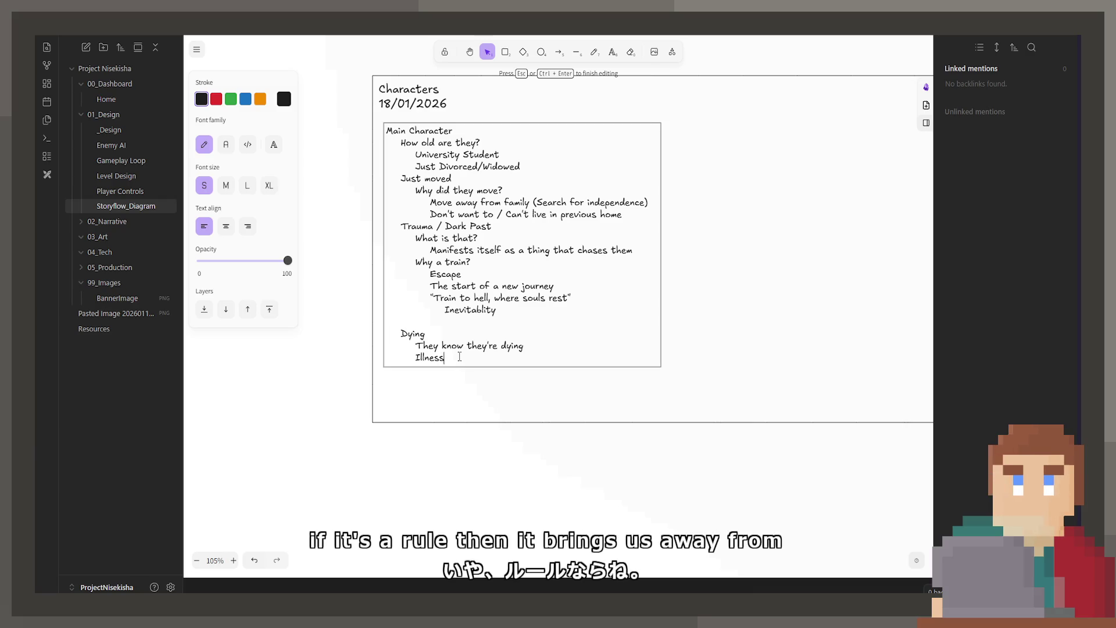
{"action": "key", "text": "BackSpace"}
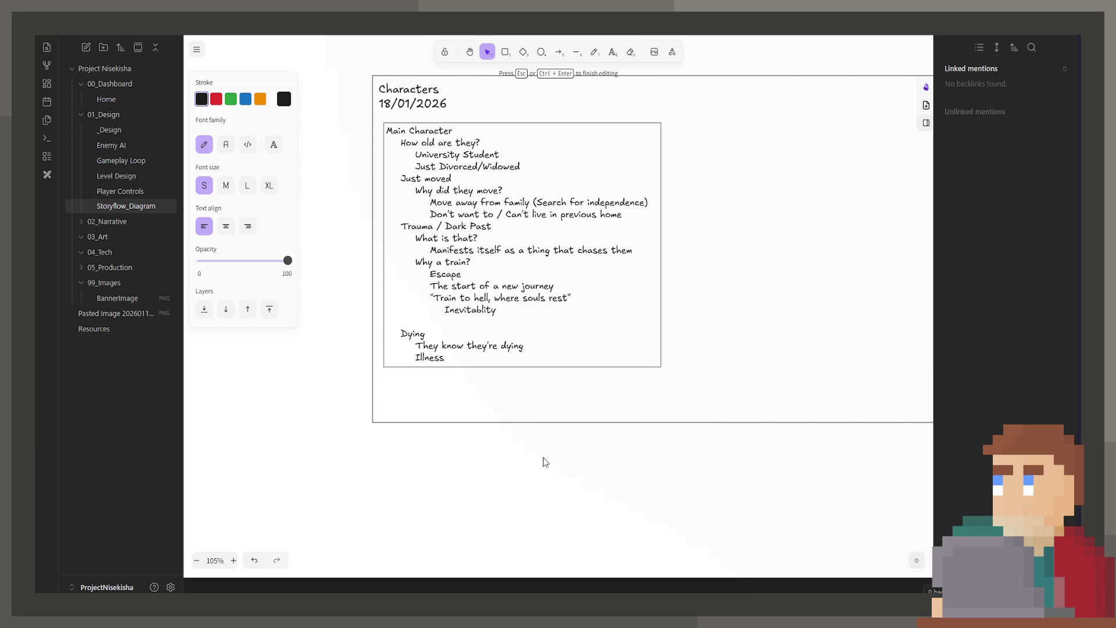
{"action": "scroll", "coordinate": [706, 355], "scroll_direction": "down", "scroll_amount": 3}
{"action": "scroll", "coordinate": [726, 322], "scroll_direction": "down", "scroll_amount": 5}
{"action": "scroll", "coordinate": [680, 393], "scroll_direction": "down", "scroll_amount": 3}
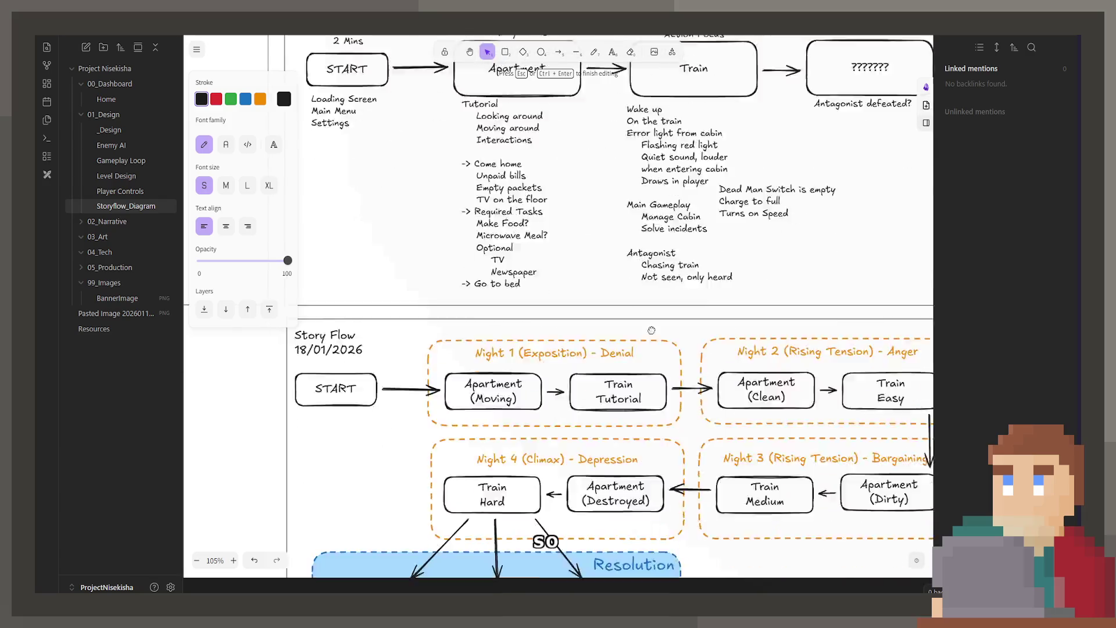
{"action": "scroll", "coordinate": [636, 453], "scroll_direction": "down", "scroll_amount": 2}
{"action": "scroll", "coordinate": [636, 436], "scroll_direction": "down", "scroll_amount": 3}
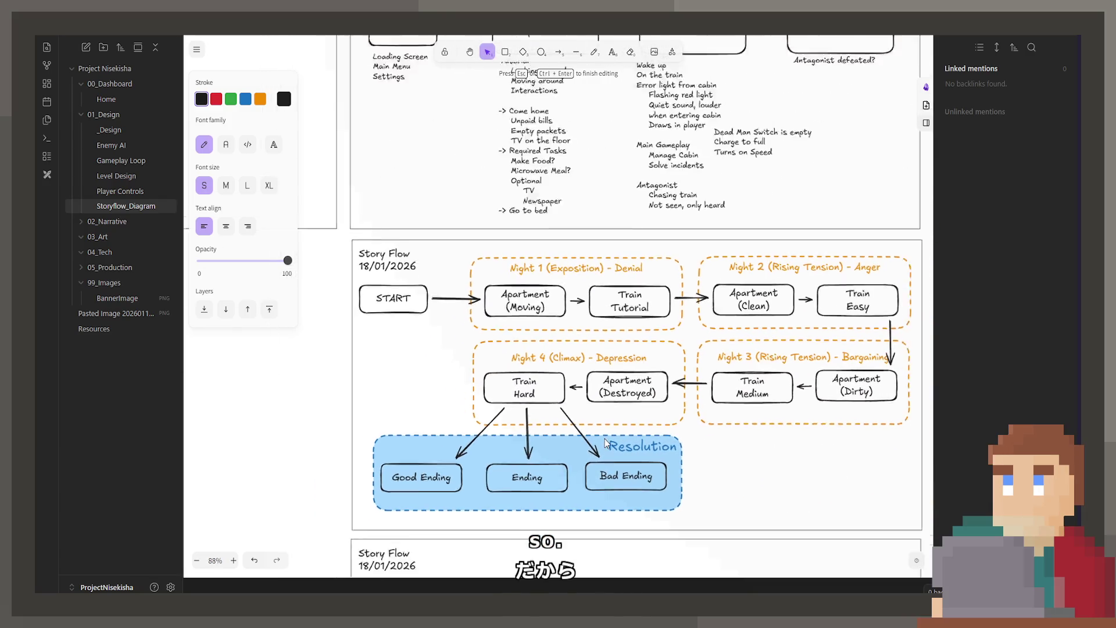
{"action": "scroll", "coordinate": [638, 392], "scroll_direction": "down", "scroll_amount": 1}
{"action": "scroll", "coordinate": [605, 426], "scroll_direction": "down", "scroll_amount": 2}
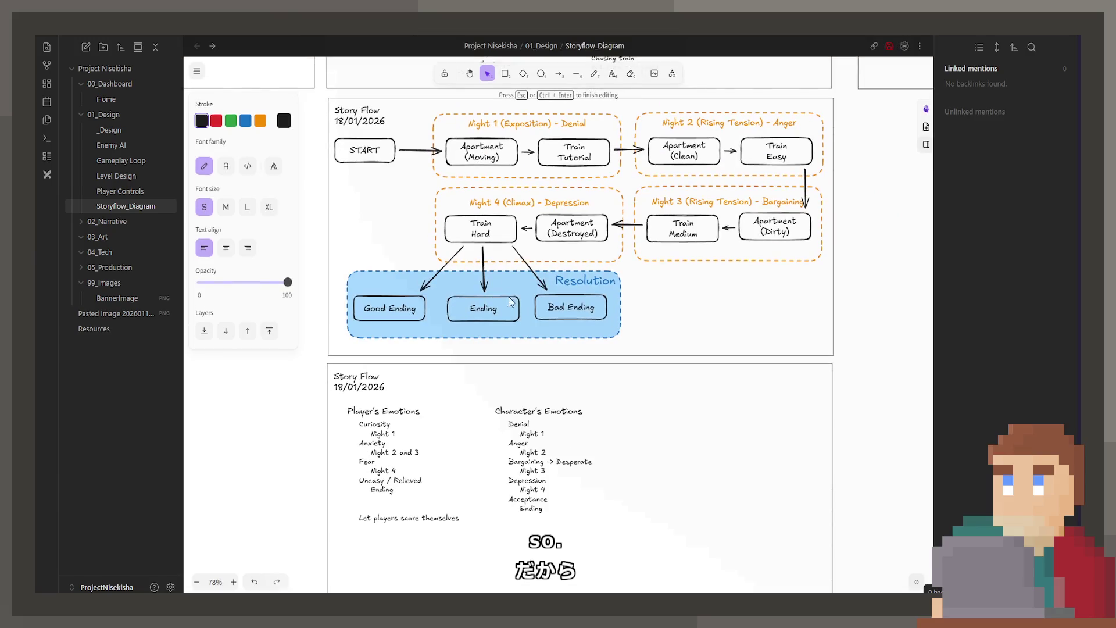
Step: Briefly enter and leave editing of the Character's Emotions text without changes
{"action": "double_click", "coordinate": [546, 480]}
{"action": "left_click", "coordinate": [527, 527]}
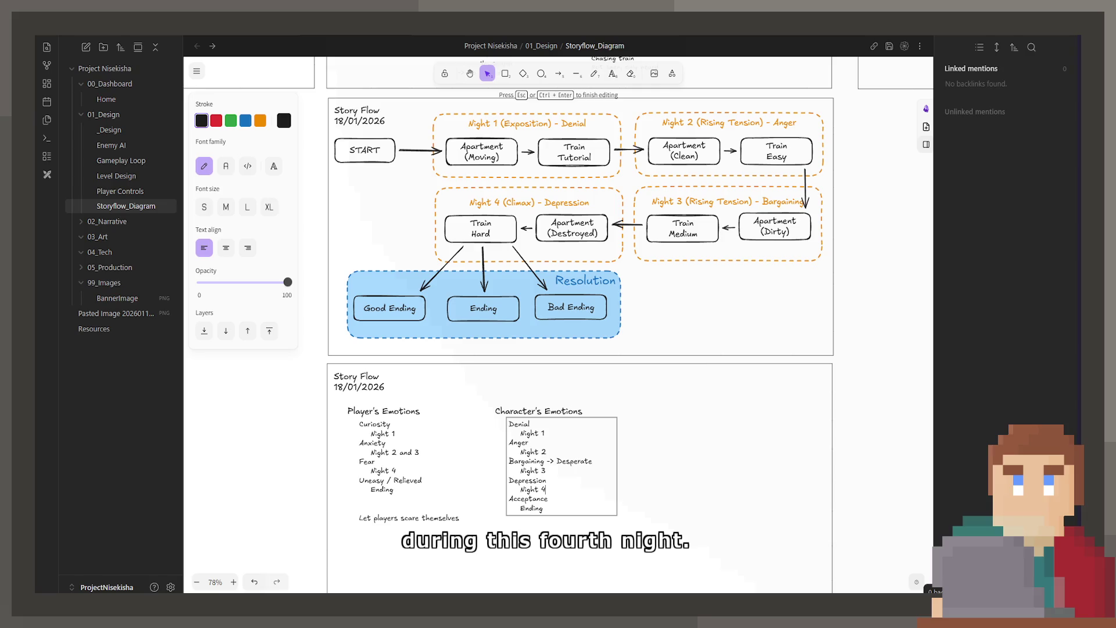
{"action": "key", "text": "Escape"}
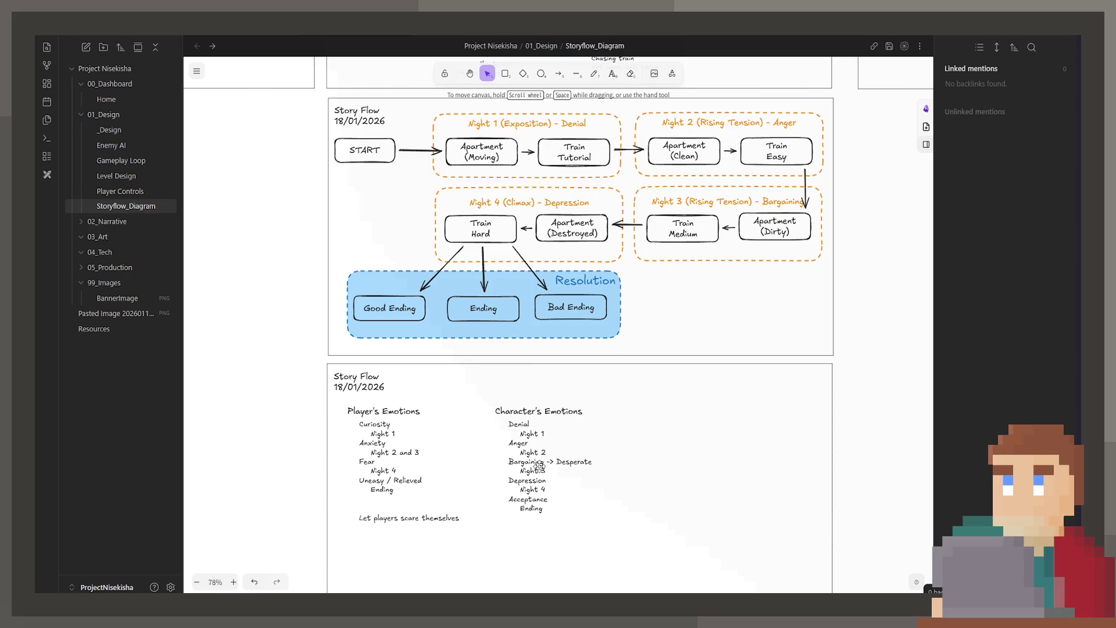
Step: Annotate Depression in the Character's Emotions list as '(Terminal Rally)'
{"action": "double_click", "coordinate": [558, 479]}
{"action": "left_click", "coordinate": [552, 486]}
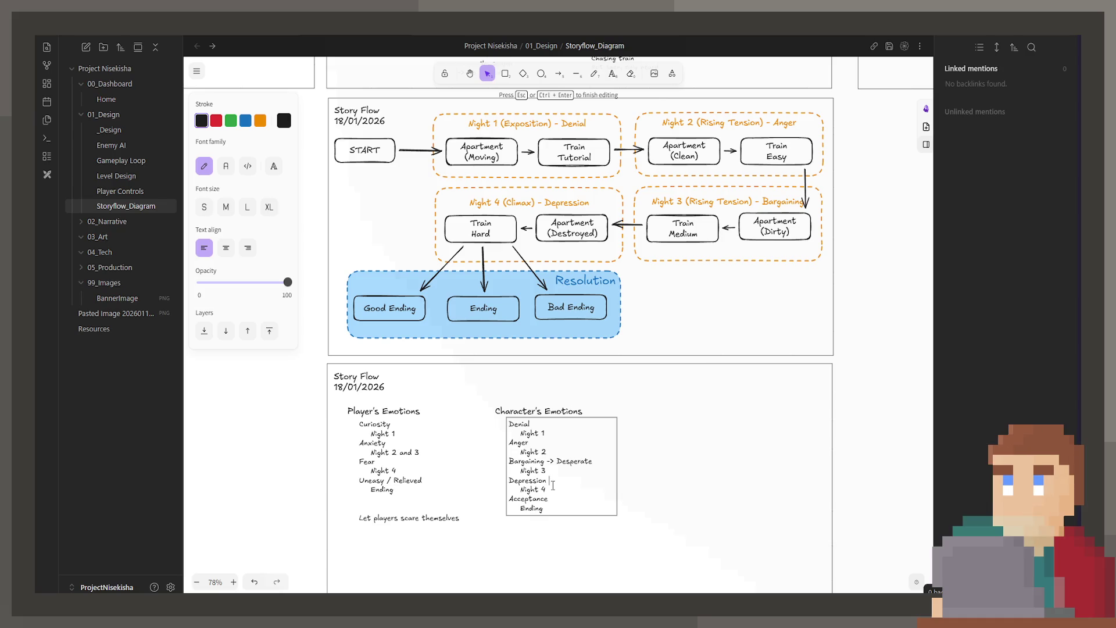
{"action": "type", "text": "(Fe"}
{"action": "type", "text": "l Rally"}
{"action": "type", "text": ")"}
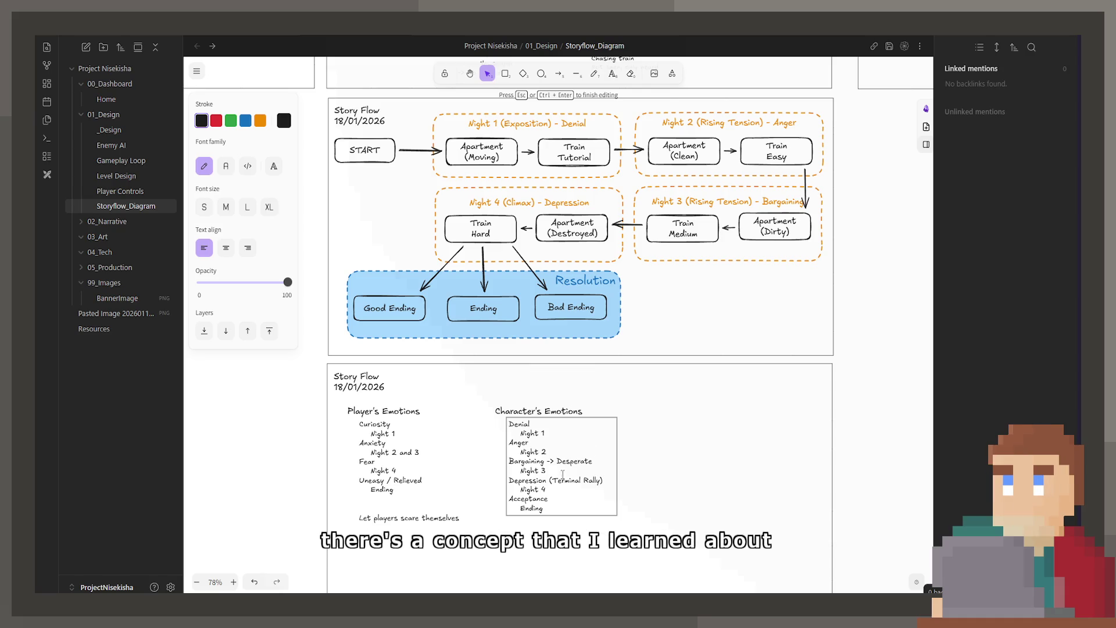
{"action": "left_click", "coordinate": [644, 444]}
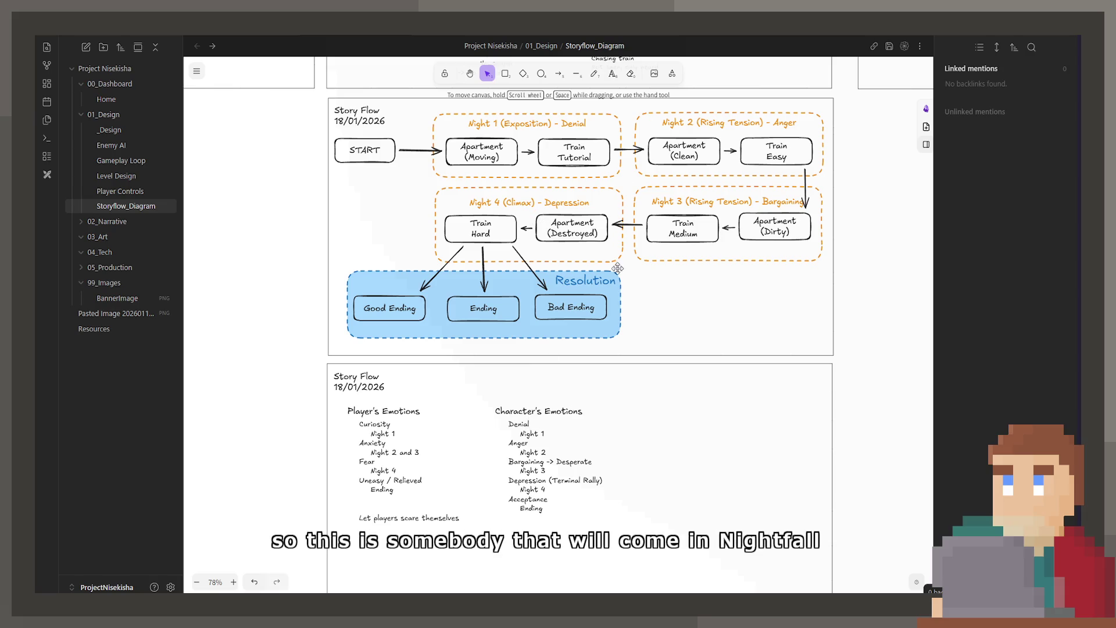
{"action": "scroll", "coordinate": [552, 439], "scroll_direction": "down", "scroll_amount": 2}
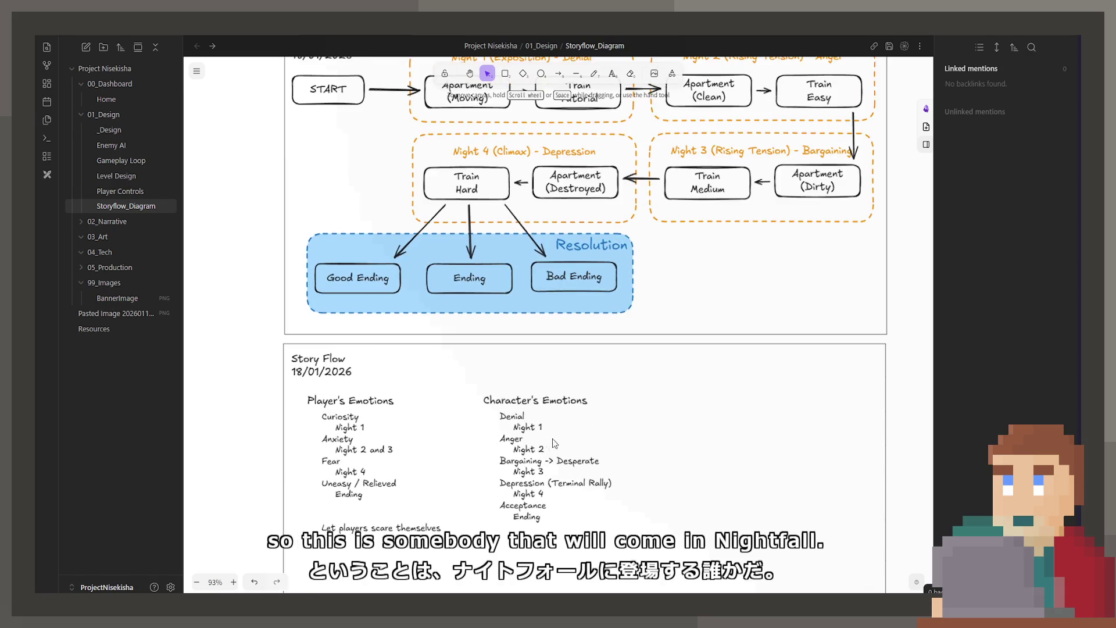
{"action": "scroll", "coordinate": [523, 419], "scroll_direction": "down", "scroll_amount": 2}
{"action": "scroll", "coordinate": [489, 401], "scroll_direction": "up", "scroll_amount": 2}
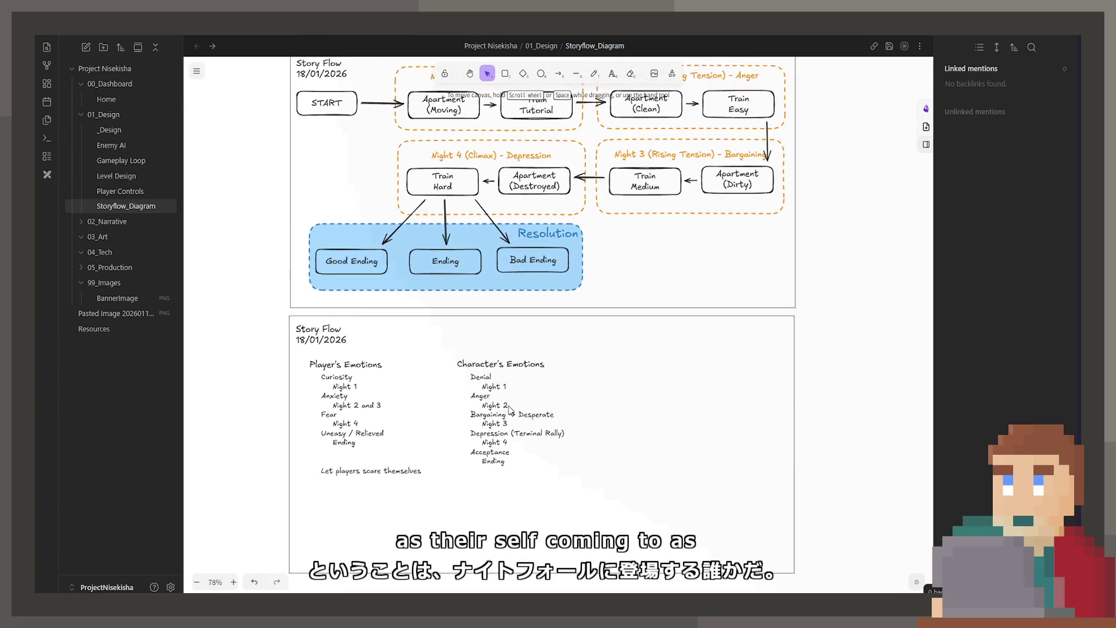
{"action": "scroll", "coordinate": [502, 389], "scroll_direction": "up", "scroll_amount": 3}
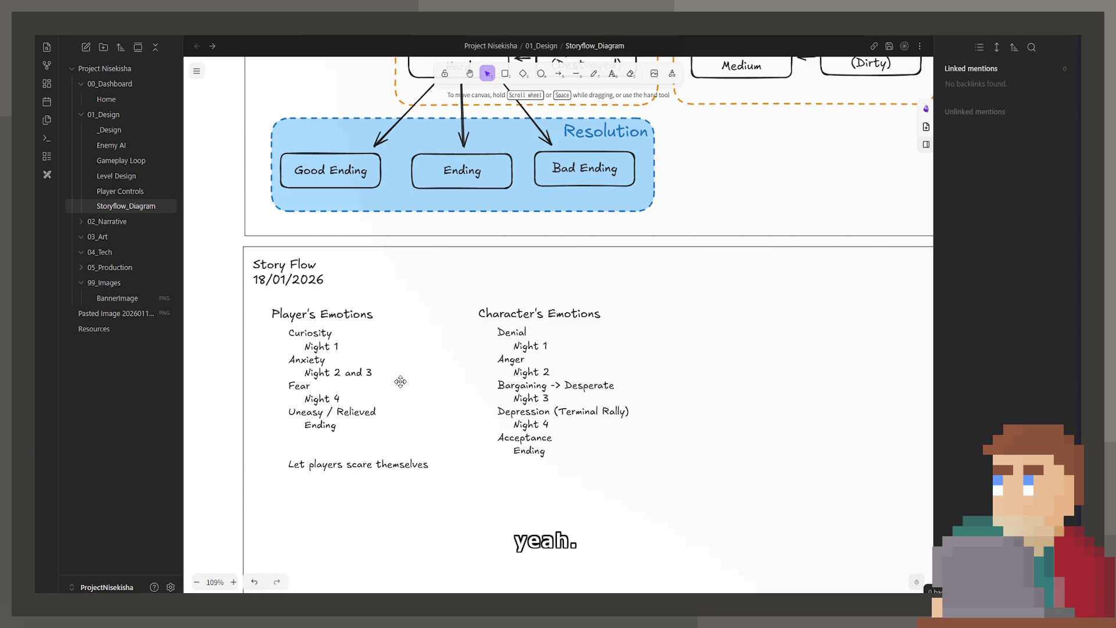
{"action": "scroll", "coordinate": [400, 382], "scroll_direction": "up", "scroll_amount": 3}
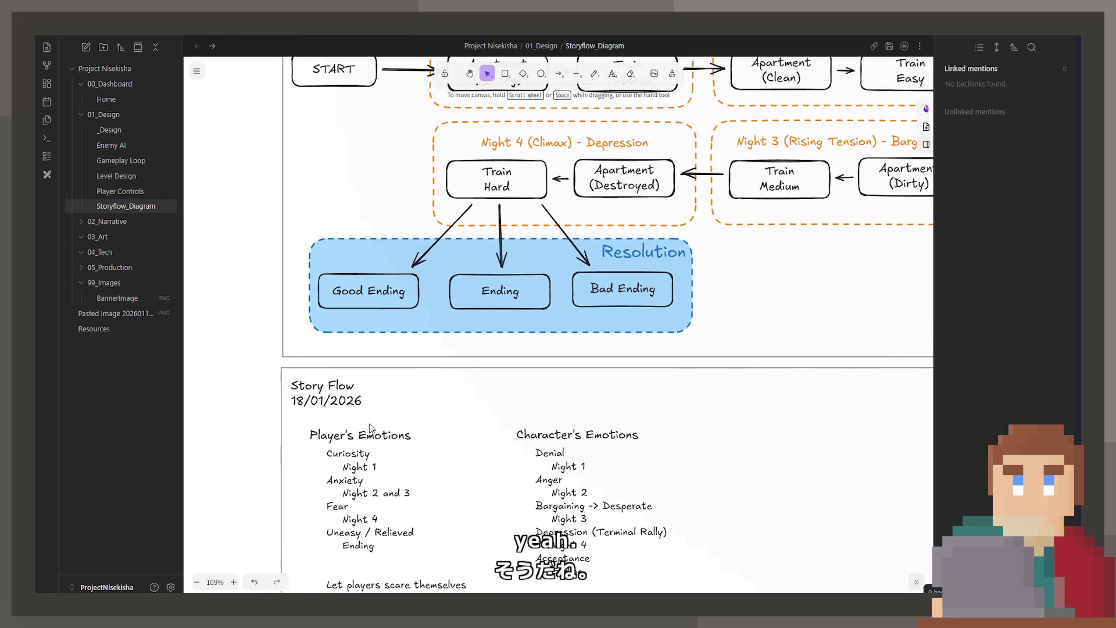
Step: Rename the middle box 'Good Ending' and the left box 'Secret Ending'
{"action": "left_click", "coordinate": [494, 294]}
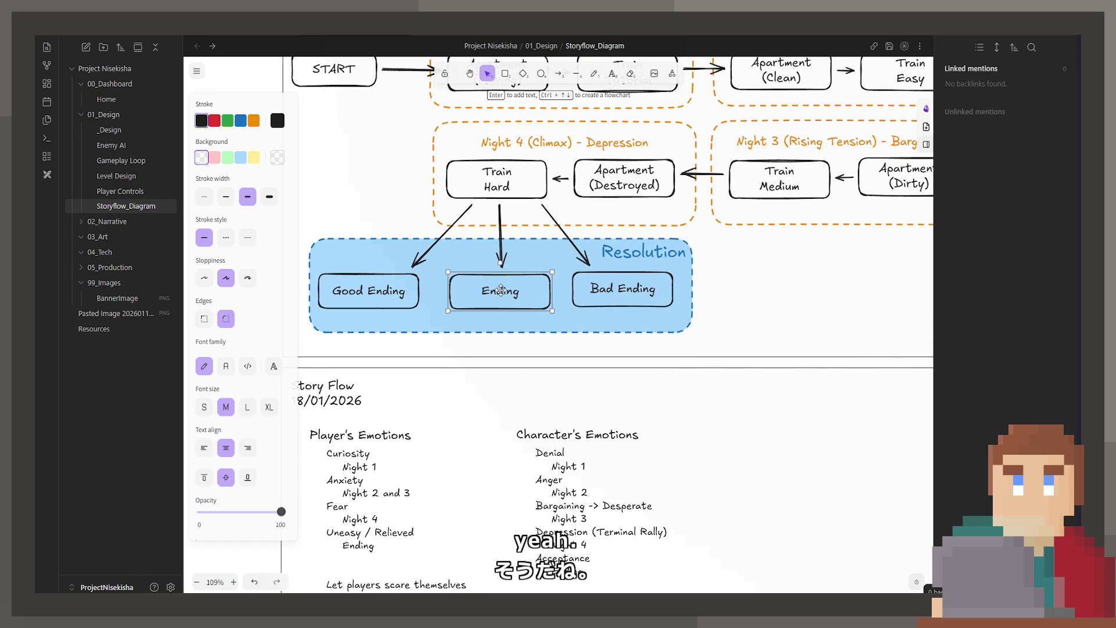
{"action": "double_click", "coordinate": [381, 290]}
{"action": "double_click", "coordinate": [488, 295]}
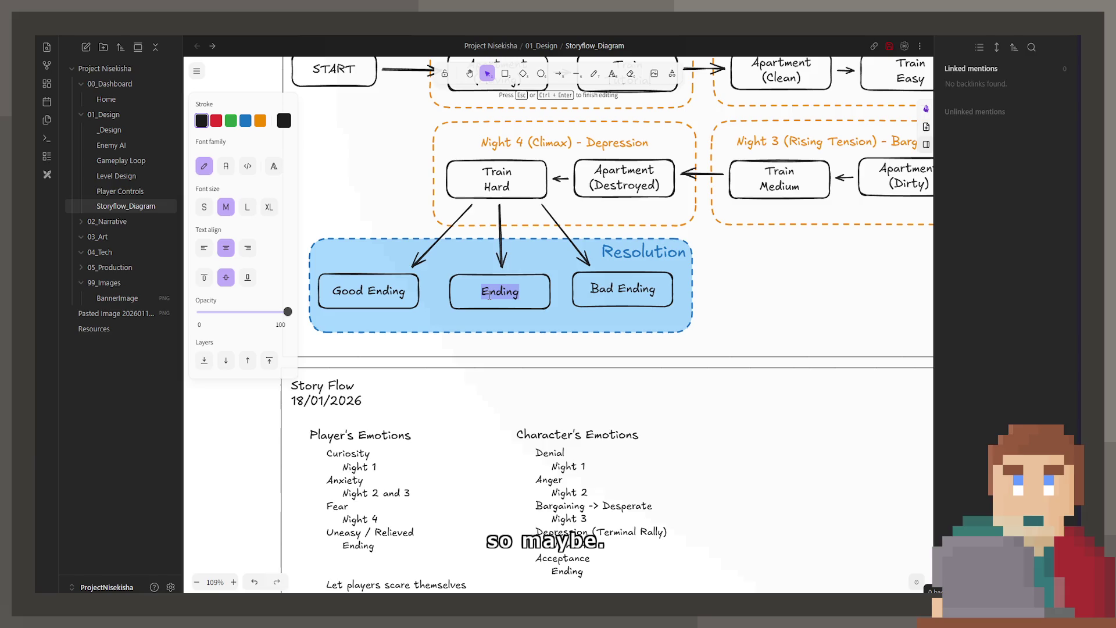
{"action": "type", "text": "Good Ending"}
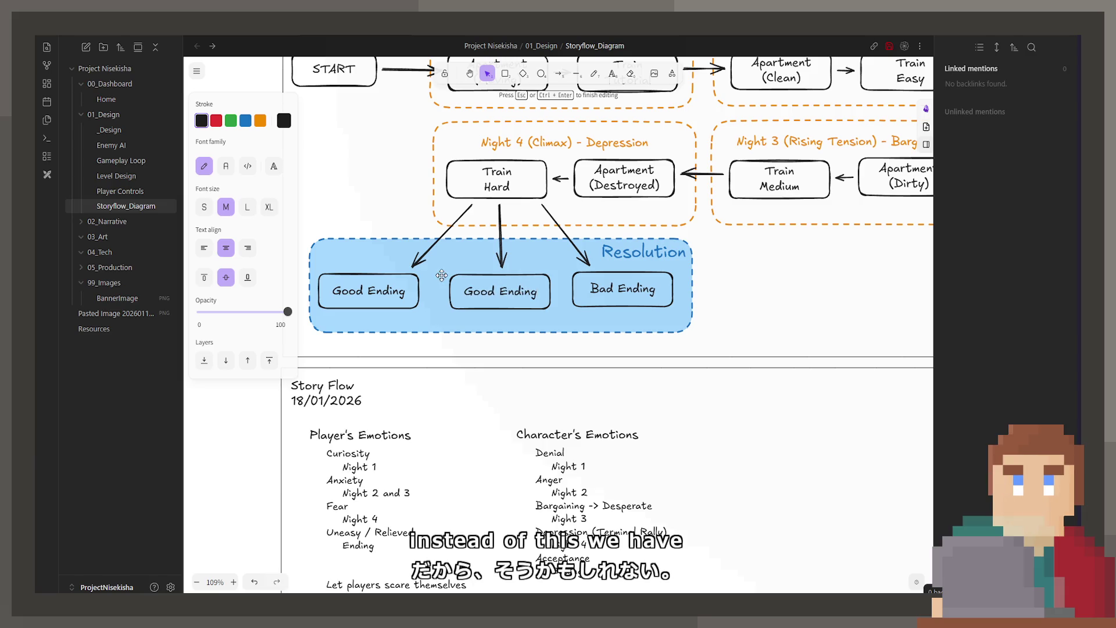
{"action": "left_click", "coordinate": [398, 283]}
{"action": "double_click", "coordinate": [398, 283]}
{"action": "type", "text": "Secret"}
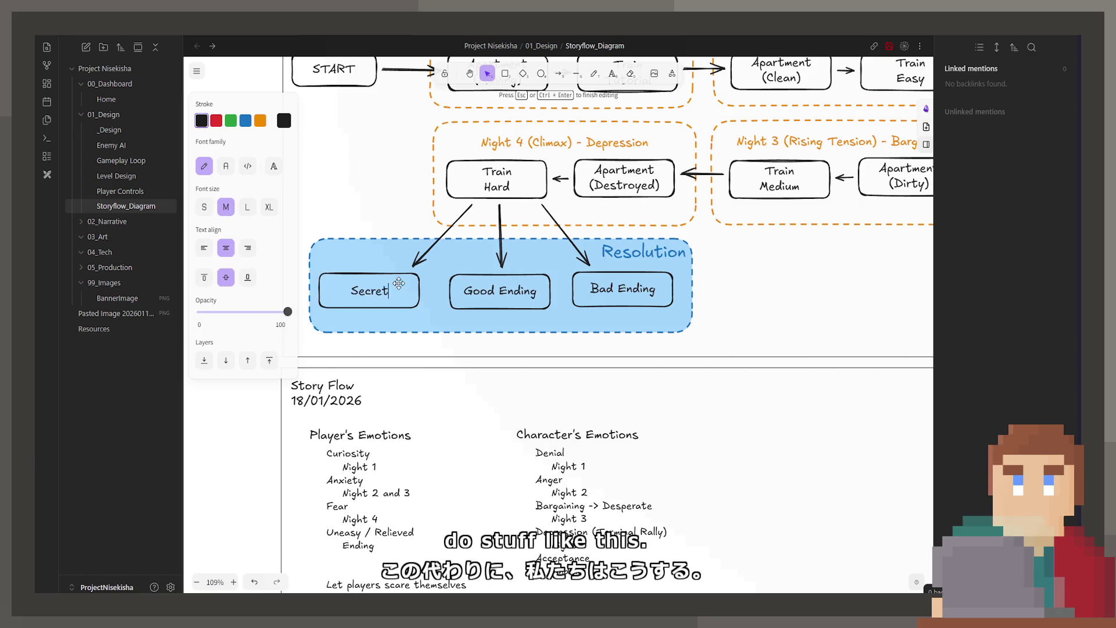
{"action": "type", "text": " Ending"}
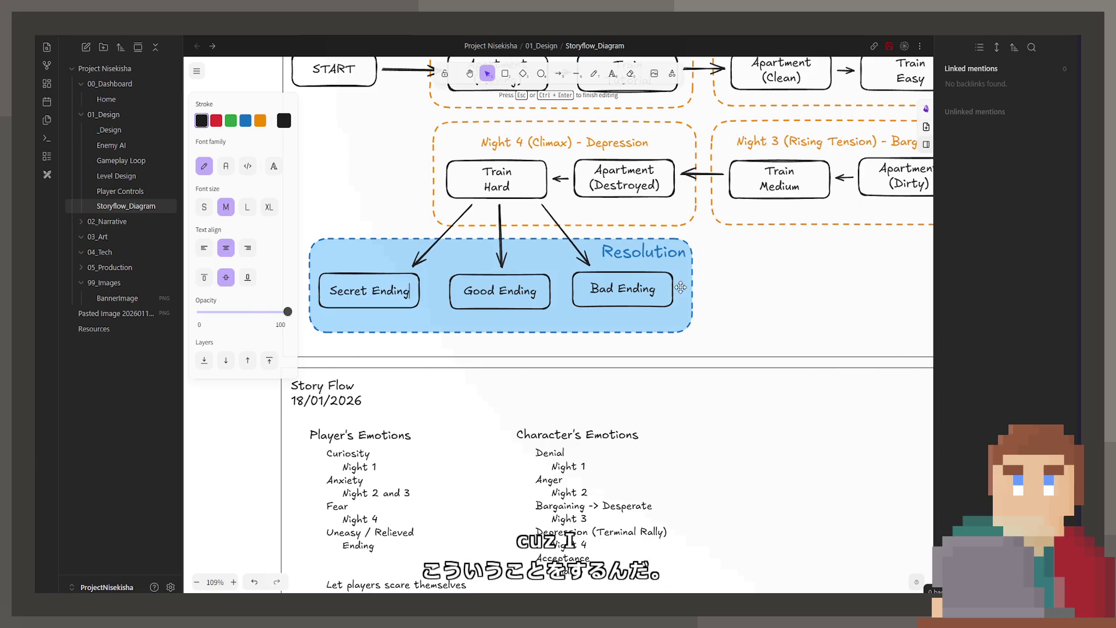
{"action": "left_click", "coordinate": [746, 288]}
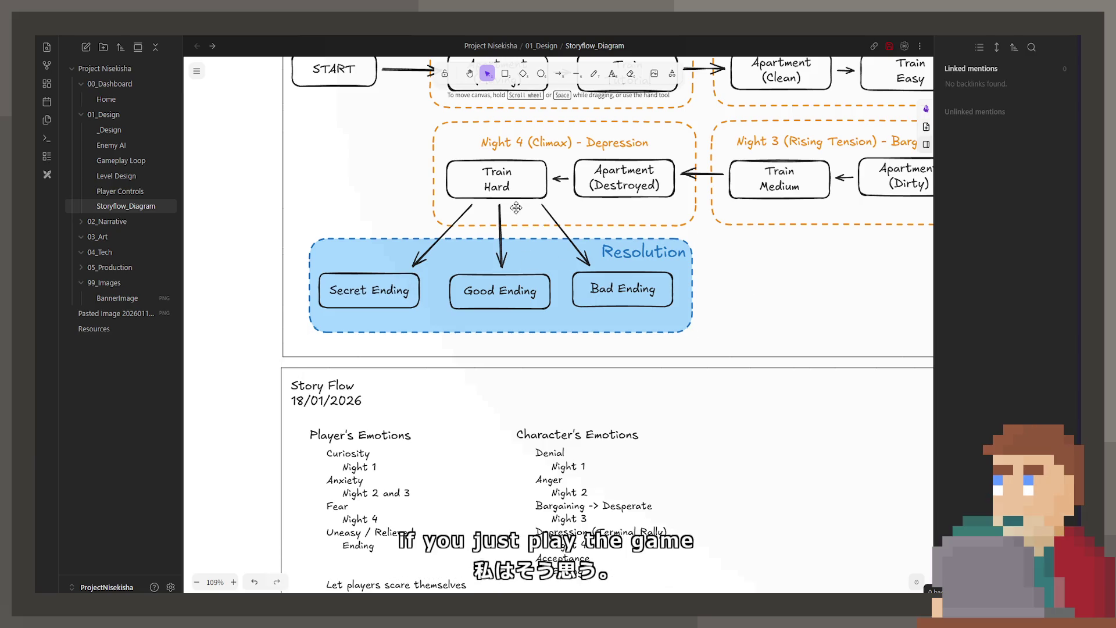
Step: Check the Bad, Good and Secret Ending boxes in turn
{"action": "left_click", "coordinate": [627, 298]}
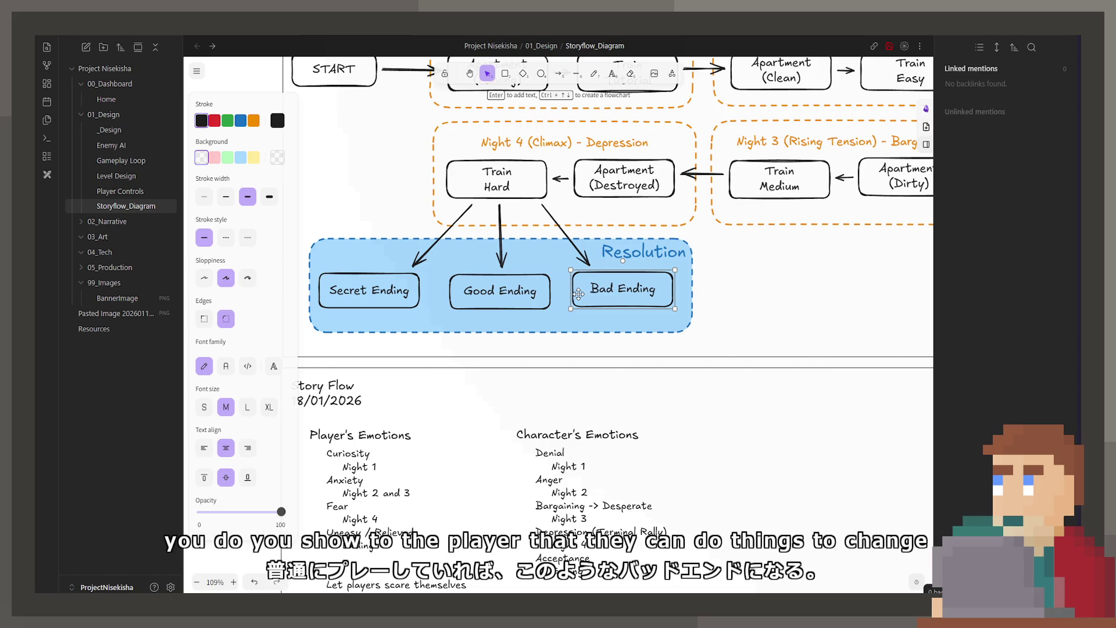
{"action": "left_click", "coordinate": [527, 290]}
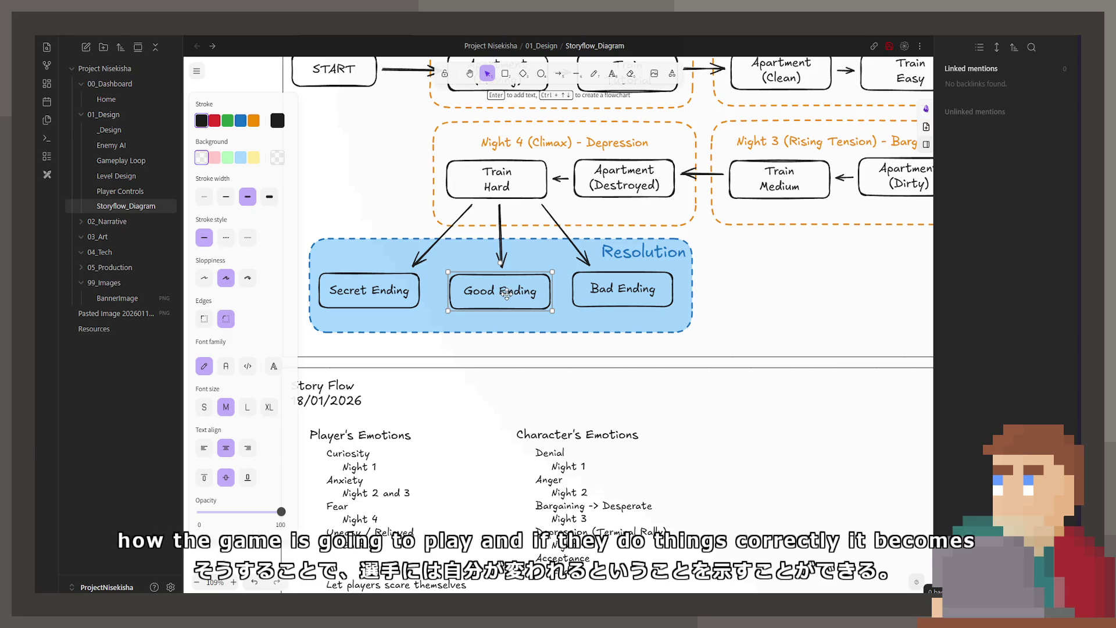
{"action": "left_click", "coordinate": [404, 299]}
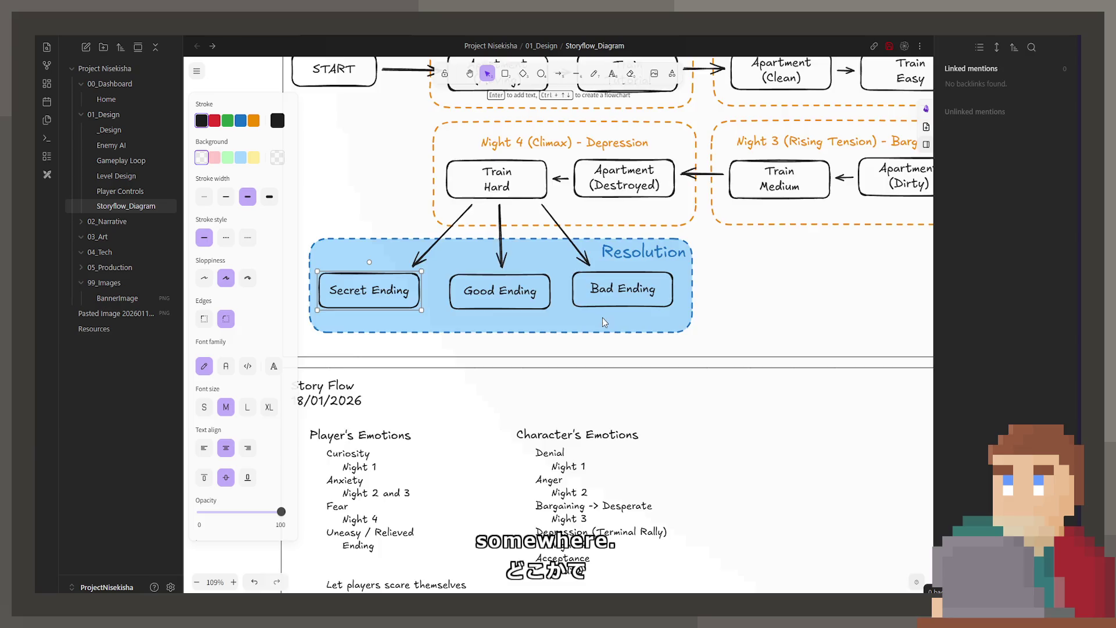
{"action": "scroll", "coordinate": [604, 345], "scroll_direction": "down", "scroll_amount": 2}
{"action": "scroll", "coordinate": [603, 345], "scroll_direction": "down", "scroll_amount": 1}
Step: Pan to the Characters frame and open the main character notes for editing
{"action": "left_click", "coordinate": [559, 366]}
{"action": "scroll", "coordinate": [464, 370], "scroll_direction": "down", "scroll_amount": 1}
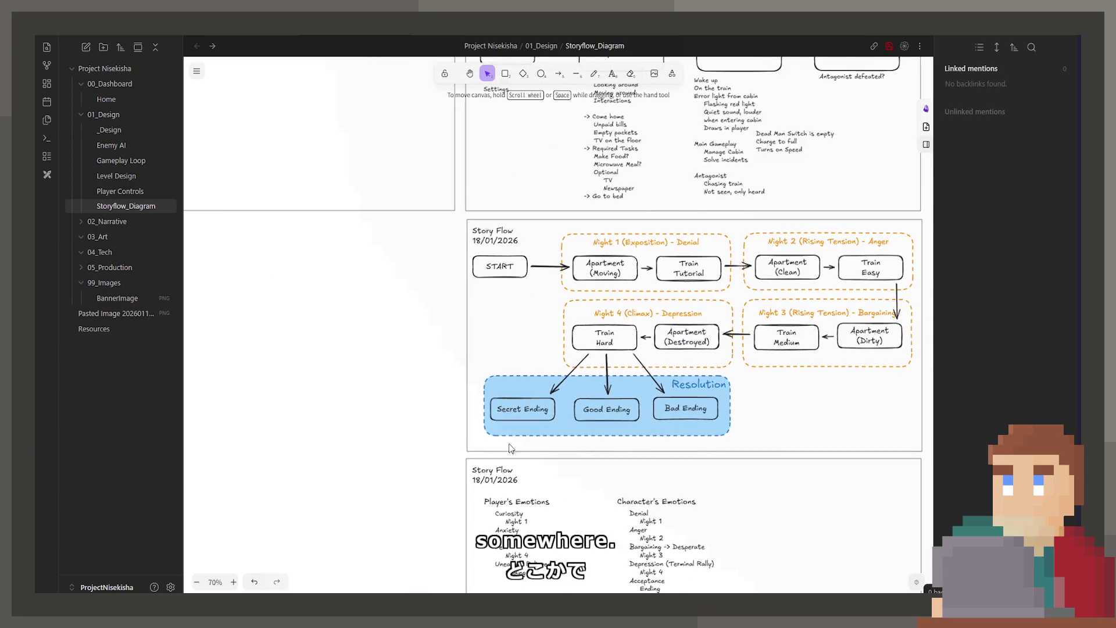
{"action": "scroll", "coordinate": [562, 476], "scroll_direction": "down", "scroll_amount": 1}
{"action": "scroll", "coordinate": [562, 476], "scroll_direction": "down", "scroll_amount": 1}
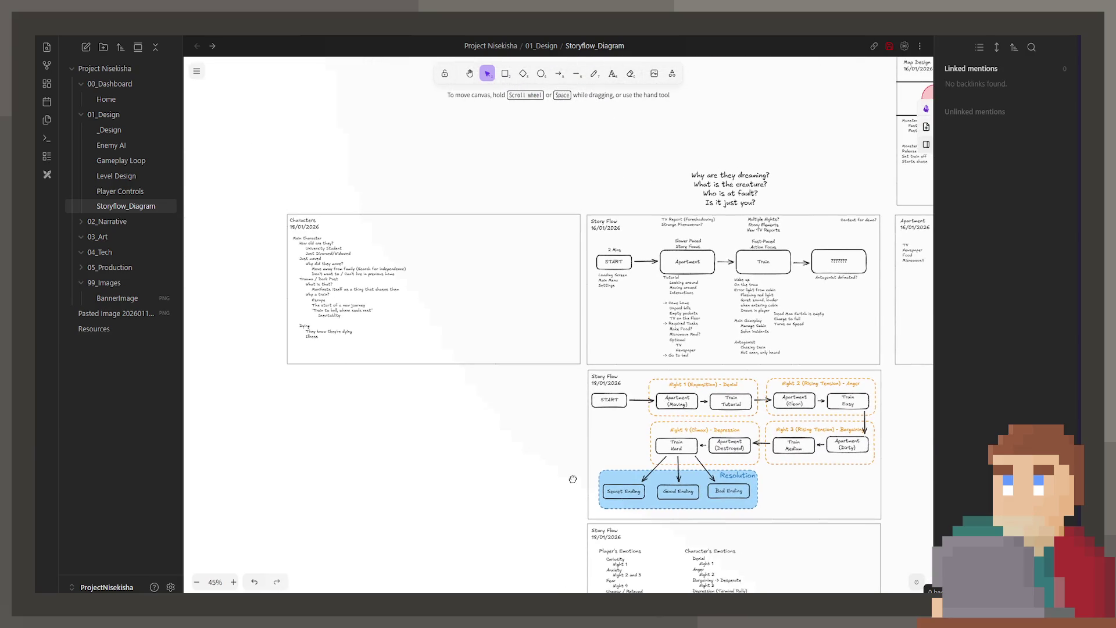
{"action": "scroll", "coordinate": [573, 479], "scroll_direction": "down", "scroll_amount": 1}
{"action": "left_click_drag", "start_coordinate": [340, 305], "coordinate": [562, 388]}
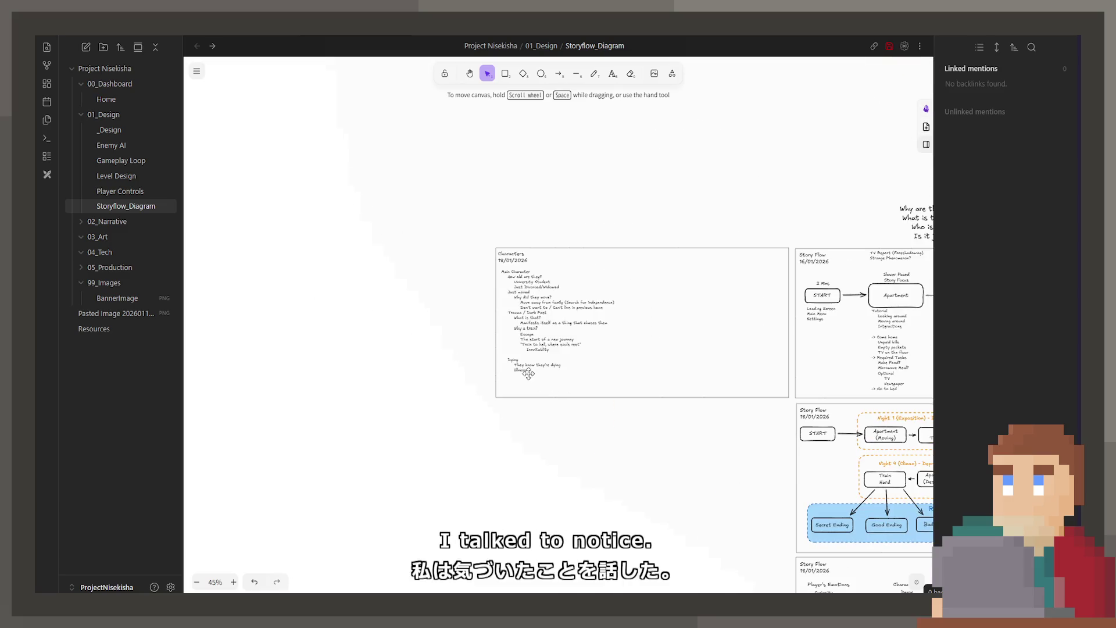
{"action": "scroll", "coordinate": [567, 309], "scroll_direction": "up", "scroll_amount": 2}
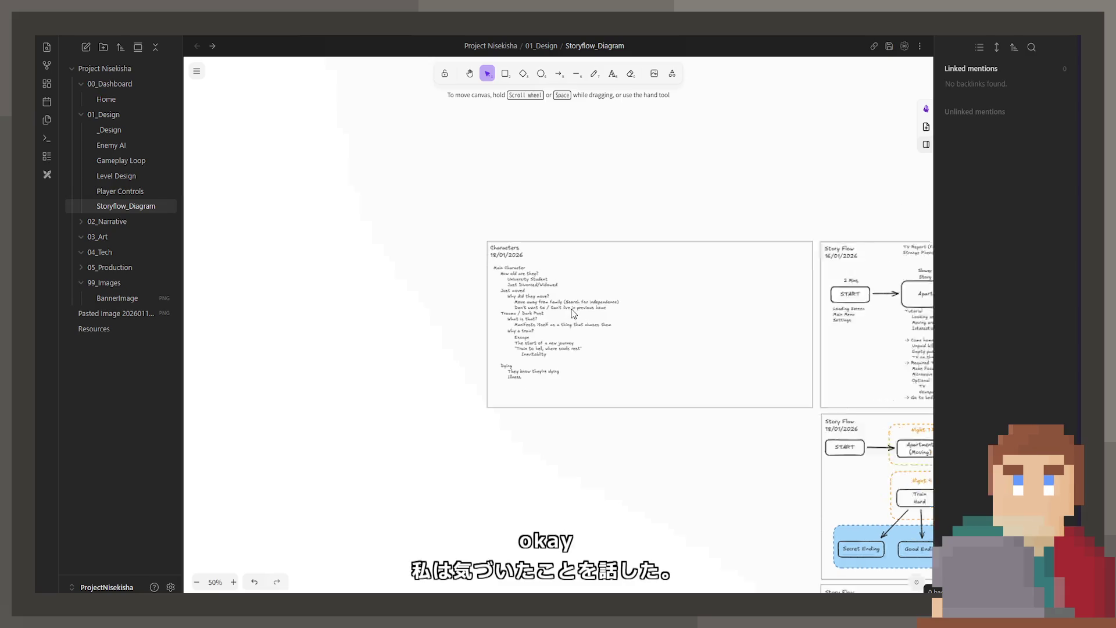
{"action": "scroll", "coordinate": [568, 308], "scroll_direction": "up", "scroll_amount": 3}
{"action": "double_click", "coordinate": [489, 297]}
{"action": "key", "text": "ctrl+a"}
{"action": "left_click", "coordinate": [491, 297]}
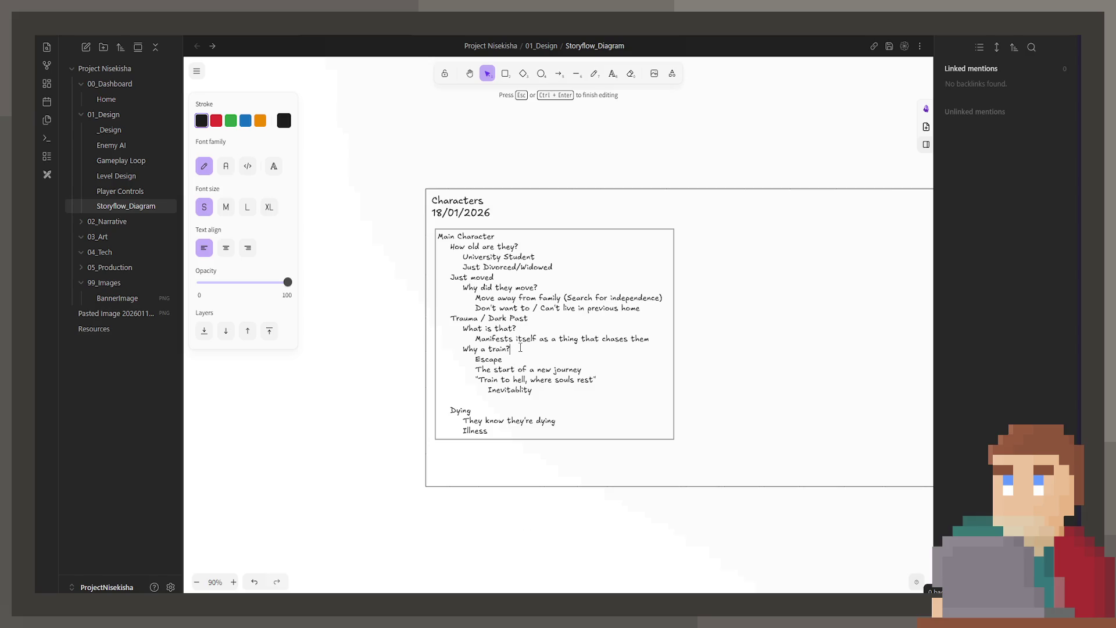
Step: Replace the lines under Trauma with 'Fear of death' and 'Train - Escape'
{"action": "mouse_move", "coordinate": [515, 350]}
{"action": "left_mouse_down"}
{"action": "mouse_move", "coordinate": [406, 323]}
{"action": "mouse_move", "coordinate": [479, 325]}
{"action": "left_mouse_up"}
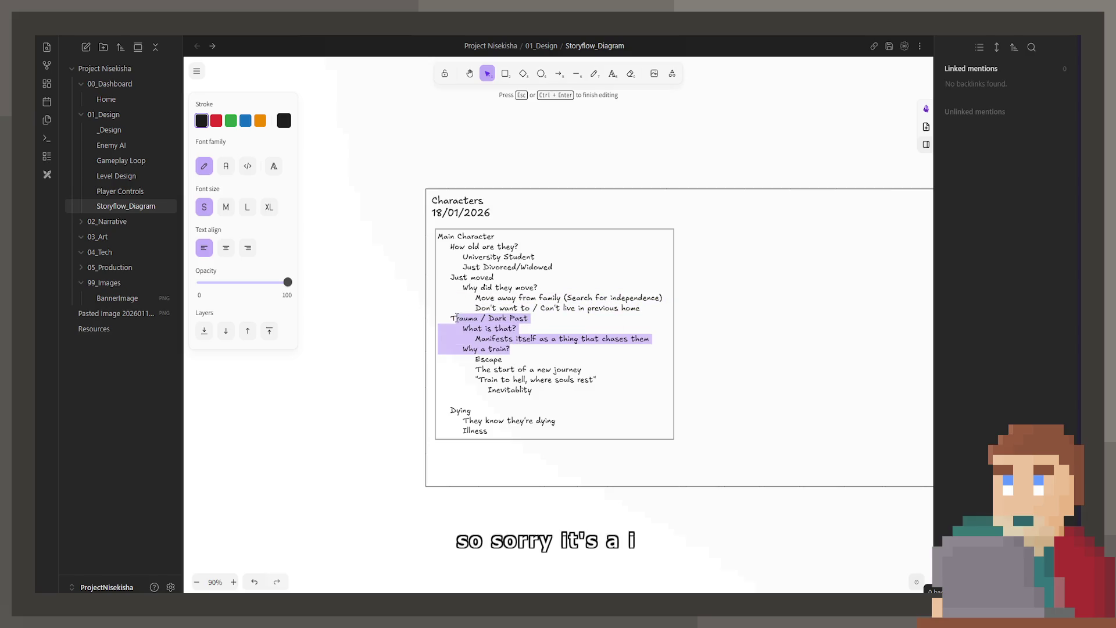
{"action": "key", "text": "BackSpace"}
{"action": "key", "text": "Return"}
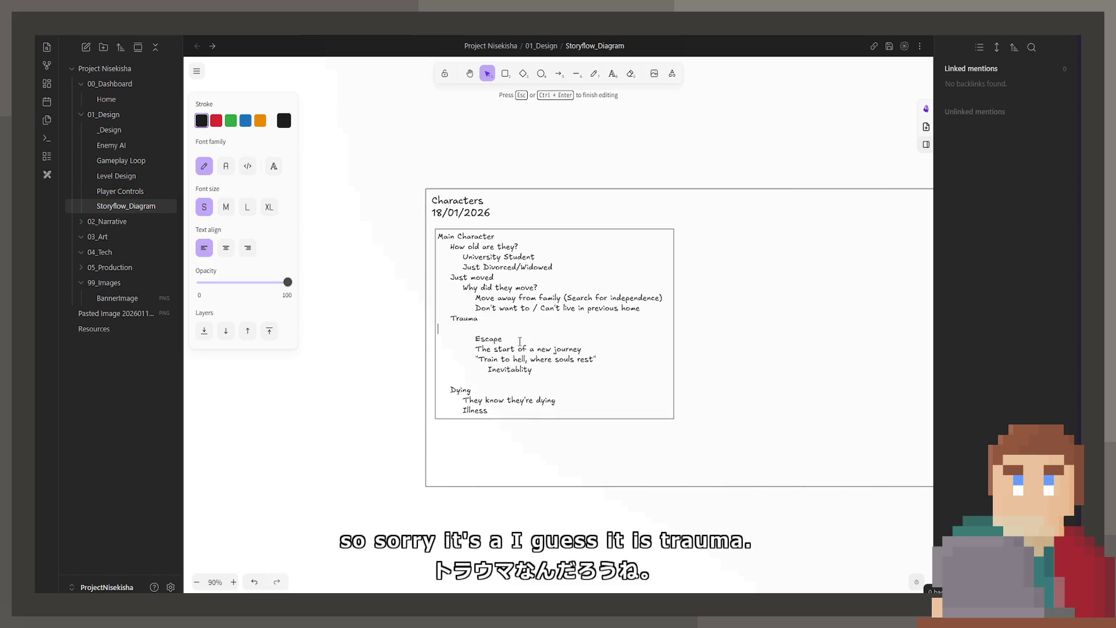
{"action": "type", "text": "Fear"}
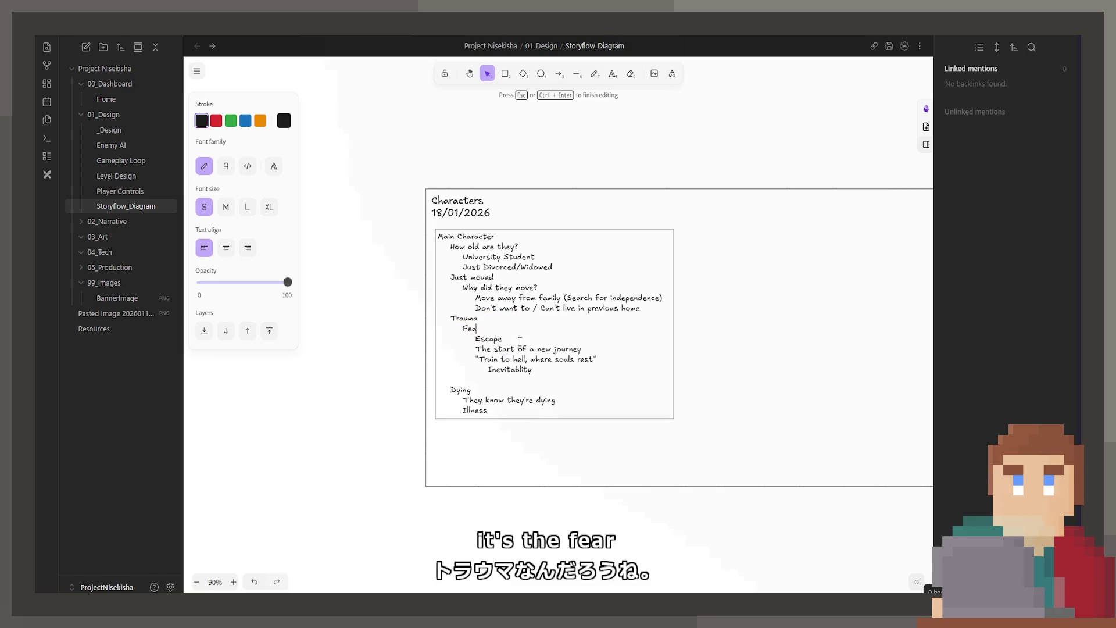
{"action": "type", "text": " od"}
{"action": "key", "text": "BackSpace"}
{"action": "type", "text": "f death"}
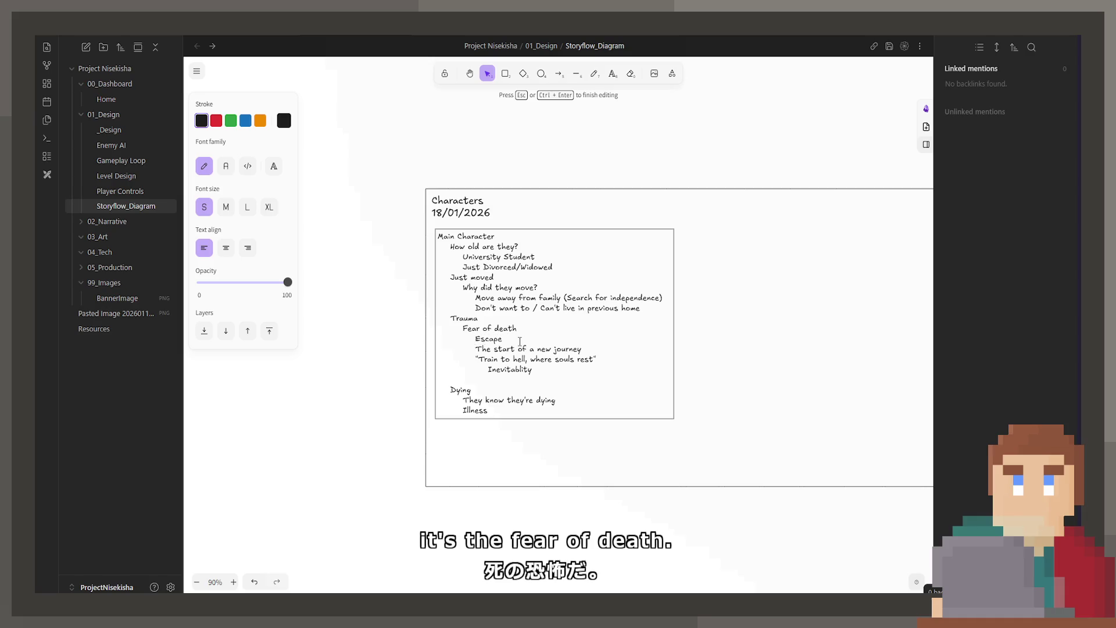
{"action": "type", "text": "Train"}
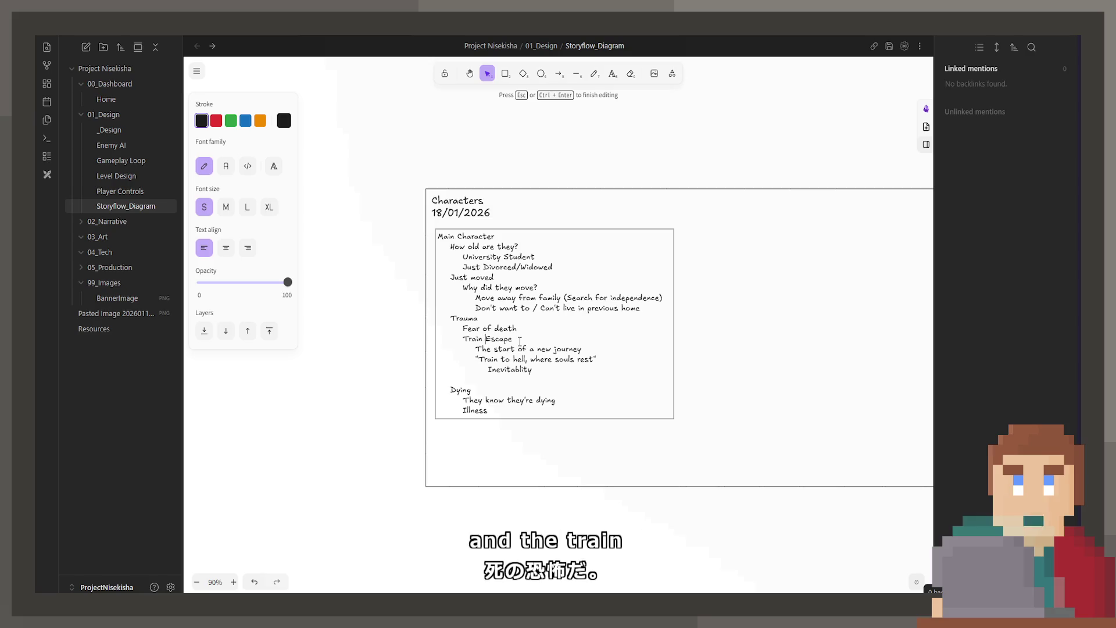
{"action": "type", "text": " -"}
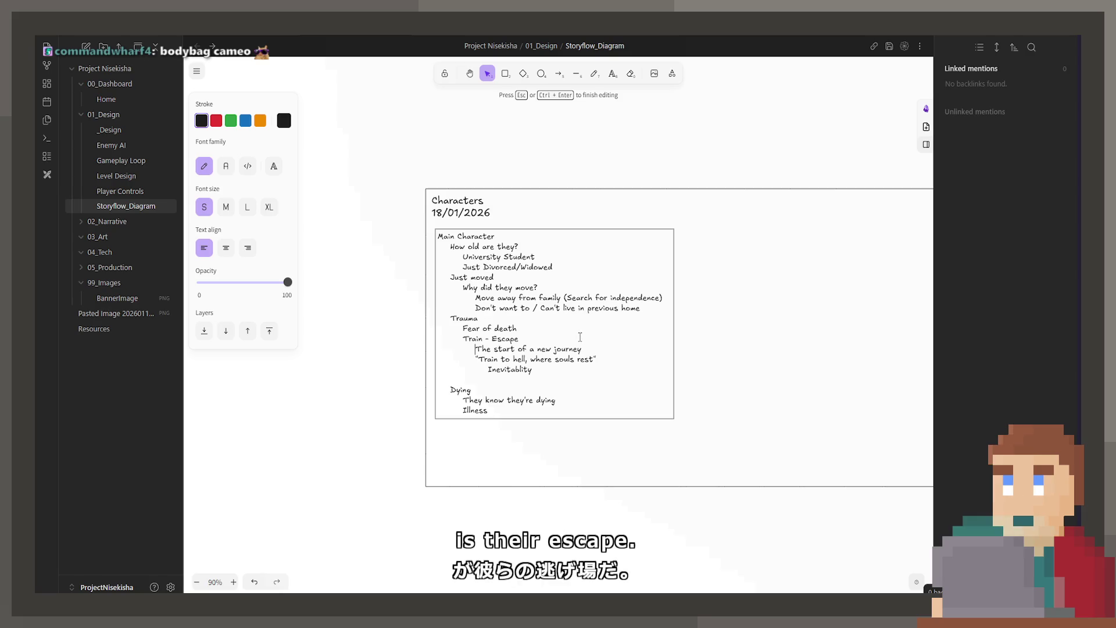
{"action": "scroll", "coordinate": [542, 326], "scroll_direction": "up", "scroll_amount": 1, "text": "ctrl"}
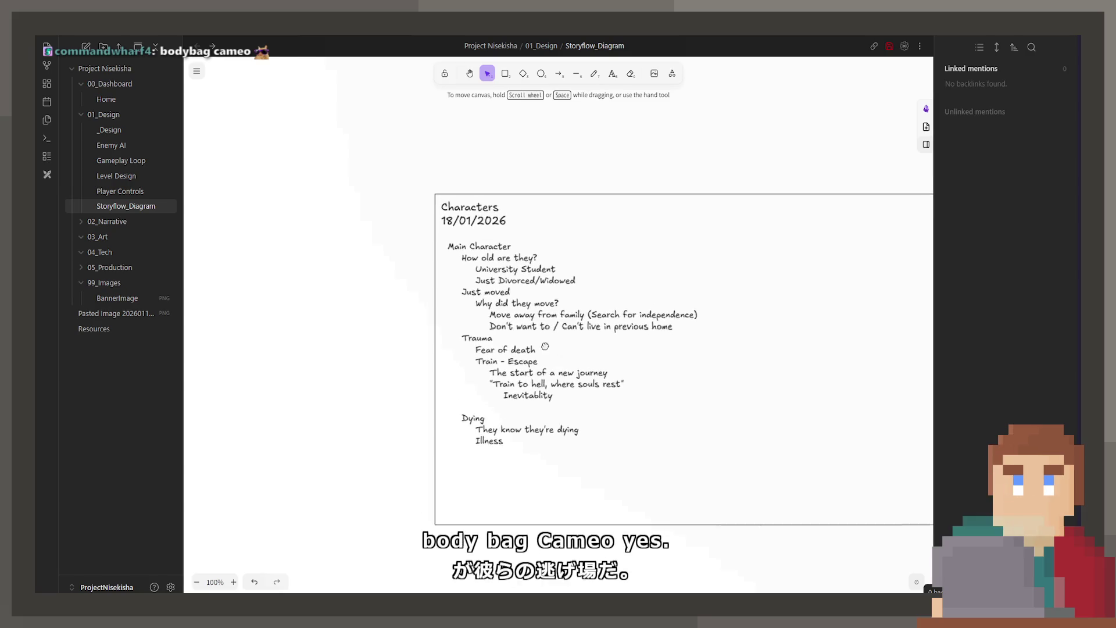
Step: Delete the previous-home line from the character notes
{"action": "key", "text": "ctrl+a"}
{"action": "left_click", "coordinate": [545, 337]}
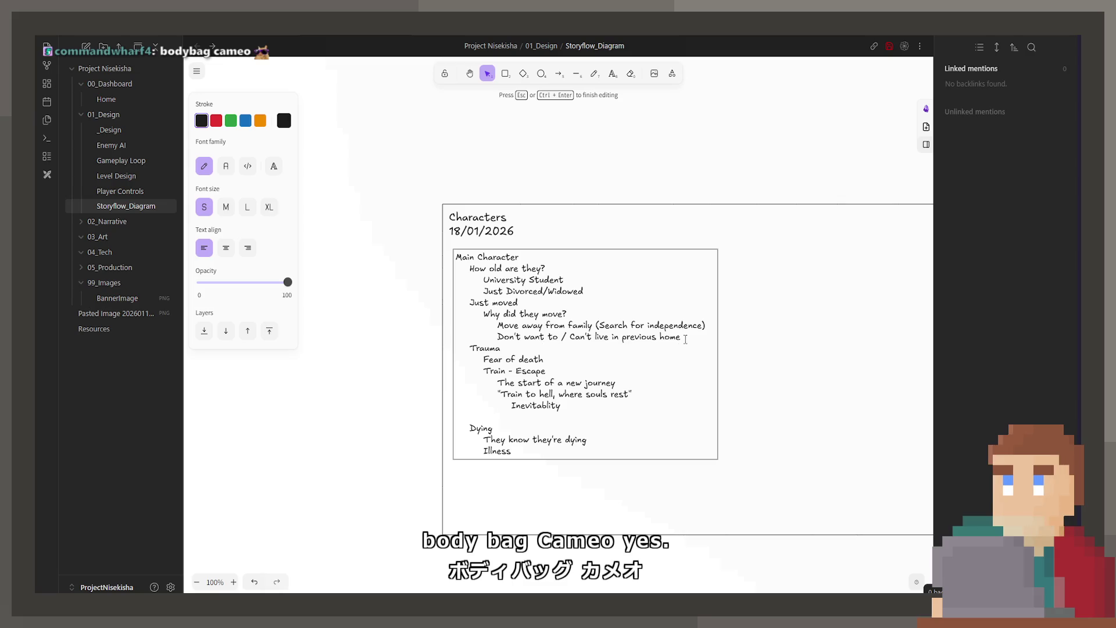
{"action": "left_click_drag", "start_coordinate": [680, 337], "coordinate": [374, 337]}
{"action": "key", "text": "BackSpace"}
{"action": "key", "text": "BackSpace"}
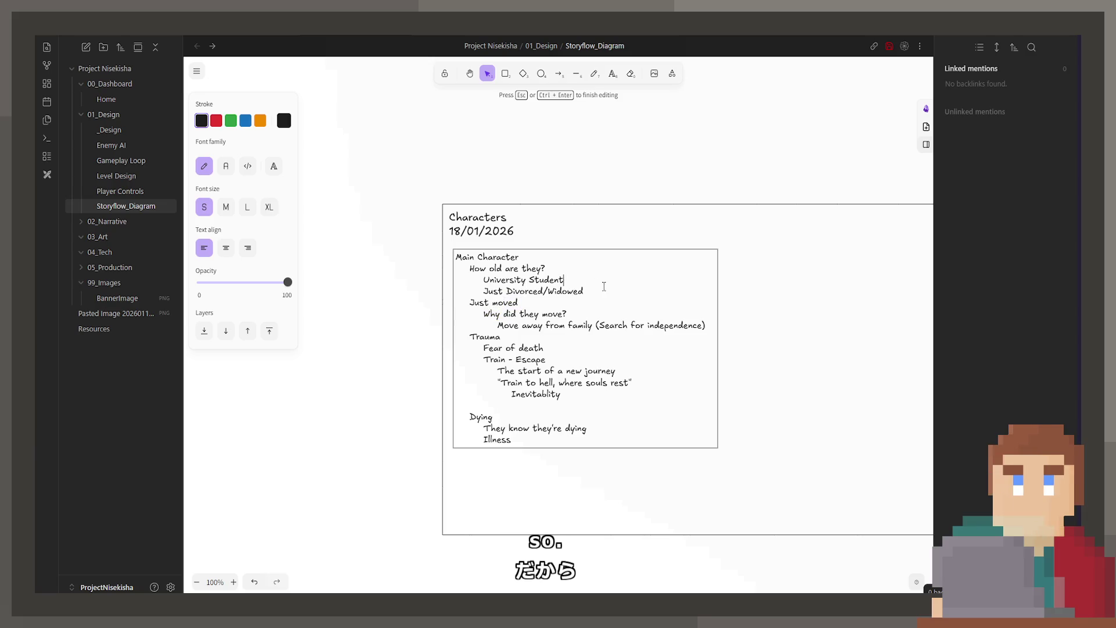
Step: Delete the three age lines, add Inevitable under Dying and narrow the notes box slightly
{"action": "left_click_drag", "start_coordinate": [564, 280], "coordinate": [456, 267]}
{"action": "left_click_drag", "start_coordinate": [589, 289], "coordinate": [401, 268]}
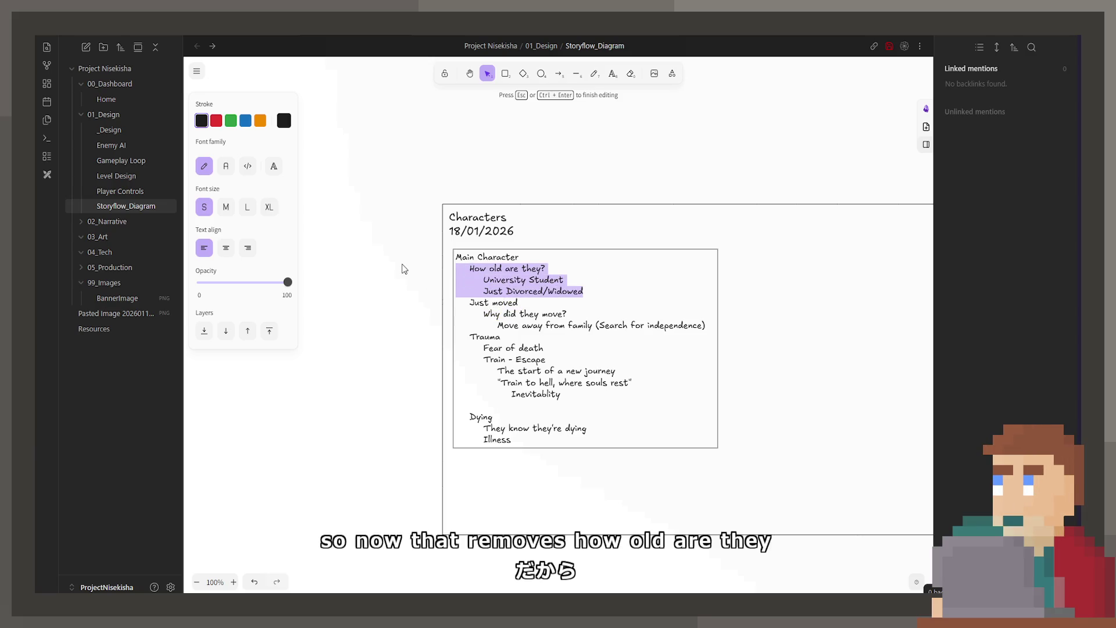
{"action": "key", "text": "BackSpace"}
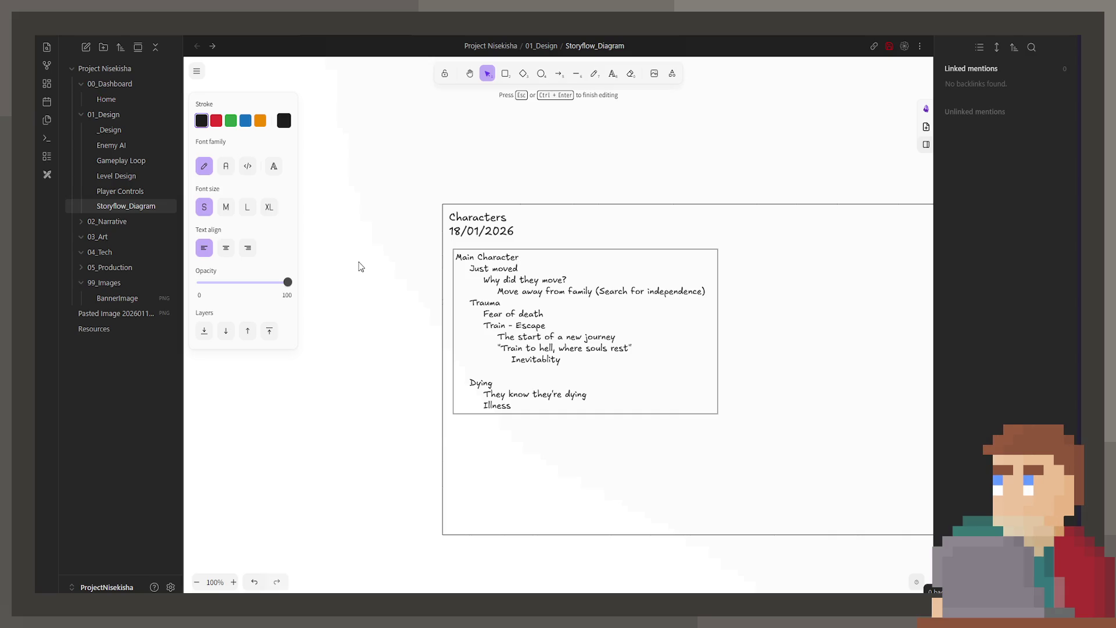
{"action": "left_click", "coordinate": [619, 344]}
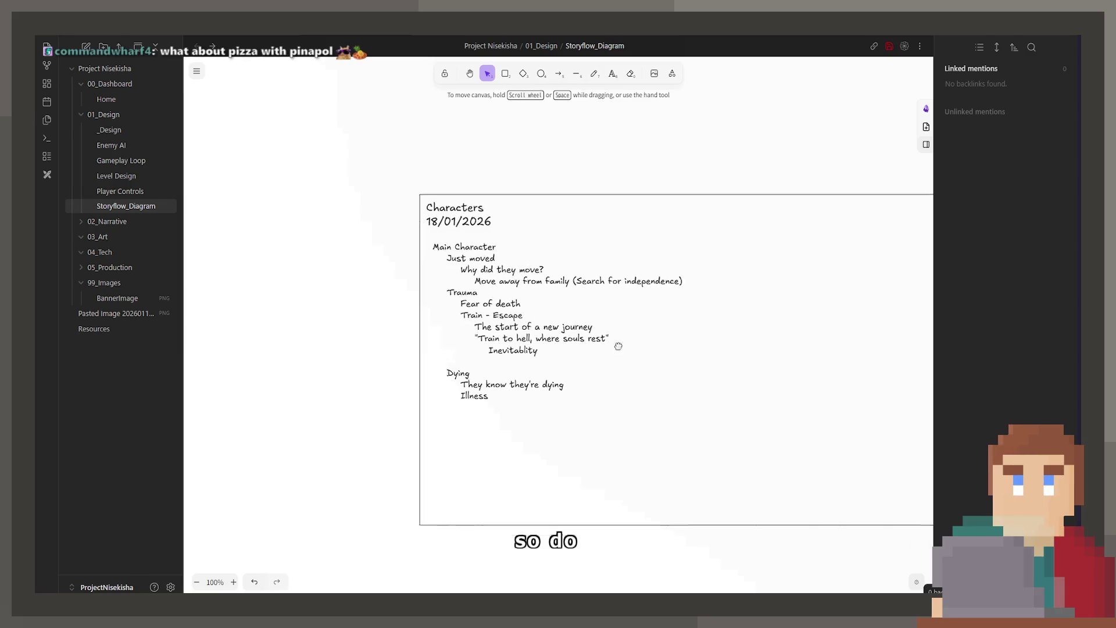
{"action": "scroll", "coordinate": [663, 399], "scroll_direction": "down", "scroll_amount": 3}
{"action": "scroll", "coordinate": [545, 440], "scroll_direction": "down", "scroll_amount": 2}
{"action": "scroll", "coordinate": [546, 440], "scroll_direction": "right", "scroll_amount": 3}
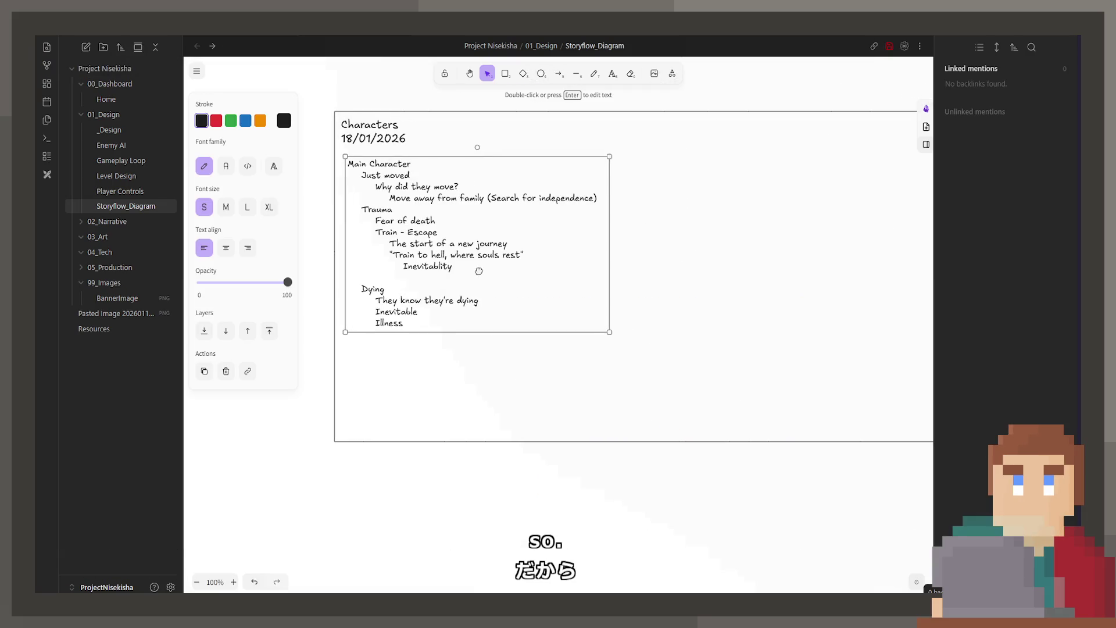
{"action": "left_click_drag", "start_coordinate": [610, 216], "coordinate": [603, 218]}
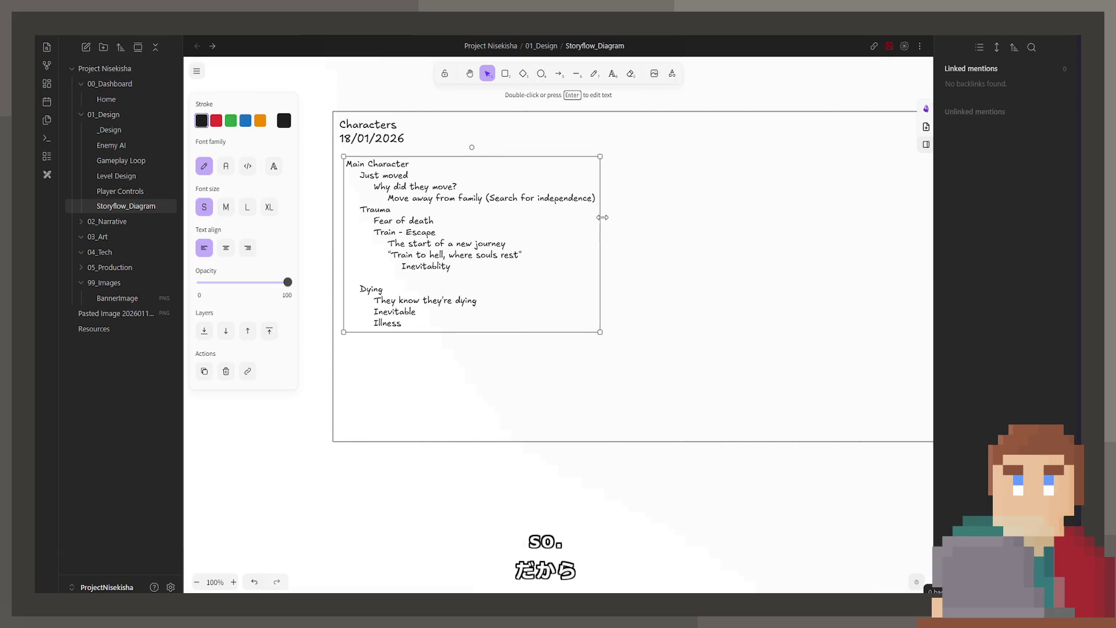
{"action": "scroll", "coordinate": [530, 274], "scroll_direction": "down", "scroll_amount": 3}
{"action": "scroll", "coordinate": [518, 281], "scroll_direction": "down", "scroll_amount": 2}
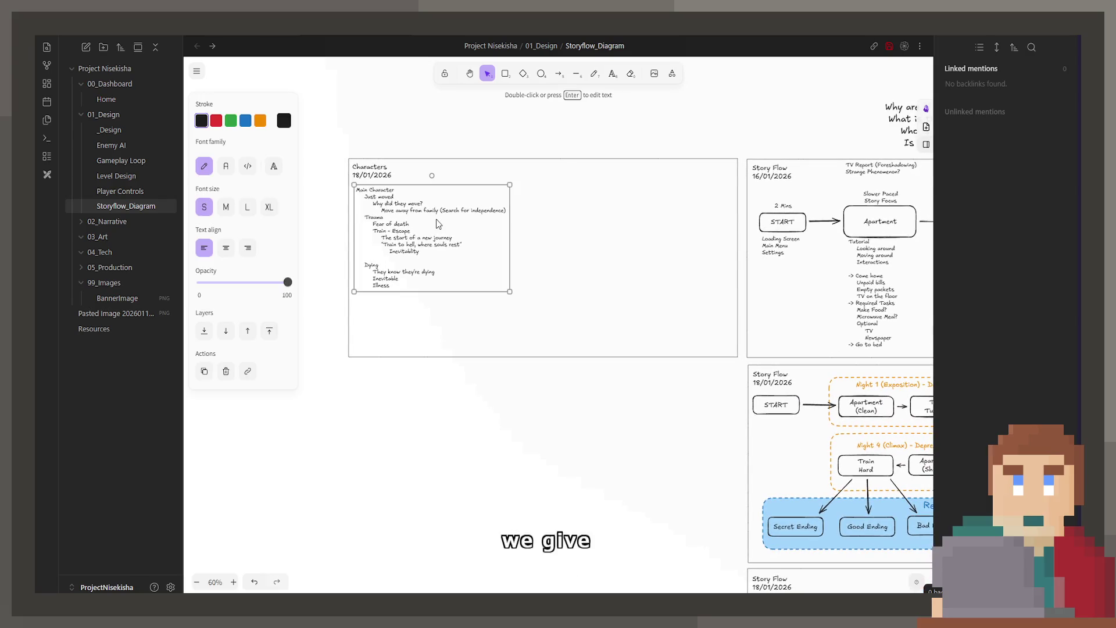
Step: Remove the accidental blue-styled copy of the notes text
{"action": "double_click", "coordinate": [431, 207]}
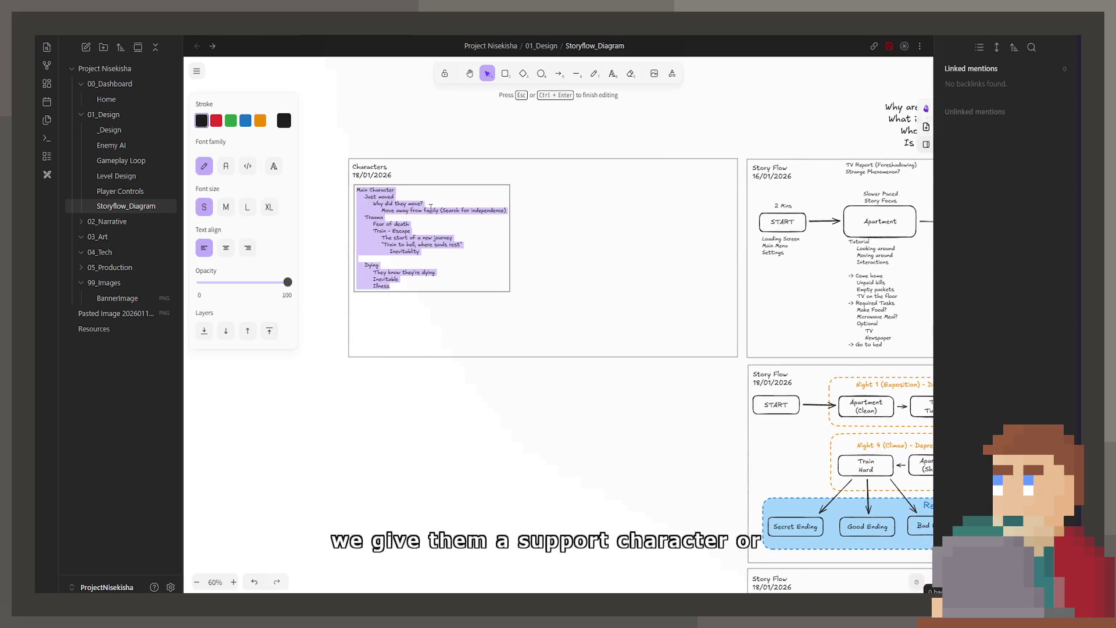
{"action": "key", "text": "ctrl+v"}
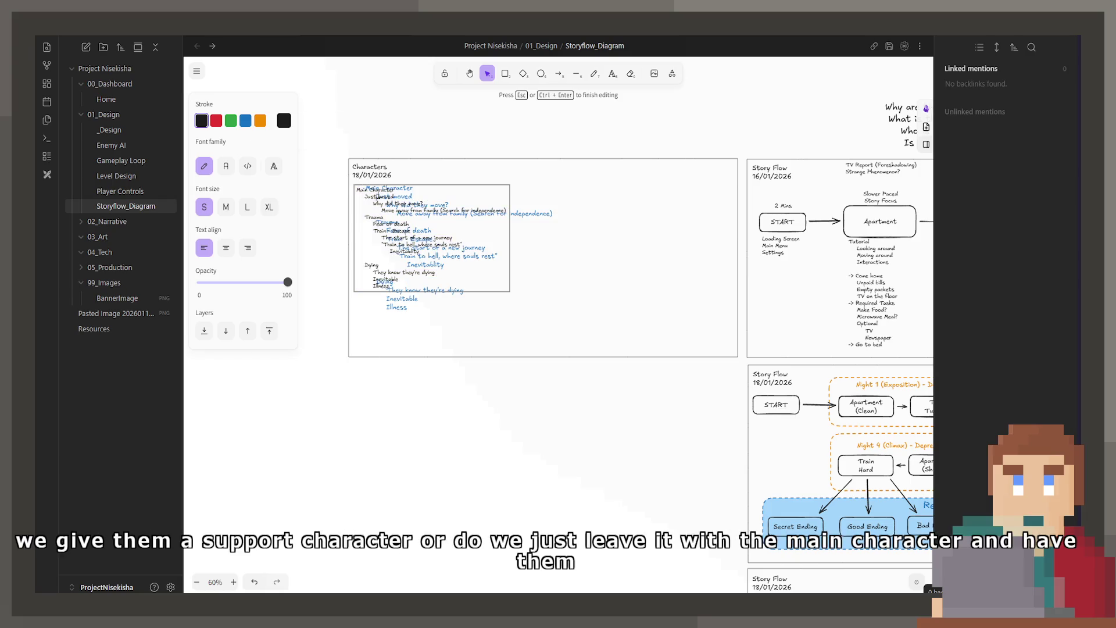
{"action": "left_click", "coordinate": [340, 249]}
{"action": "scroll", "coordinate": [610, 240], "scroll_direction": "left", "scroll_amount": 2}
{"action": "left_click", "coordinate": [584, 220]}
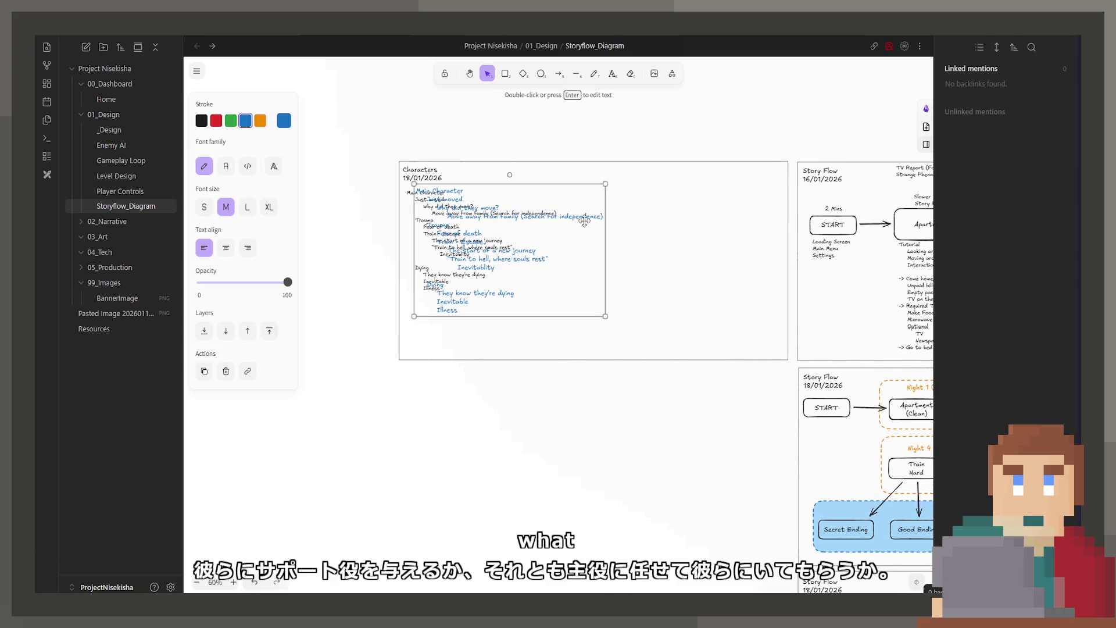
{"action": "key", "text": "Delete"}
Step: Duplicate the notes box to the frame's right side and tidy its lines
{"action": "left_click", "coordinate": [451, 220]}
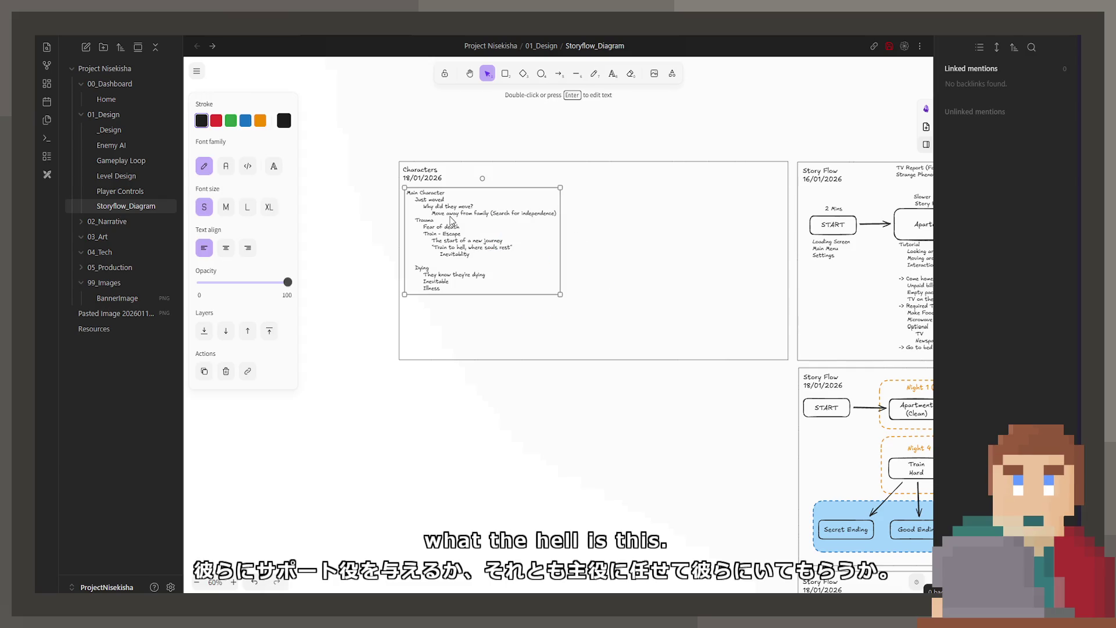
{"action": "left_click_drag", "start_coordinate": [491, 240], "coordinate": [659, 237]}
{"action": "key", "text": "Return"}
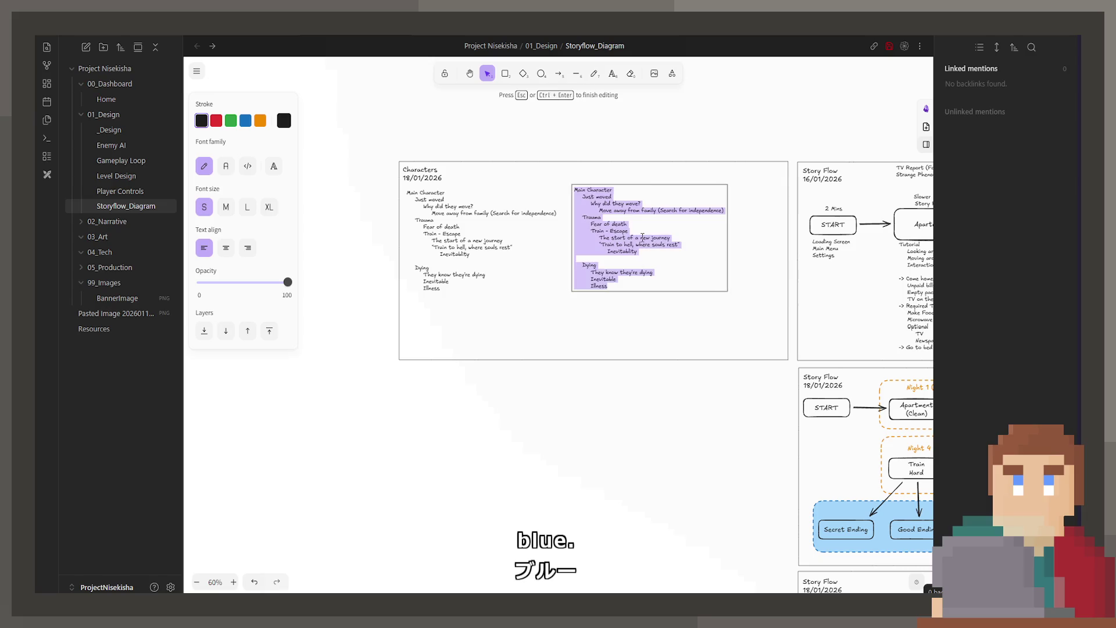
{"action": "type", "text": "Death"}
{"action": "key", "text": "Return"}
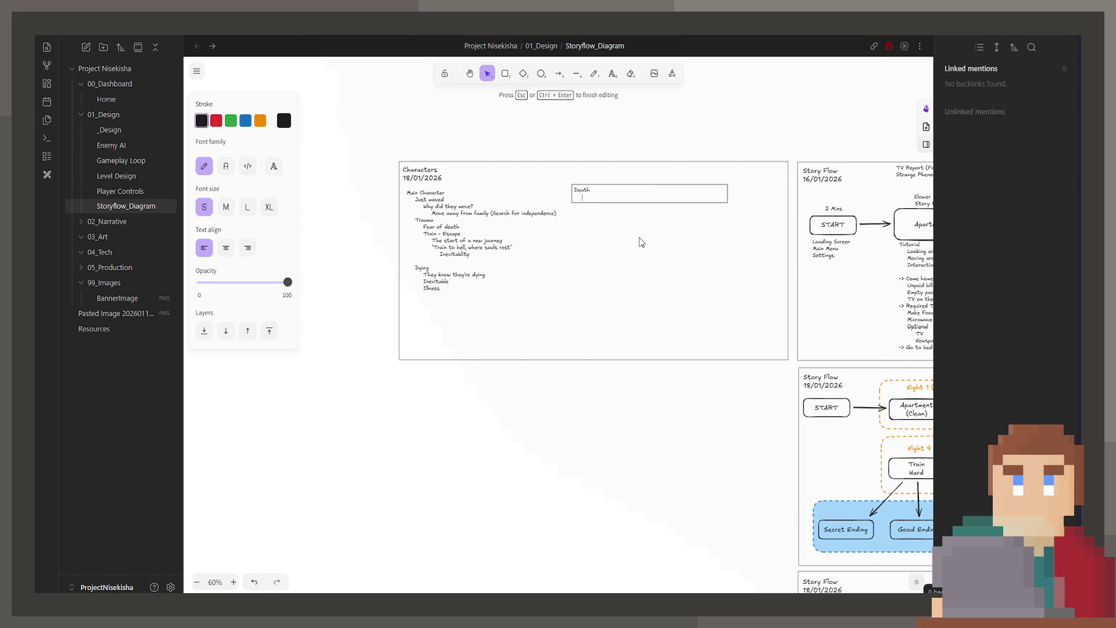
{"action": "type", "text": "Inevitabl"}
{"action": "key", "text": "Return"}
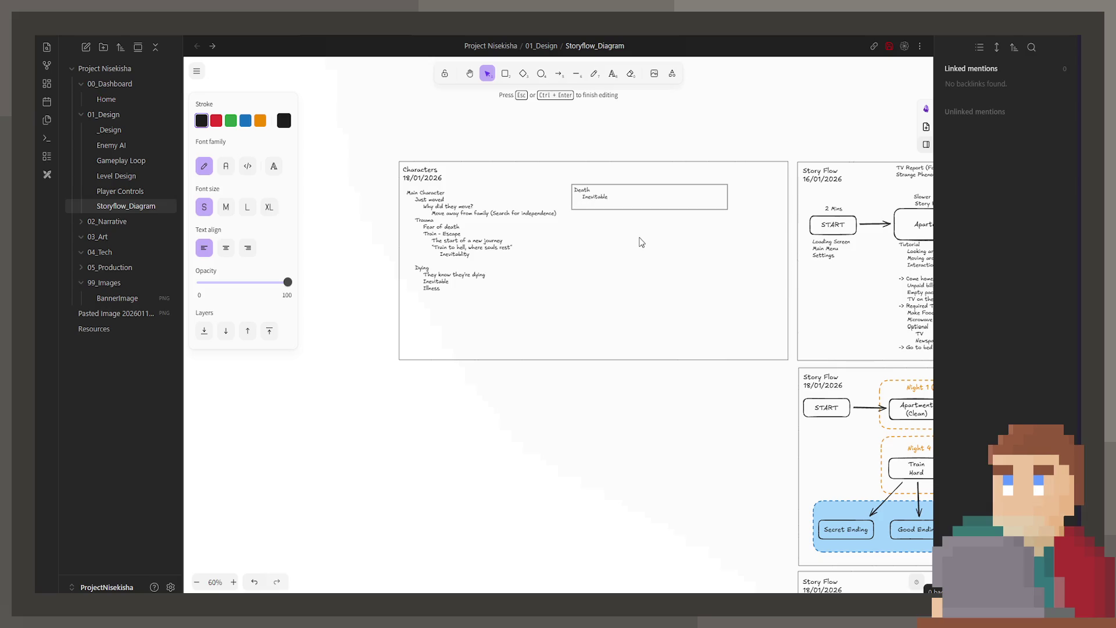
{"action": "type", "text": "nflng"}
{"action": "key", "text": "Return"}
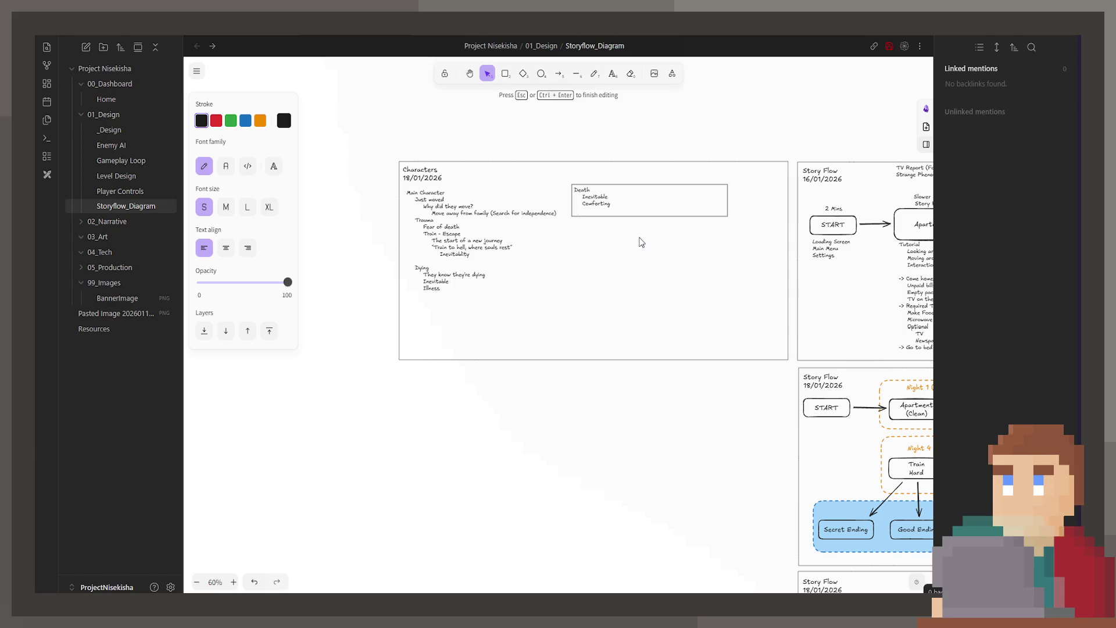
{"action": "key", "text": "BackSpace"}
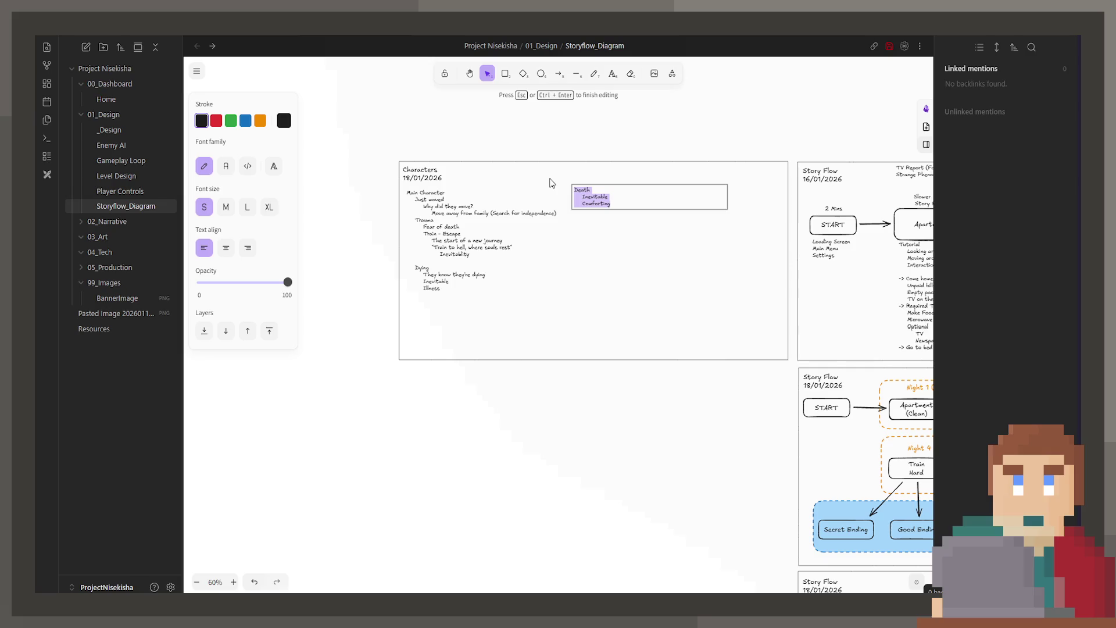
Step: Rewrite the copy as Symbol of Death, Large creature, Chases the player
{"action": "key", "text": "BackSpace"}
{"action": "type", "text": "Symbol ofd"}
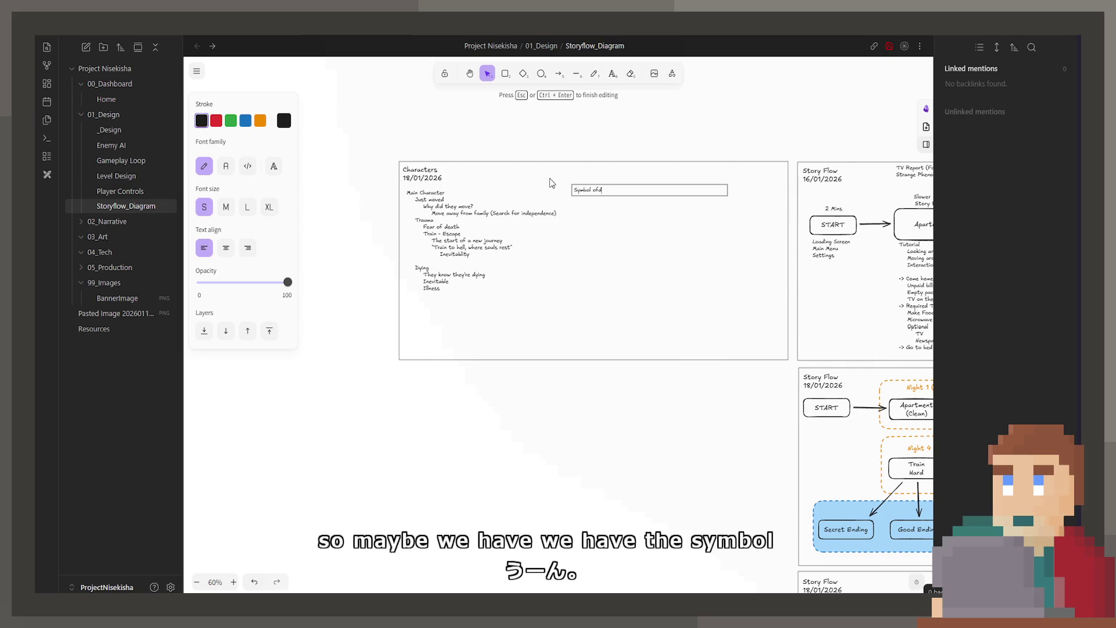
{"action": "key", "text": "BackSpace"}
{"action": "type", "text": " Death\\"}
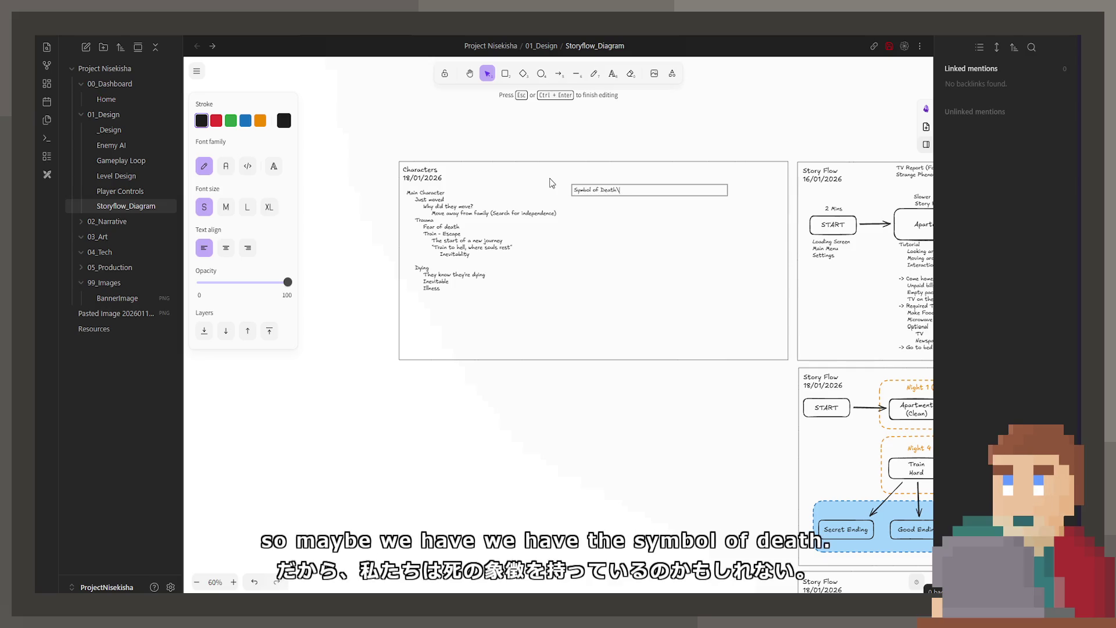
{"action": "key", "text": "Return"}
{"action": "type", "text": "Large of"}
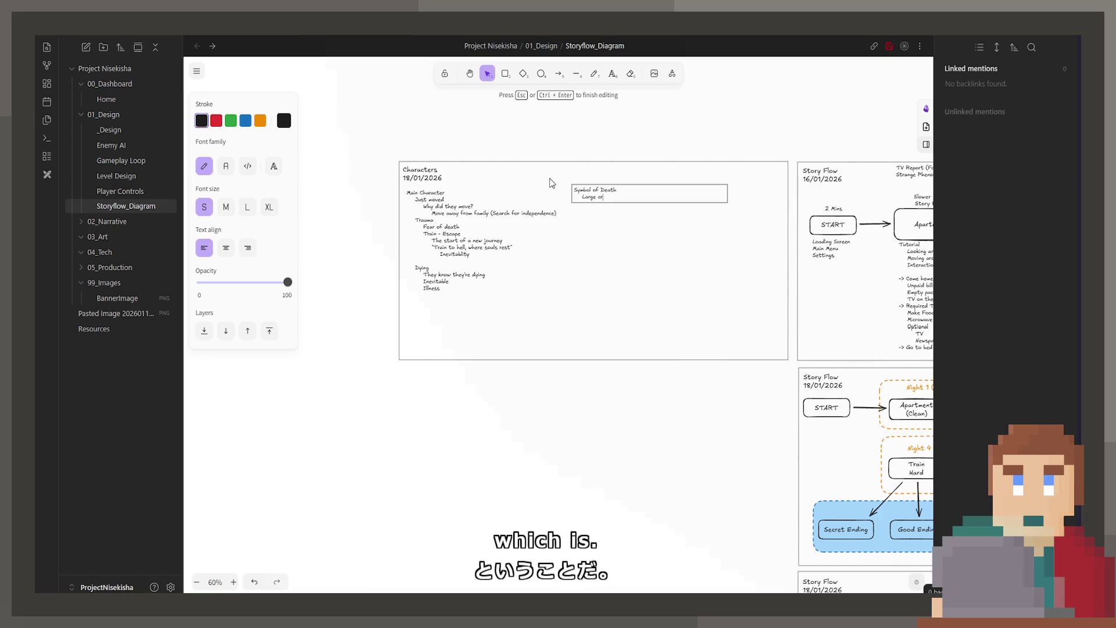
{"action": "type", "text": "reatu"}
{"action": "key", "text": "Return"}
{"action": "type", "text": "Cha"}
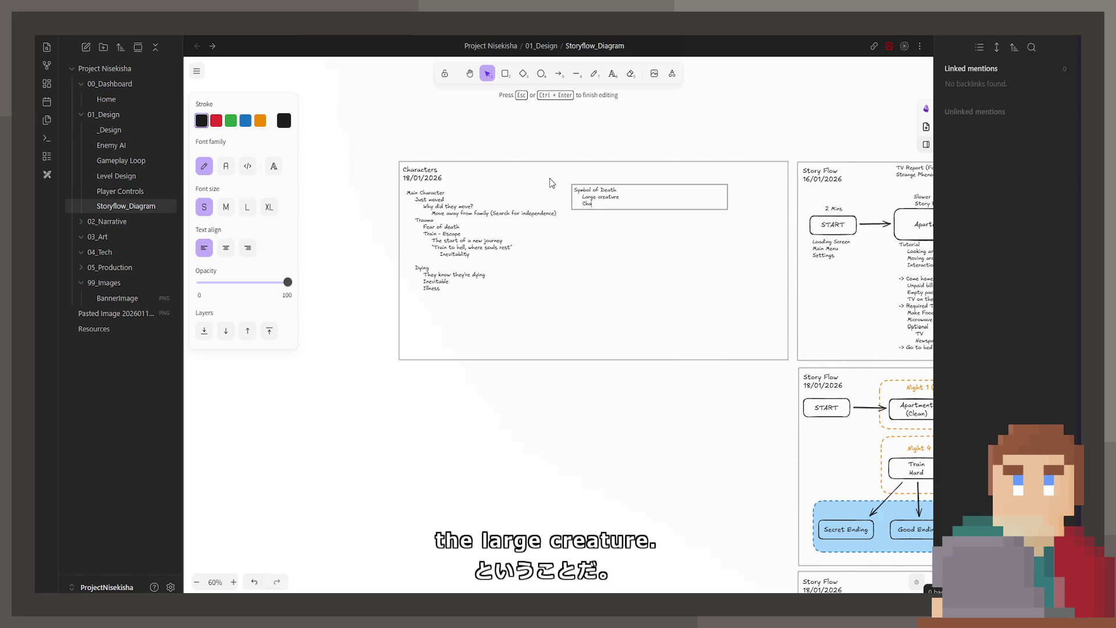
{"action": "type", "text": " the player"}
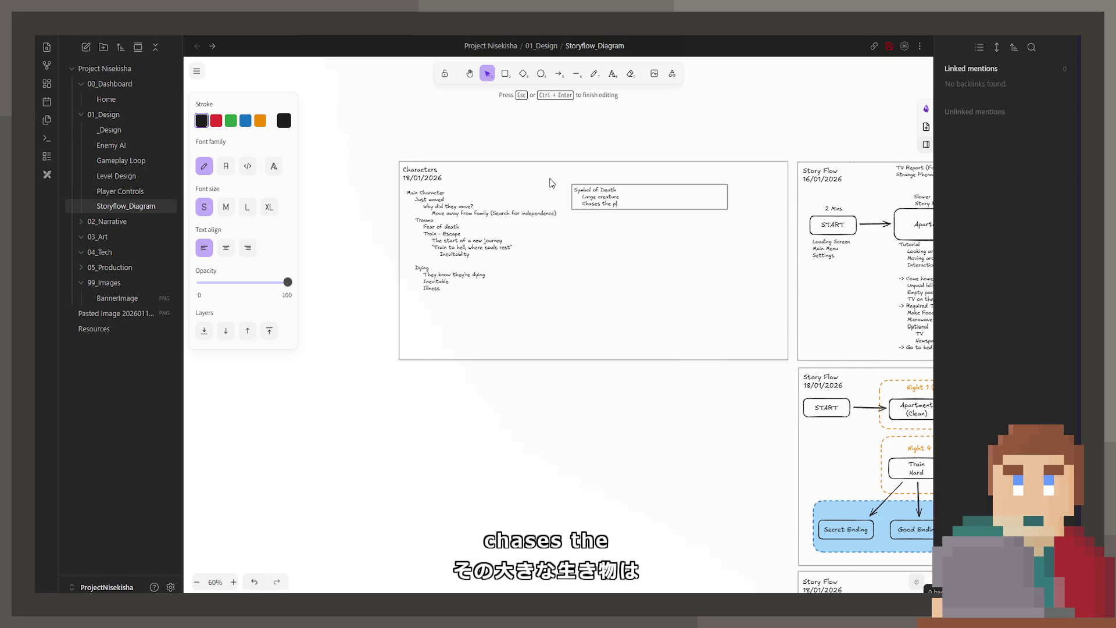
{"action": "left_click", "coordinate": [755, 470]}
{"action": "scroll", "coordinate": [754, 471], "scroll_direction": "down", "scroll_amount": 5}
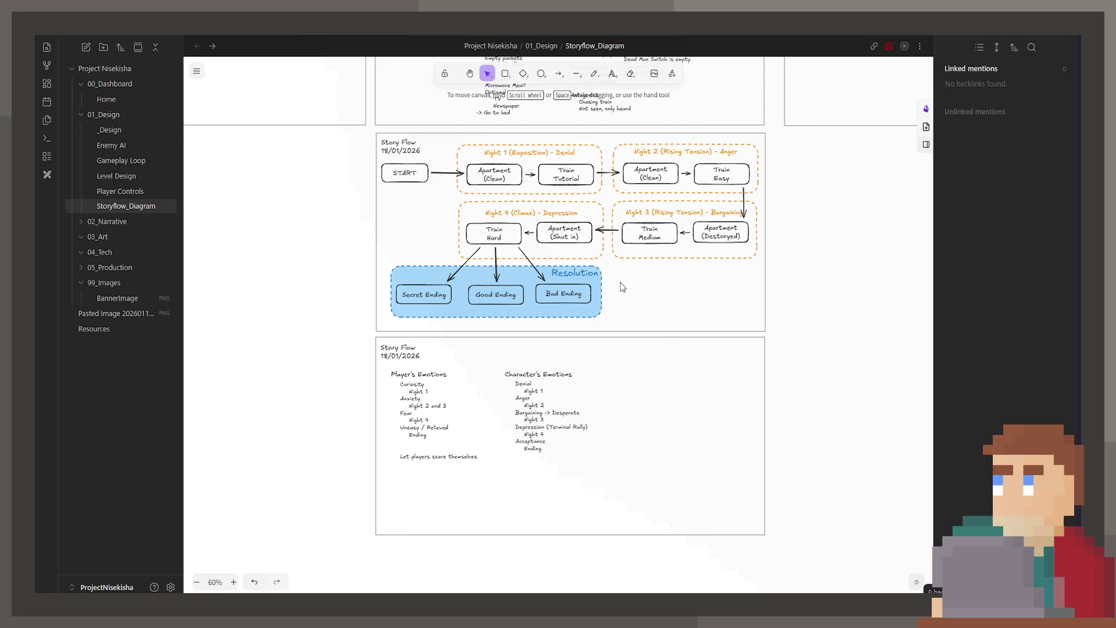
{"action": "scroll", "coordinate": [622, 288], "scroll_direction": "up", "scroll_amount": 3}
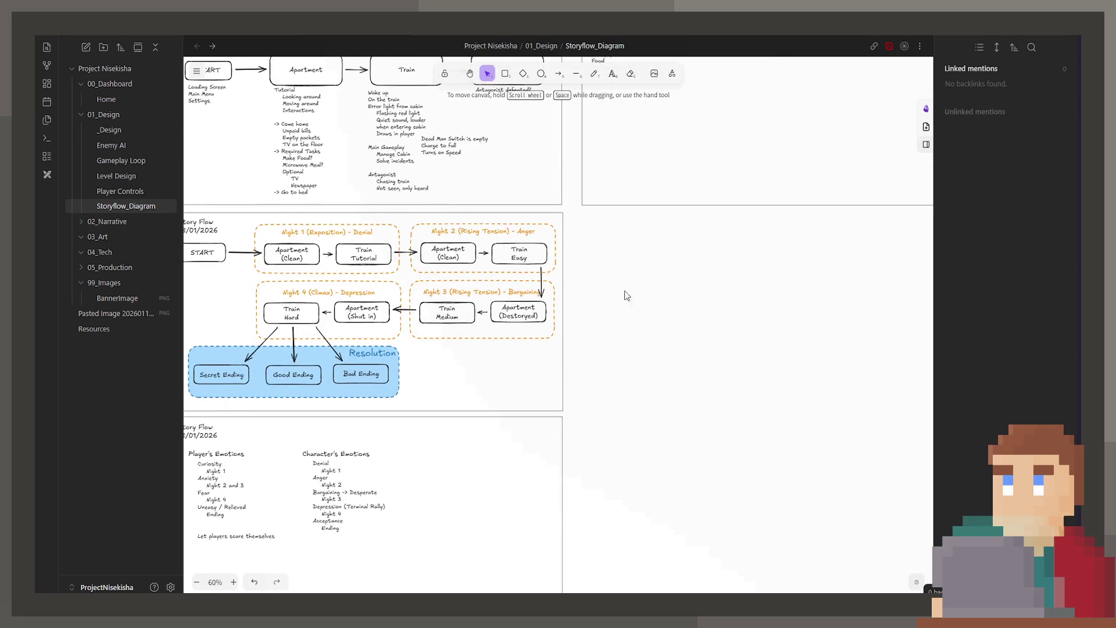
{"action": "scroll", "coordinate": [622, 294], "scroll_direction": "down", "scroll_amount": 1, "text": "ctrl"}
{"action": "scroll", "coordinate": [537, 294], "scroll_direction": "up", "scroll_amount": 2, "text": "ctrl"}
Step: Copy the Monster Chasing notes under the last carriage and right-align them
{"action": "left_click", "coordinate": [506, 256]}
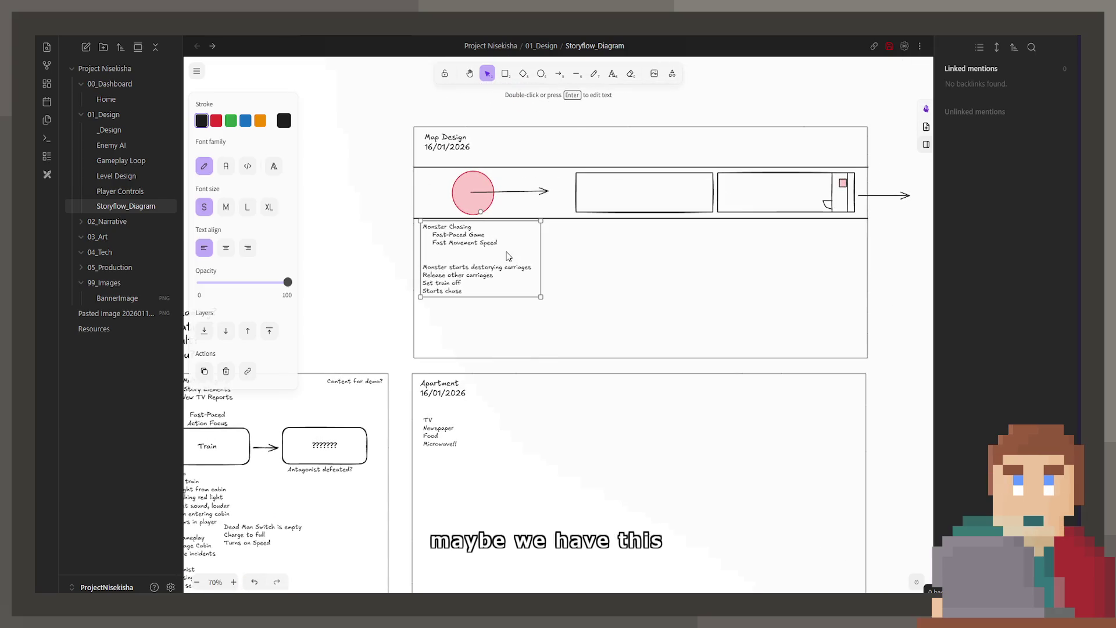
{"action": "double_click", "coordinate": [497, 277]}
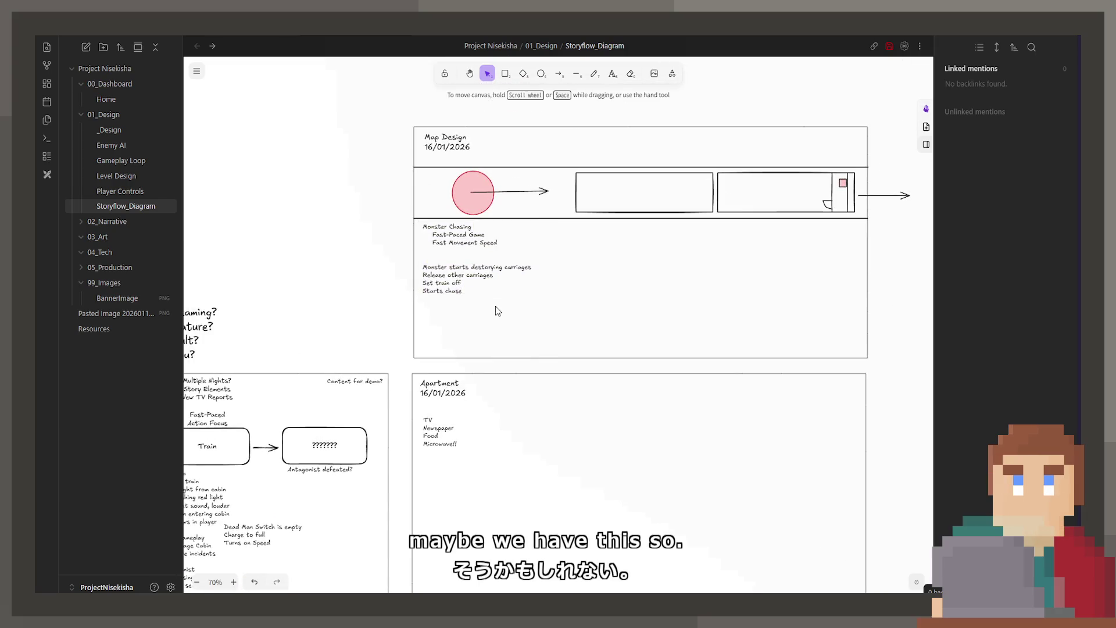
{"action": "key", "text": "Escape"}
{"action": "left_click_drag", "start_coordinate": [446, 245], "coordinate": [758, 246]}
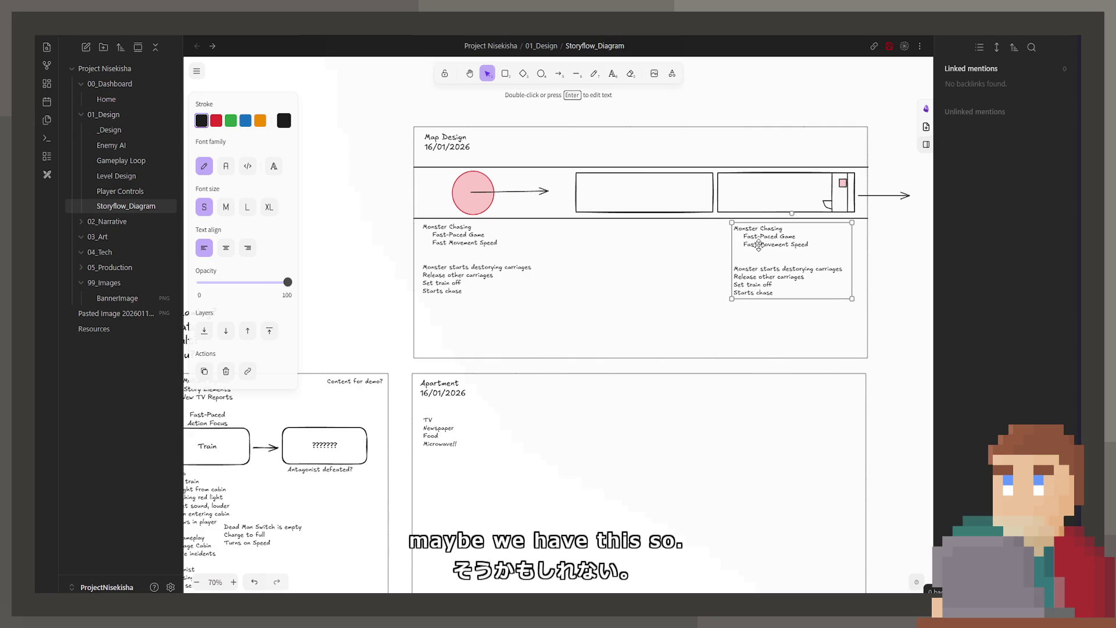
{"action": "left_click", "coordinate": [249, 248]}
Step: Rewrite the copy as 'End of the tunnel, bright light' and 'Wake up.'
{"action": "double_click", "coordinate": [761, 237]}
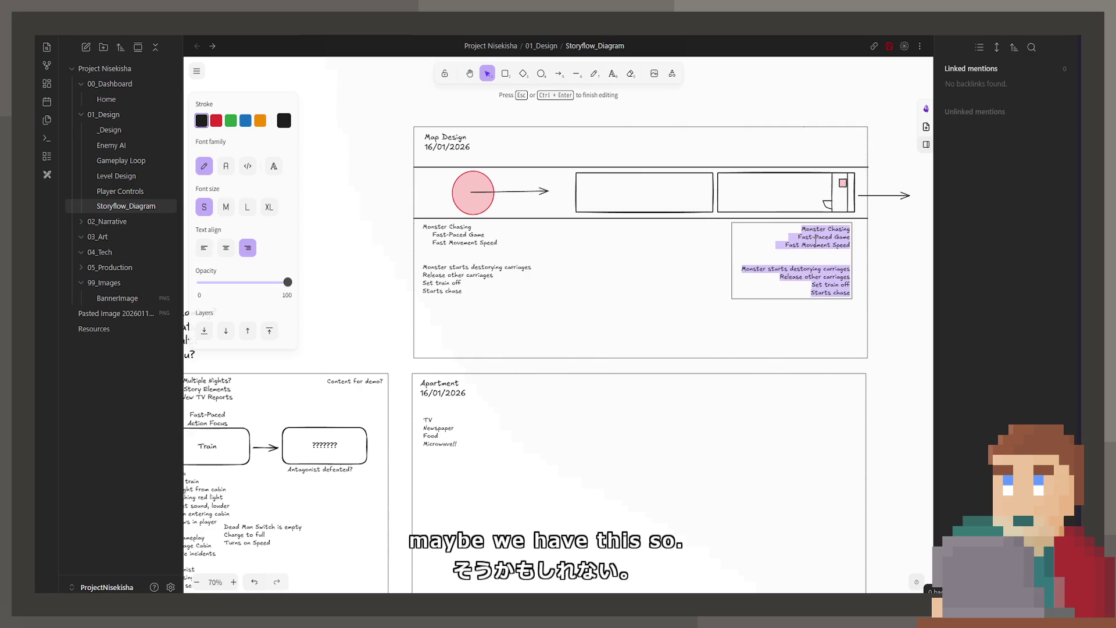
{"action": "type", "text": "End of the tun"}
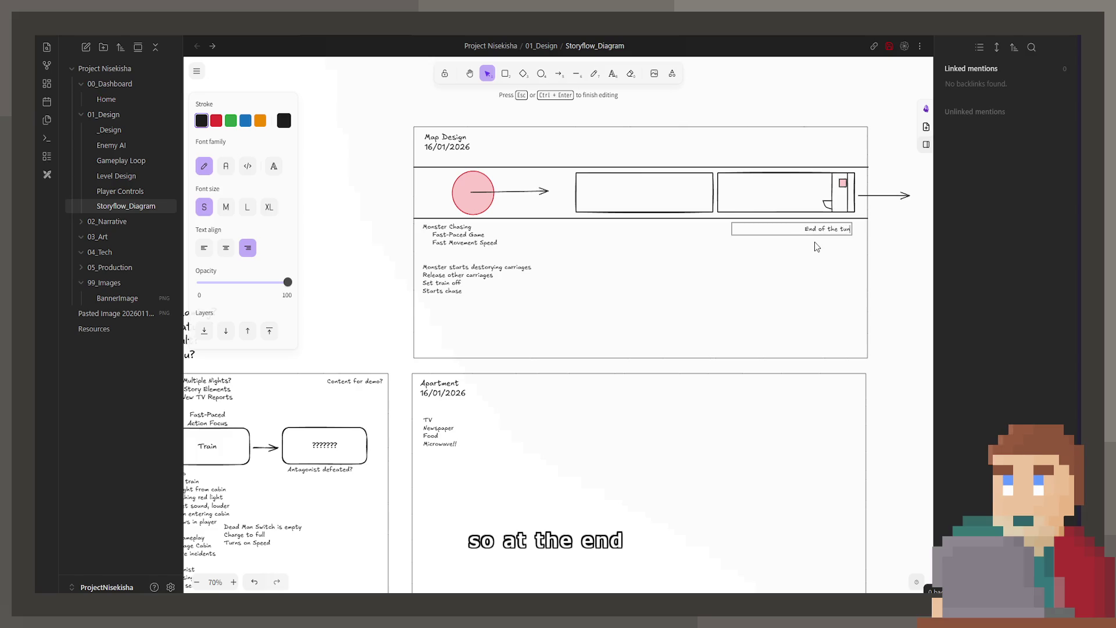
{"action": "type", "text": "nel, bright lig"}
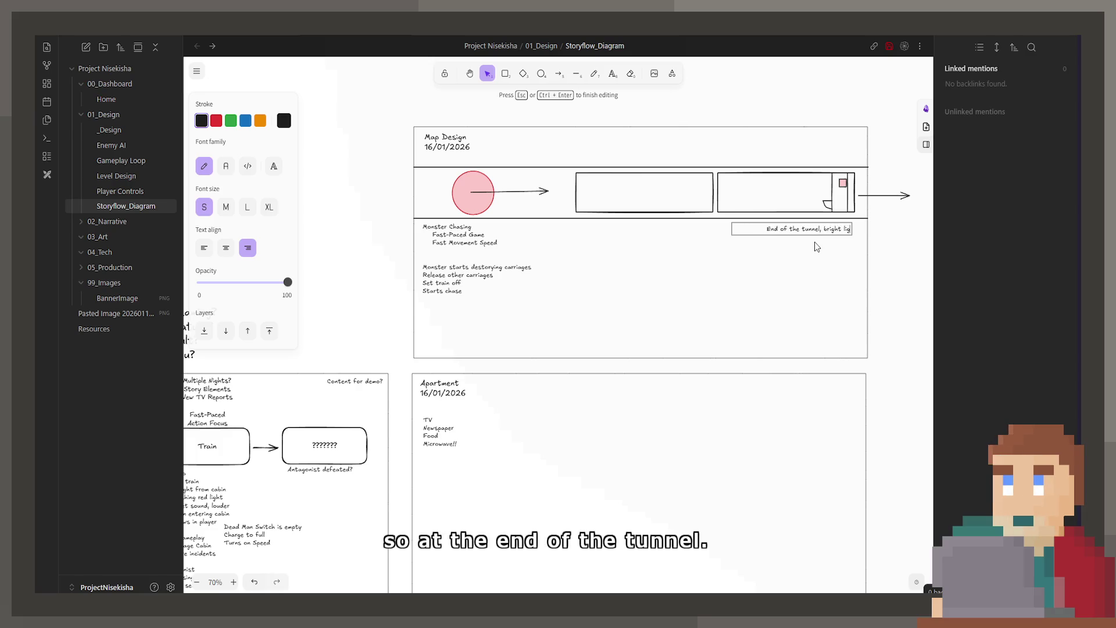
{"action": "type", "text": "ht"}
{"action": "type", "text": " wake"}
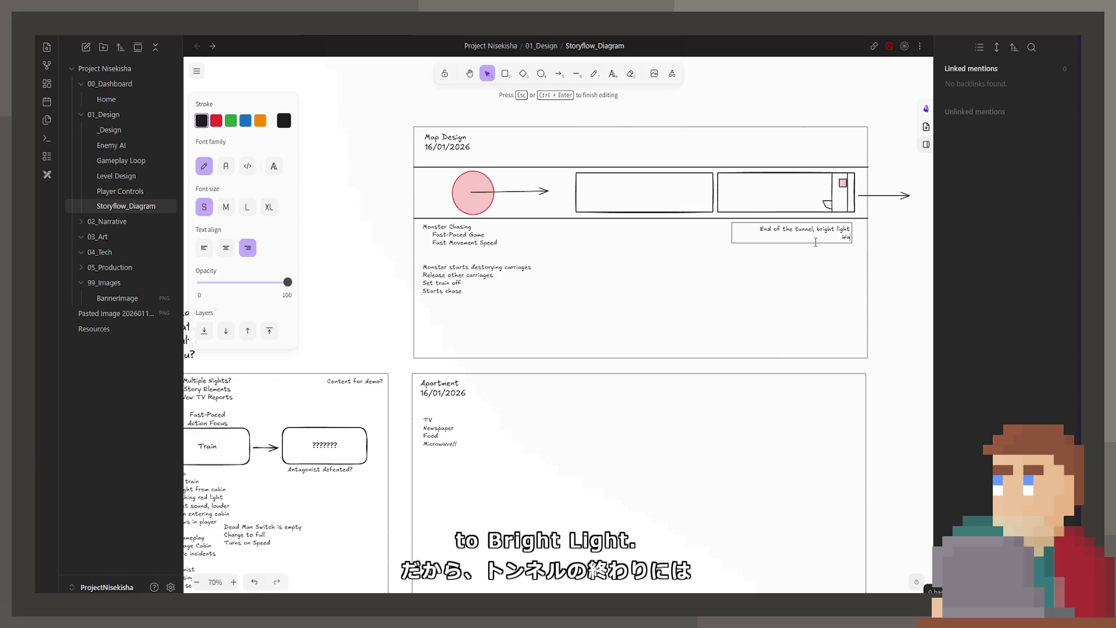
{"action": "type", "text": " up."}
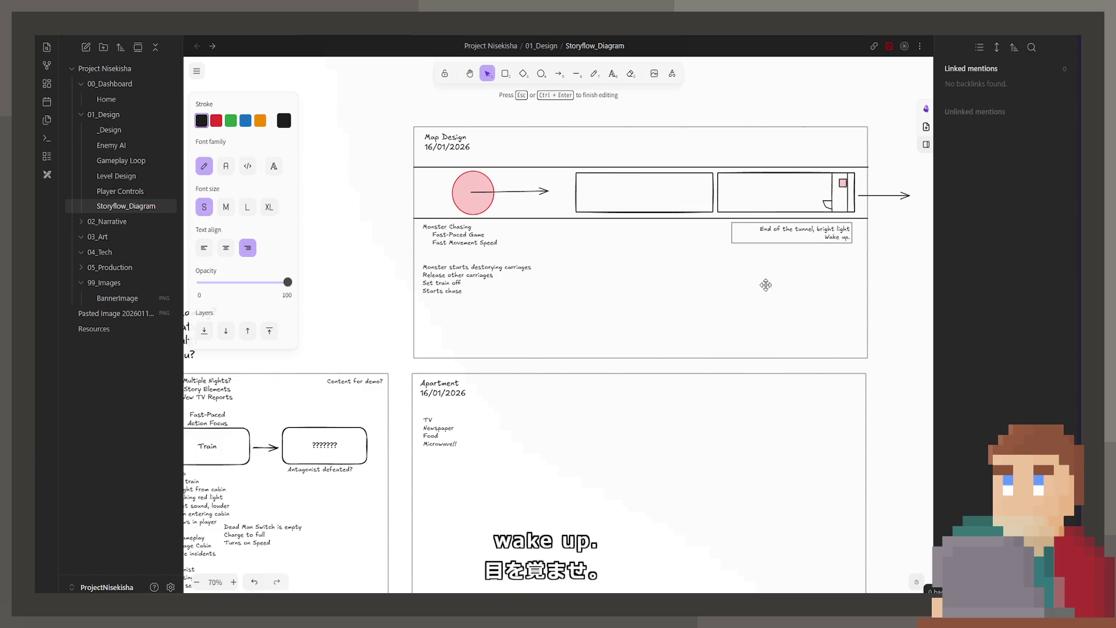
{"action": "left_click", "coordinate": [759, 358]}
{"action": "left_click", "coordinate": [830, 228]}
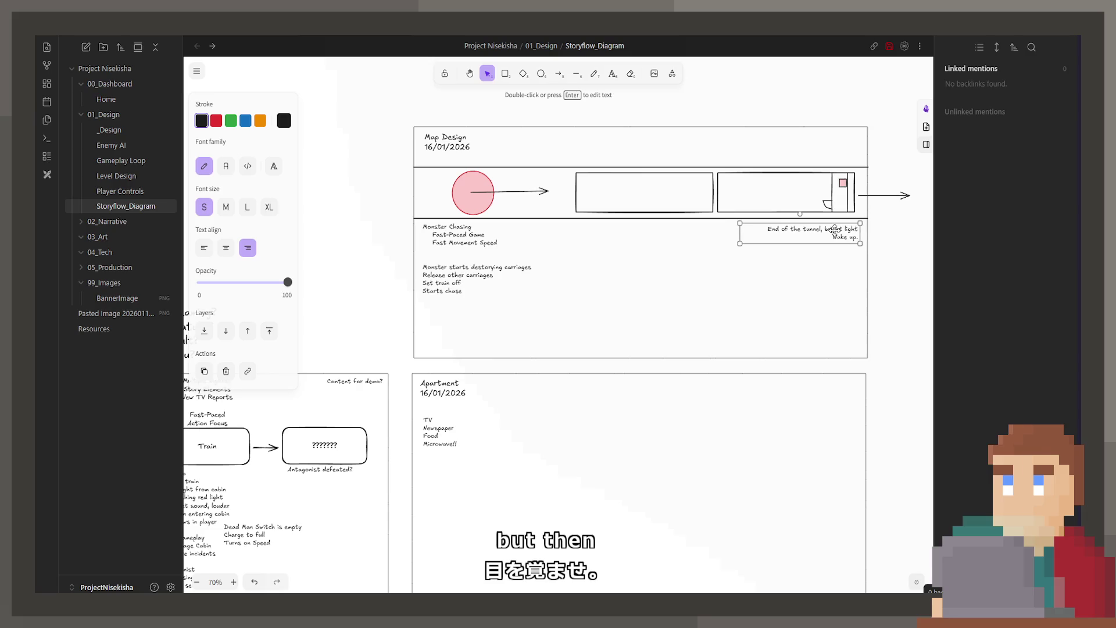
{"action": "left_click", "coordinate": [874, 237]}
{"action": "scroll", "coordinate": [834, 140], "scroll_direction": "left", "scroll_amount": 5}
{"action": "scroll", "coordinate": [835, 140], "scroll_direction": "down", "scroll_amount": 5}
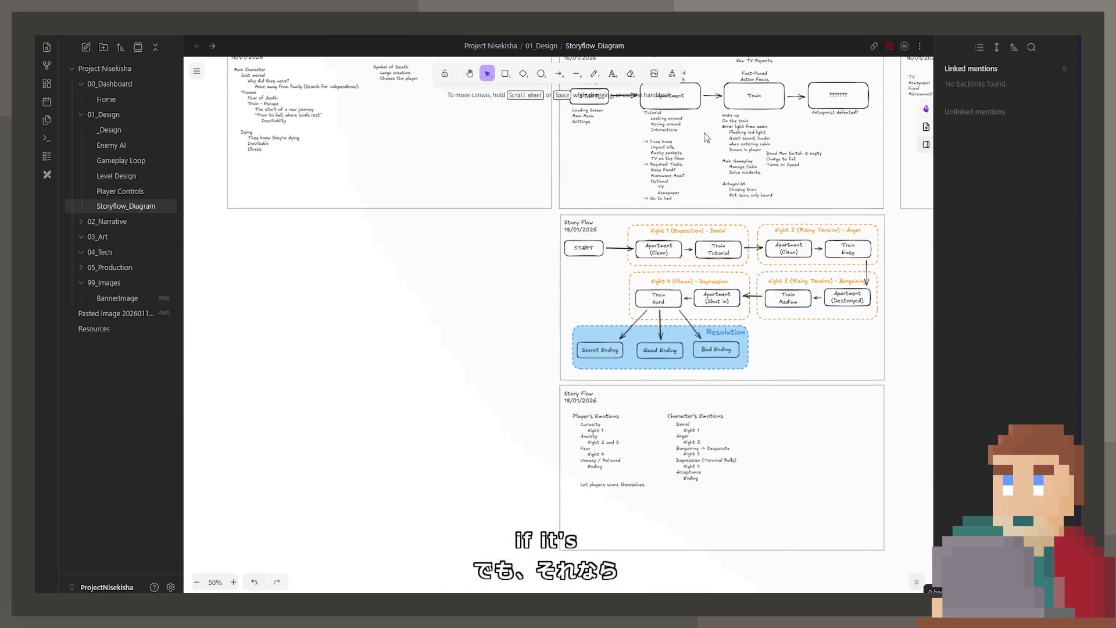
{"action": "scroll", "coordinate": [702, 337], "scroll_direction": "up", "scroll_amount": 1, "text": "ctrl"}
{"action": "left_click", "coordinate": [703, 337]}
{"action": "scroll", "coordinate": [703, 336], "scroll_direction": "up", "scroll_amount": 3}
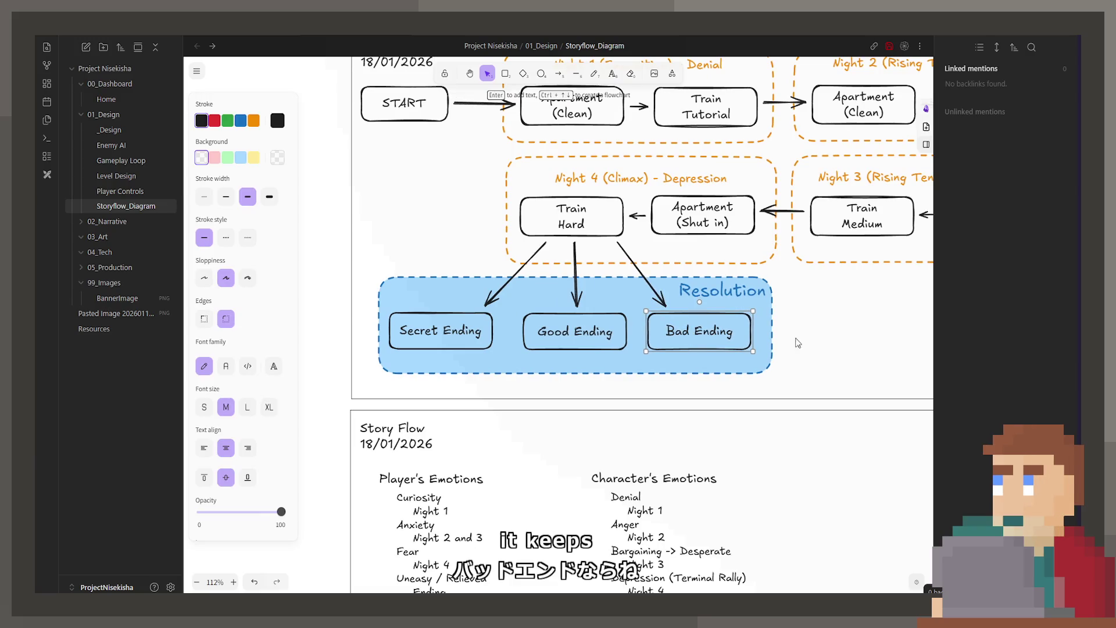
{"action": "left_click", "coordinate": [859, 336]}
{"action": "scroll", "coordinate": [846, 312], "scroll_direction": "down", "scroll_amount": 3}
{"action": "scroll", "coordinate": [533, 313], "scroll_direction": "down", "scroll_amount": 2}
{"action": "scroll", "coordinate": [610, 349], "scroll_direction": "up", "scroll_amount": 3}
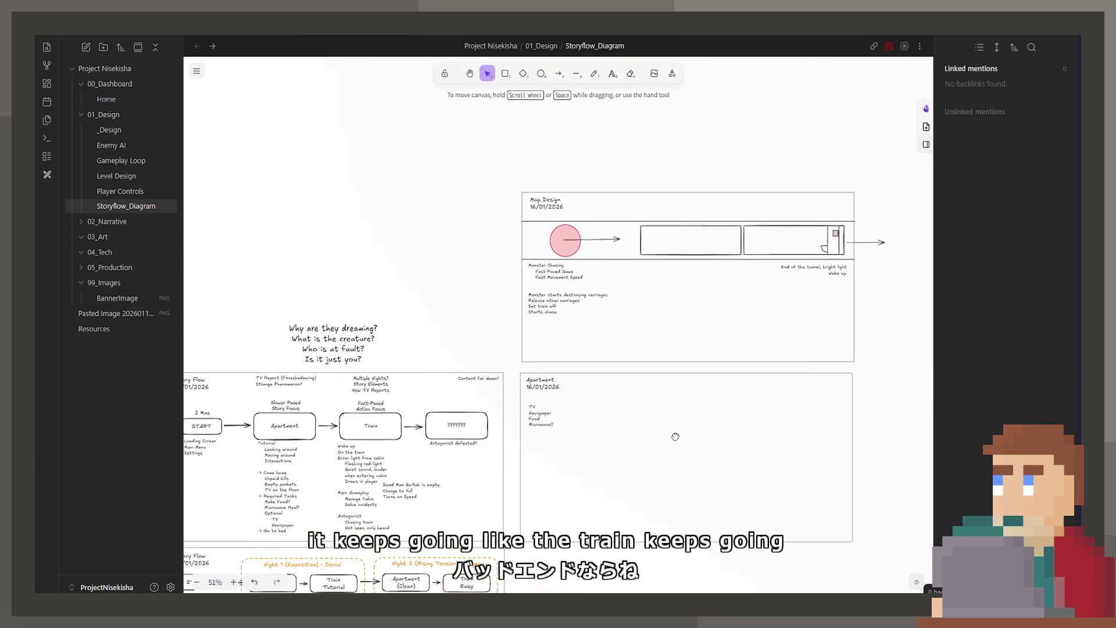
{"action": "scroll", "coordinate": [689, 370], "scroll_direction": "up", "scroll_amount": 1}
{"action": "scroll", "coordinate": [707, 373], "scroll_direction": "up", "scroll_amount": 1}
{"action": "scroll", "coordinate": [713, 393], "scroll_direction": "up", "scroll_amount": 1}
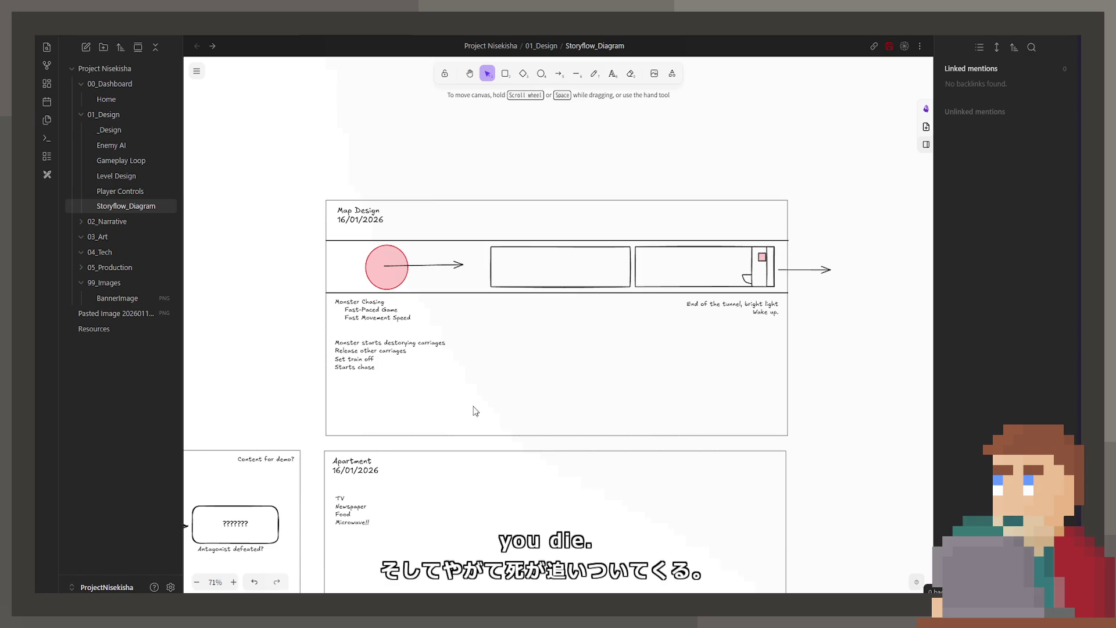
{"action": "scroll", "coordinate": [474, 410], "scroll_direction": "down", "scroll_amount": 10}
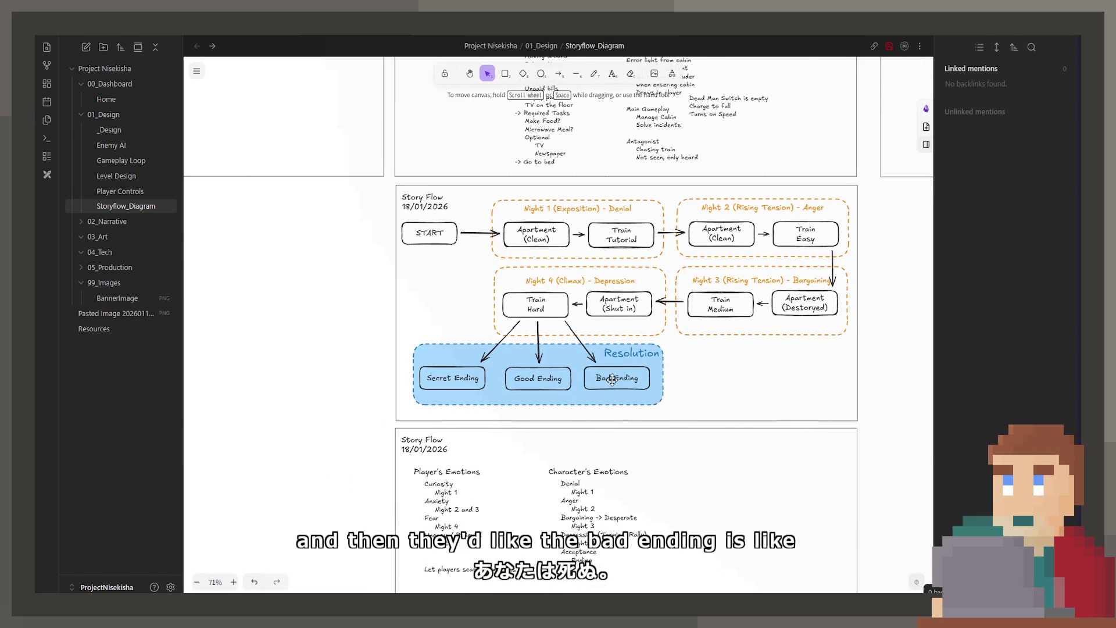
{"action": "left_click", "coordinate": [612, 379]}
{"action": "left_click", "coordinate": [685, 392]}
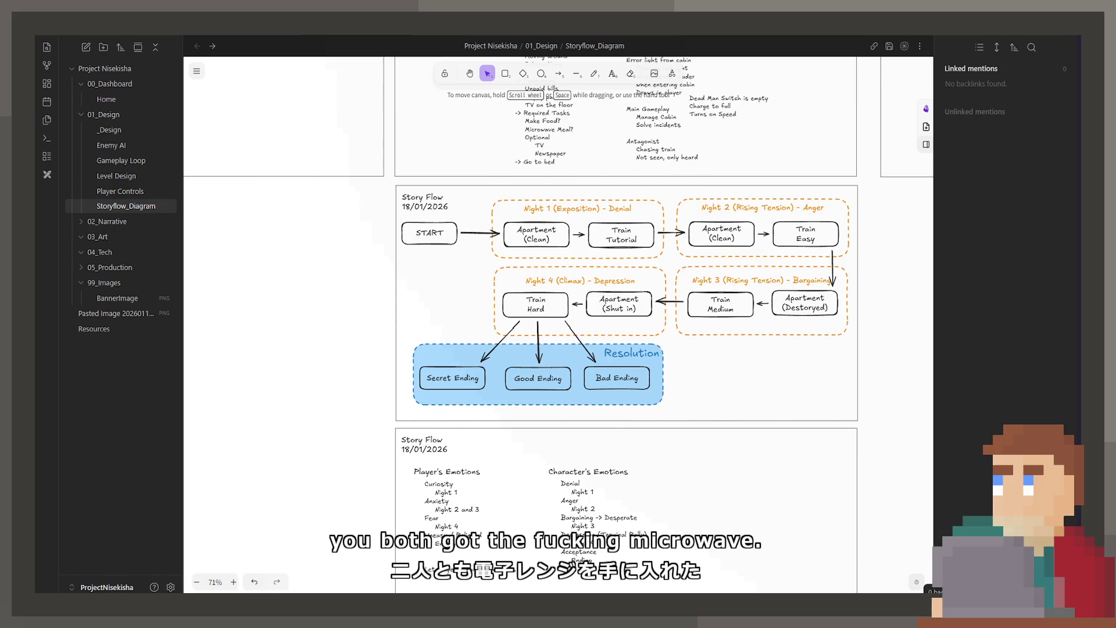
{"action": "scroll", "coordinate": [550, 415], "scroll_direction": "down", "scroll_amount": 2}
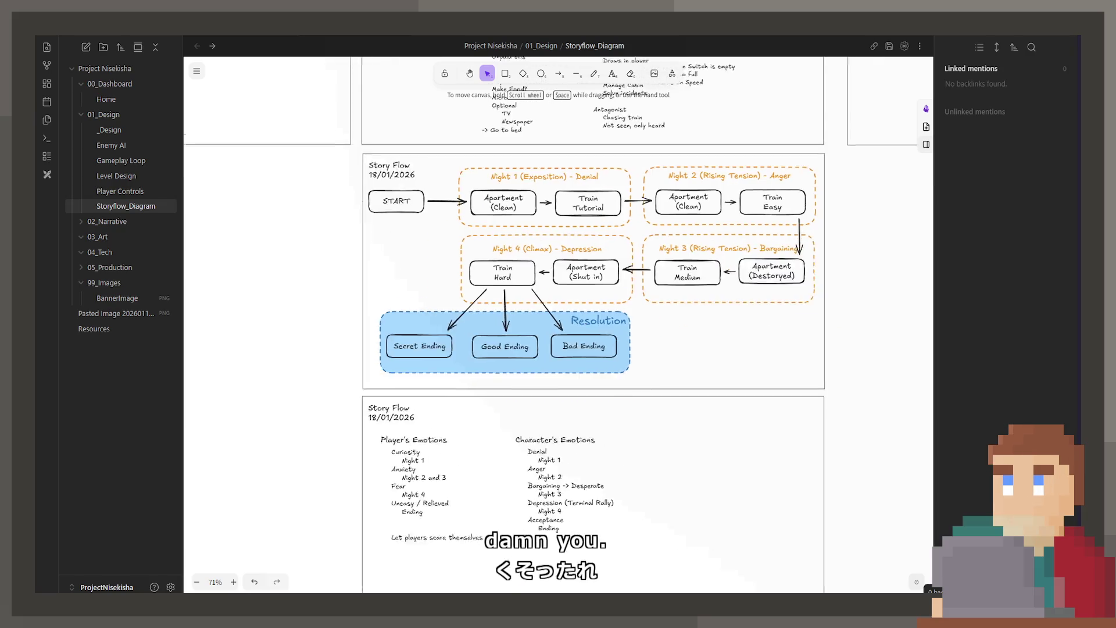
{"action": "scroll", "coordinate": [550, 417], "scroll_direction": "down", "scroll_amount": 2}
{"action": "scroll", "coordinate": [550, 416], "scroll_direction": "down", "scroll_amount": 1}
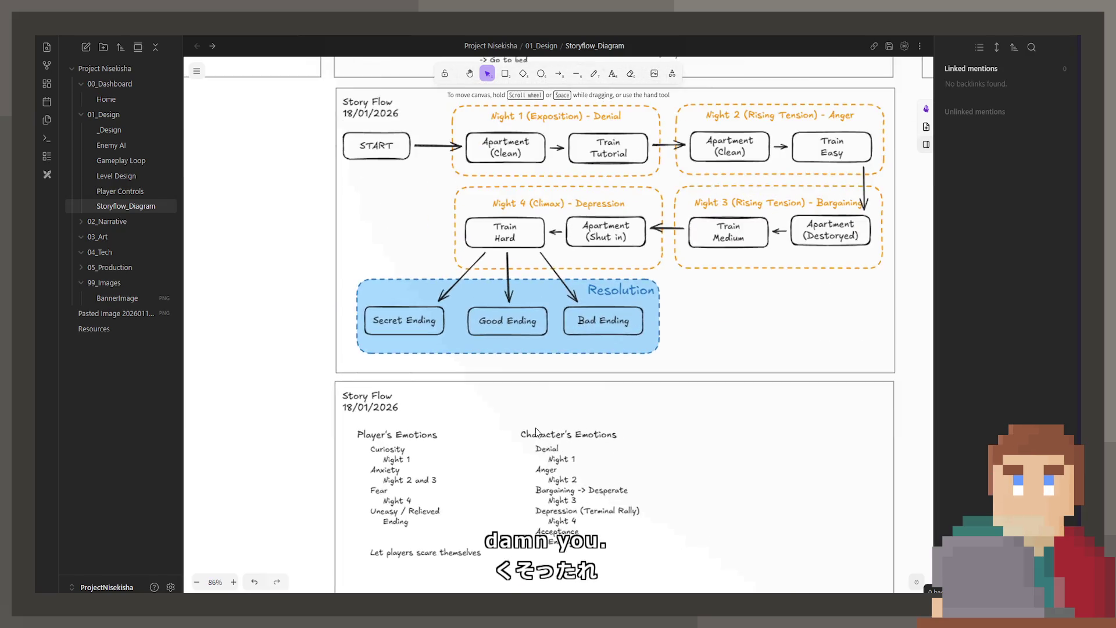
{"action": "scroll", "coordinate": [545, 331], "scroll_direction": "down", "scroll_amount": 2}
{"action": "scroll", "coordinate": [543, 329], "scroll_direction": "up", "scroll_amount": 2, "text": "ctrl"}
{"action": "scroll", "coordinate": [471, 356], "scroll_direction": "up", "scroll_amount": 2, "text": "ctrl"}
Step: Inspect the emotions lists and nudge the Character's Emotions heading left
{"action": "left_click", "coordinate": [471, 356]}
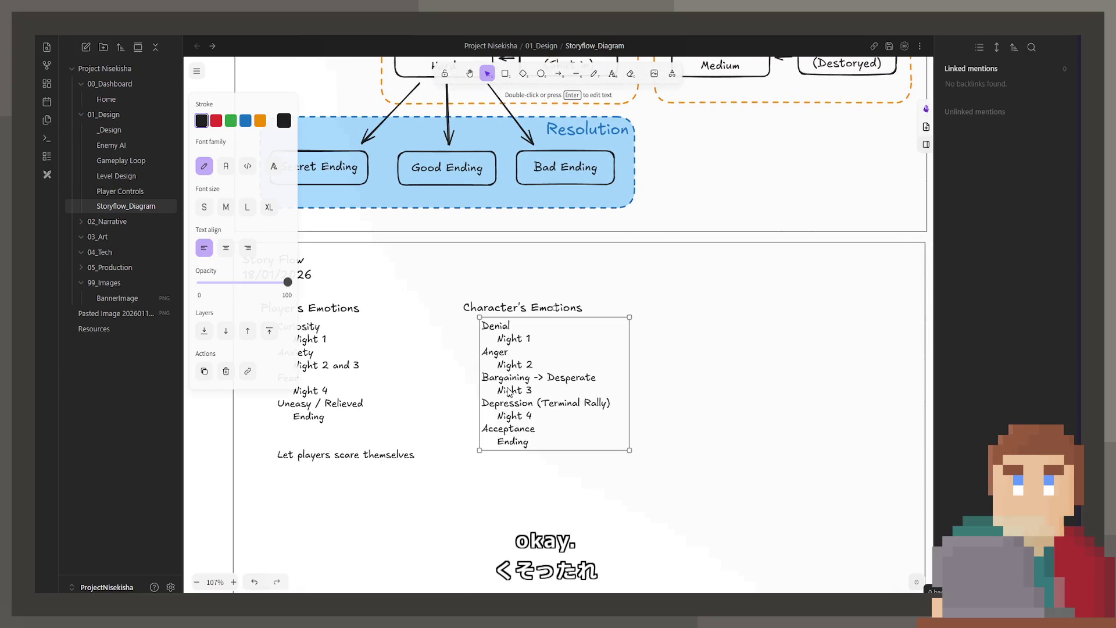
{"action": "left_click", "coordinate": [525, 305]}
{"action": "scroll", "coordinate": [587, 395], "scroll_direction": "left", "scroll_amount": 3}
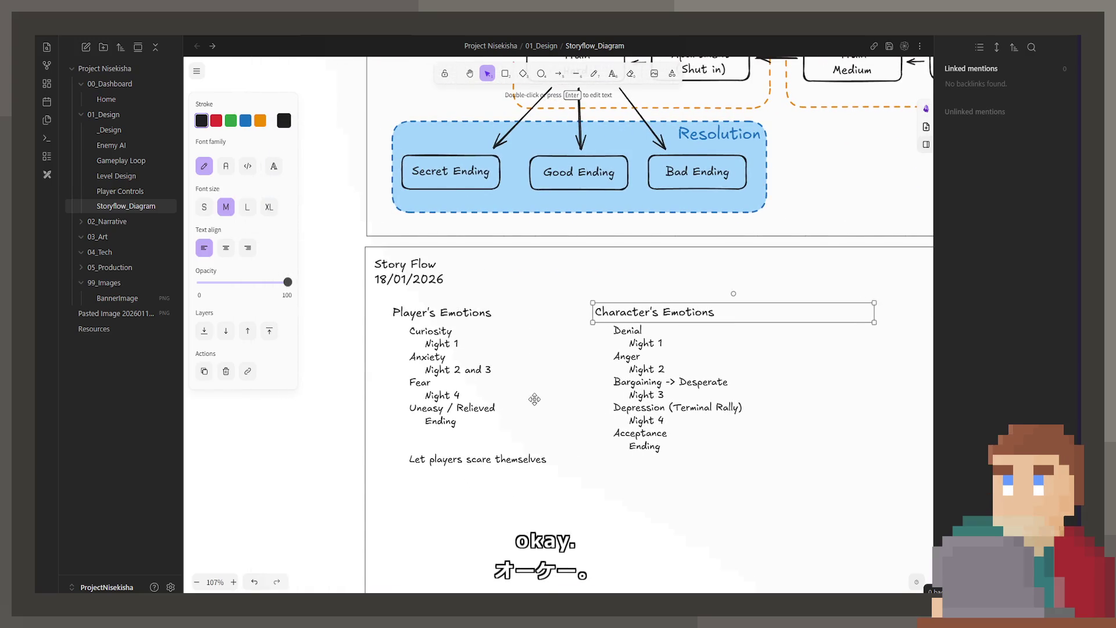
{"action": "left_click", "coordinate": [523, 439]}
{"action": "left_click", "coordinate": [571, 426]}
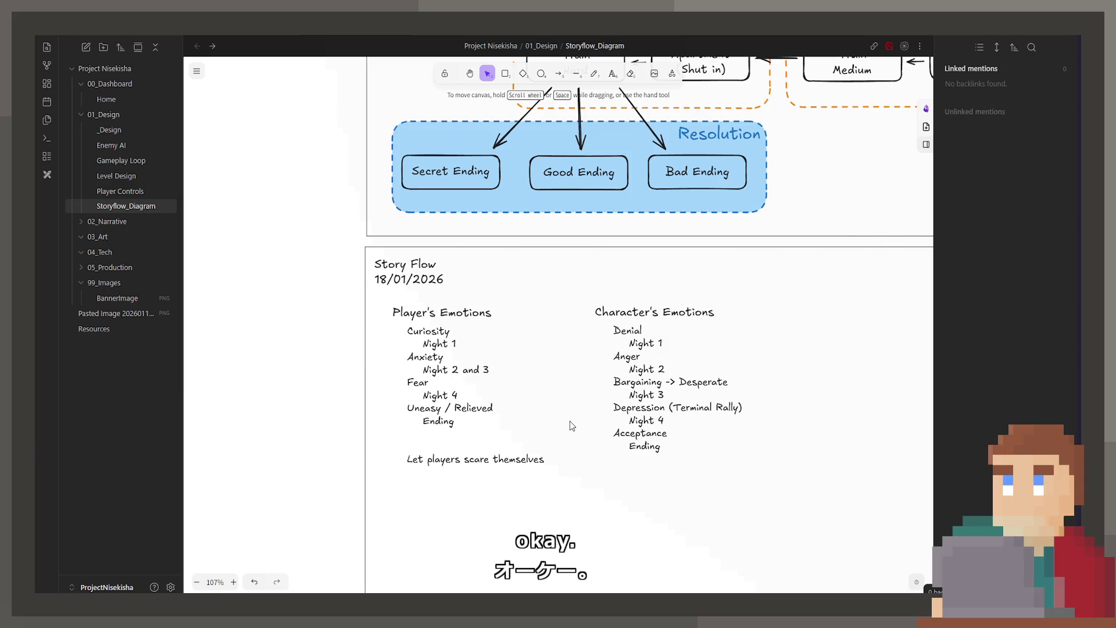
{"action": "scroll", "coordinate": [567, 412], "scroll_direction": "down", "scroll_amount": 3, "text": "ctrl"}
{"action": "scroll", "coordinate": [456, 445], "scroll_direction": "up", "scroll_amount": 2}
{"action": "scroll", "coordinate": [455, 446], "scroll_direction": "right", "scroll_amount": 3}
{"action": "left_click_drag", "start_coordinate": [493, 386], "coordinate": [483, 384]}
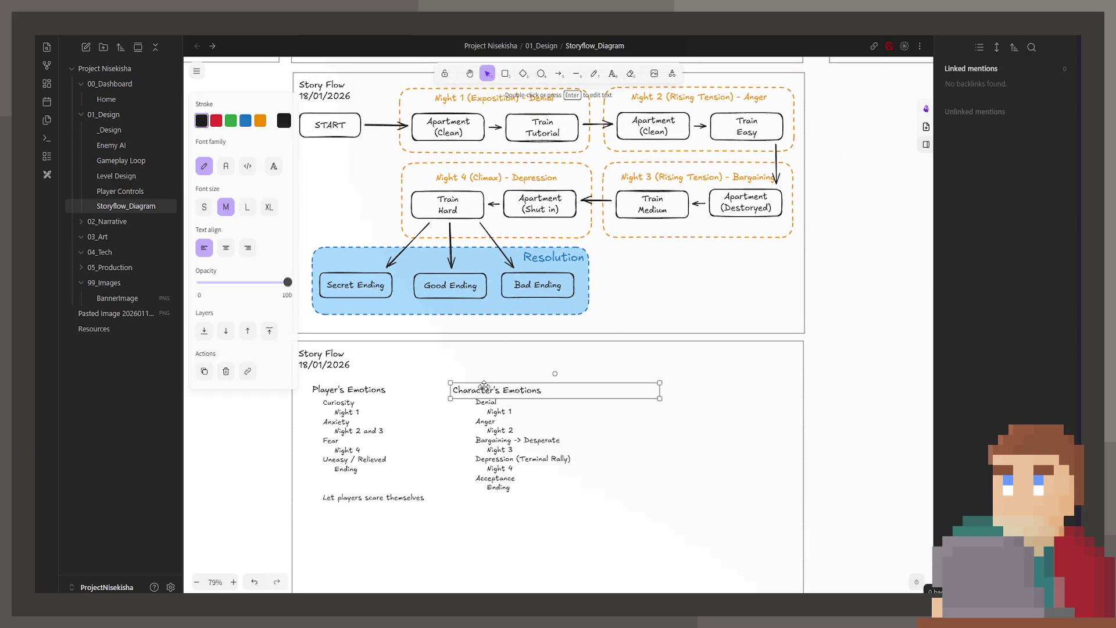
Step: Copy the character emotions list into a new right column, undoing a stray text edit
{"action": "left_click", "coordinate": [496, 423]}
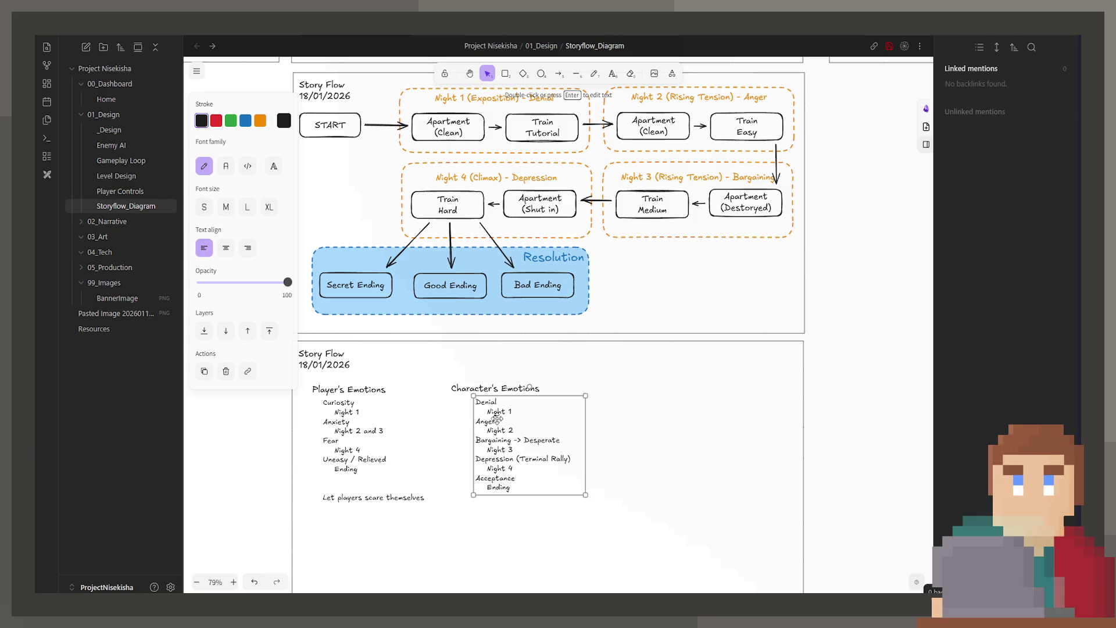
{"action": "left_click_drag", "start_coordinate": [496, 424], "coordinate": [646, 408], "text": "alt"}
{"action": "double_click", "coordinate": [674, 441]}
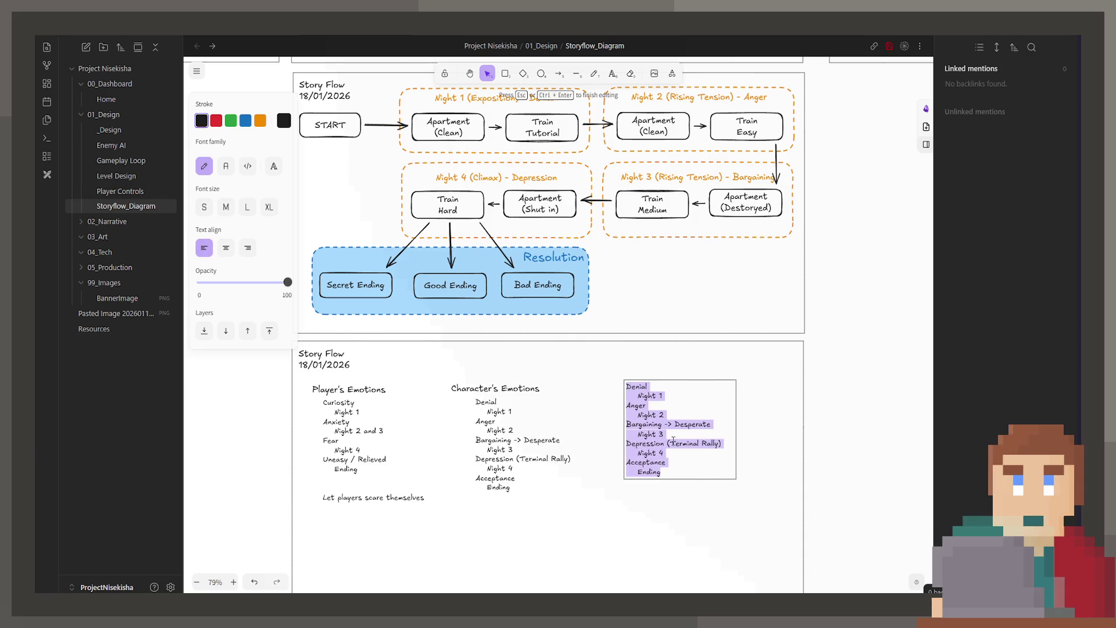
{"action": "type", "text": "Endings"}
{"action": "left_click", "coordinate": [689, 443]}
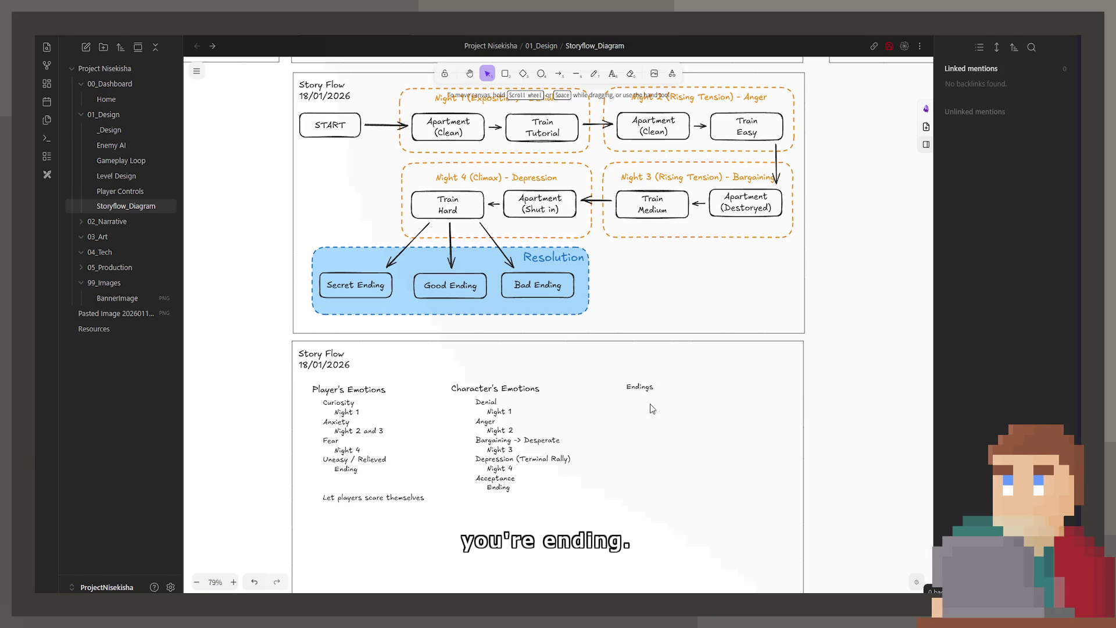
{"action": "key", "text": "ctrl+z"}
Step: Copy the Character's Emotions heading over the new column and rename it Endings
{"action": "left_click", "coordinate": [557, 388]}
{"action": "mouse_move", "coordinate": [556, 389]}
{"action": "left_mouse_down", "text": "alt"}
{"action": "mouse_move", "coordinate": [538, 390]}
{"action": "mouse_move", "coordinate": [749, 401]}
{"action": "left_mouse_up", "text": "alt"}
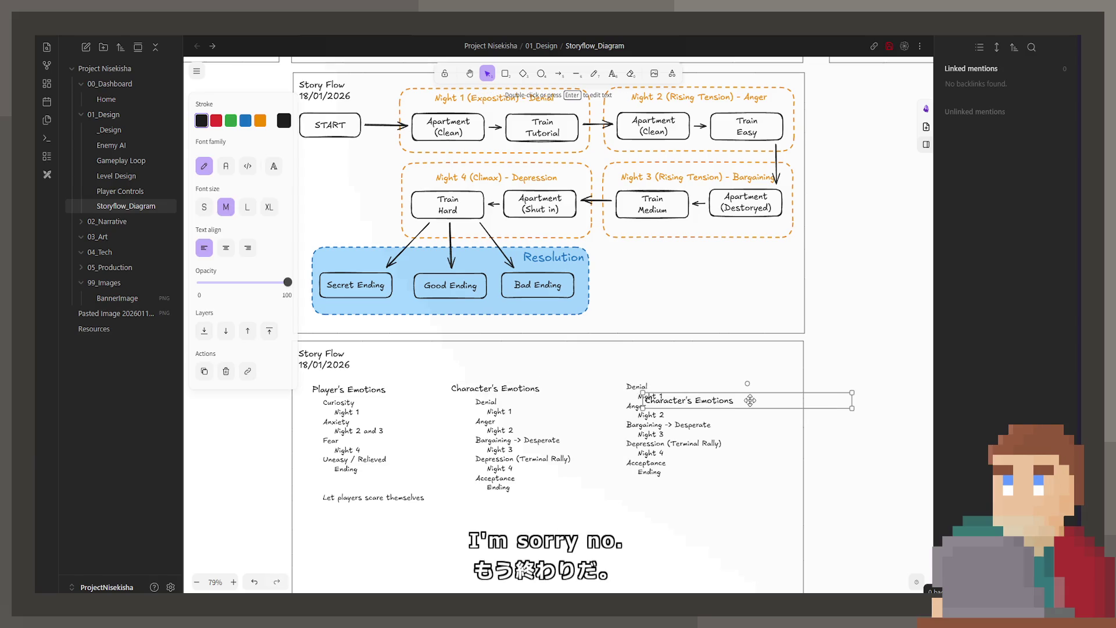
{"action": "double_click", "coordinate": [731, 401]}
{"action": "type", "text": "Endings"}
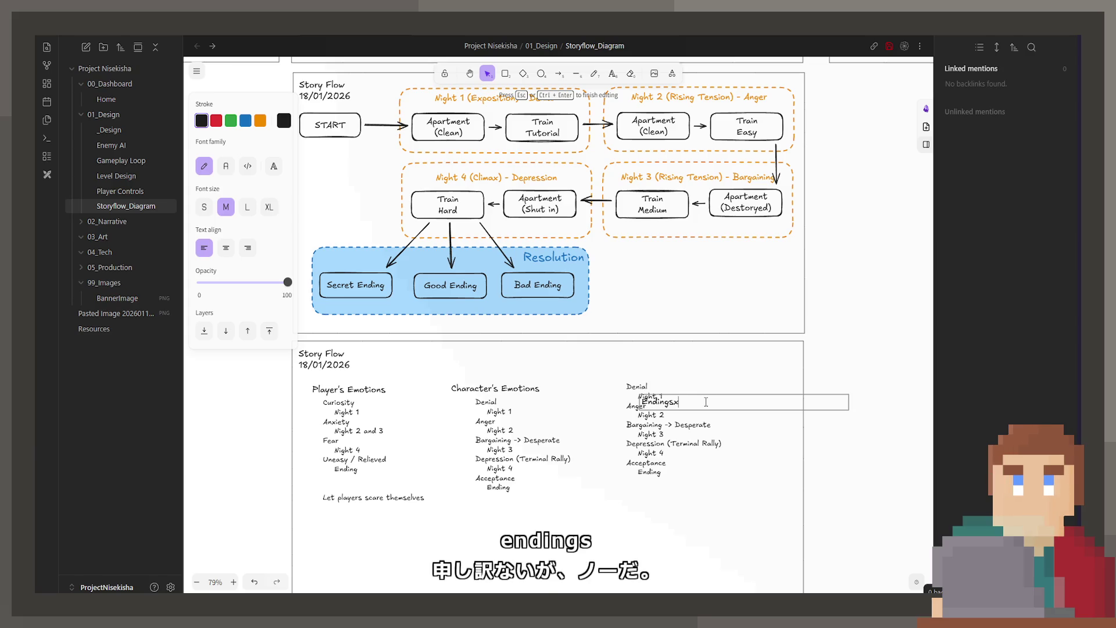
{"action": "key", "text": "Escape"}
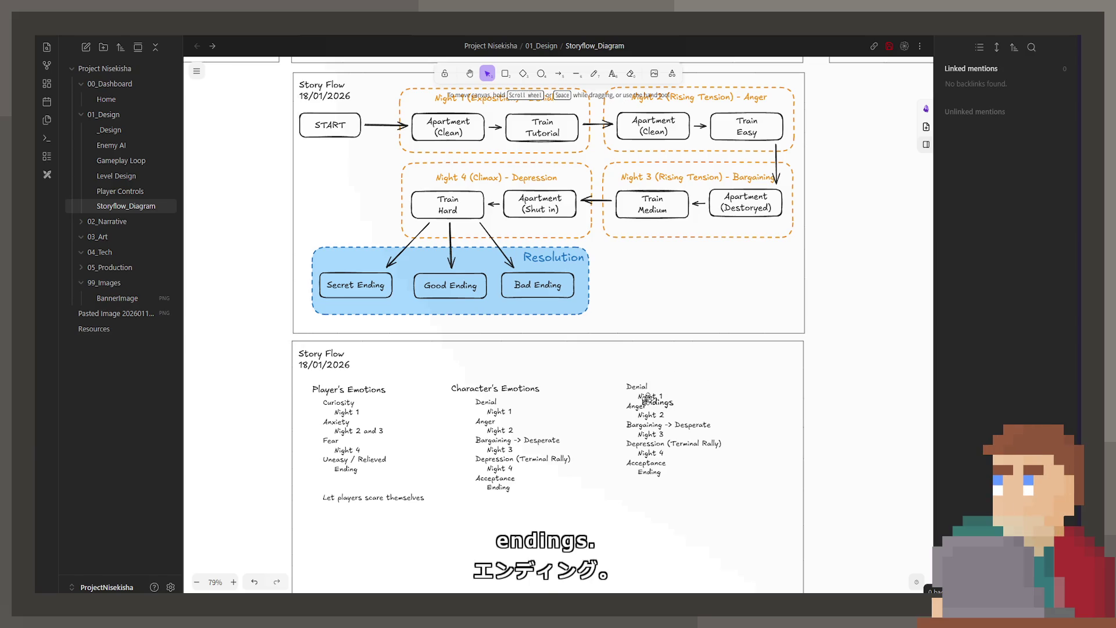
Step: Move the Endings heading above the copied list and select all its text for rewriting
{"action": "left_click_drag", "start_coordinate": [646, 408], "coordinate": [618, 394]}
{"action": "left_click", "coordinate": [660, 427]}
{"action": "double_click", "coordinate": [658, 428]}
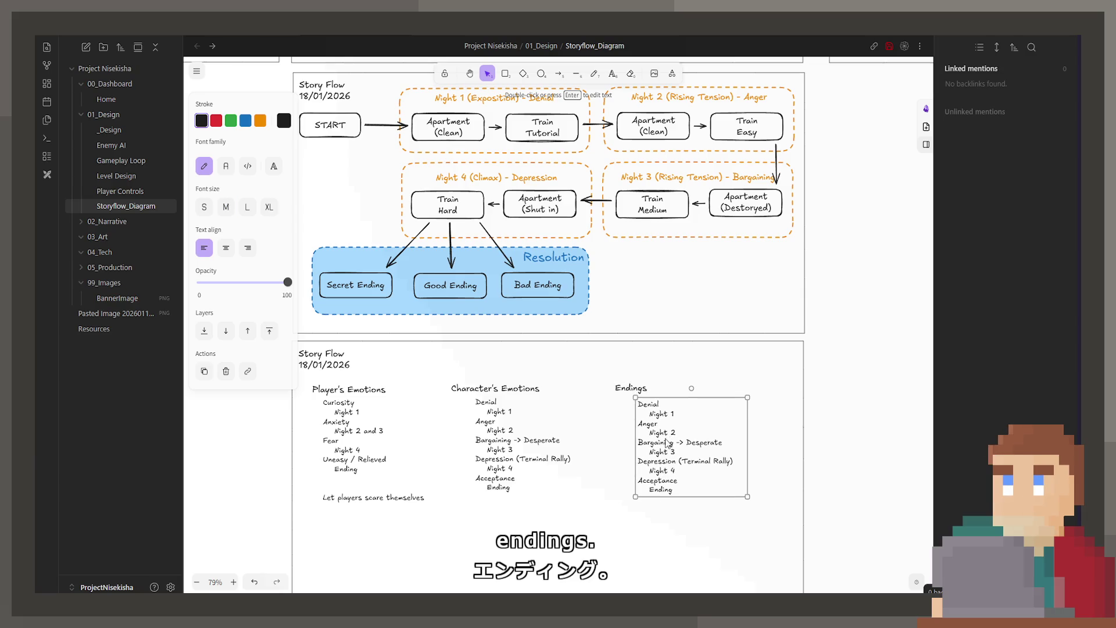
{"action": "key", "text": "ctrl+a"}
Step: Write Bad Ending with five indented outcomes ending 'Laid to rest'
{"action": "key", "text": "BackSpace"}
{"action": "type", "text": "Bad Ending"}
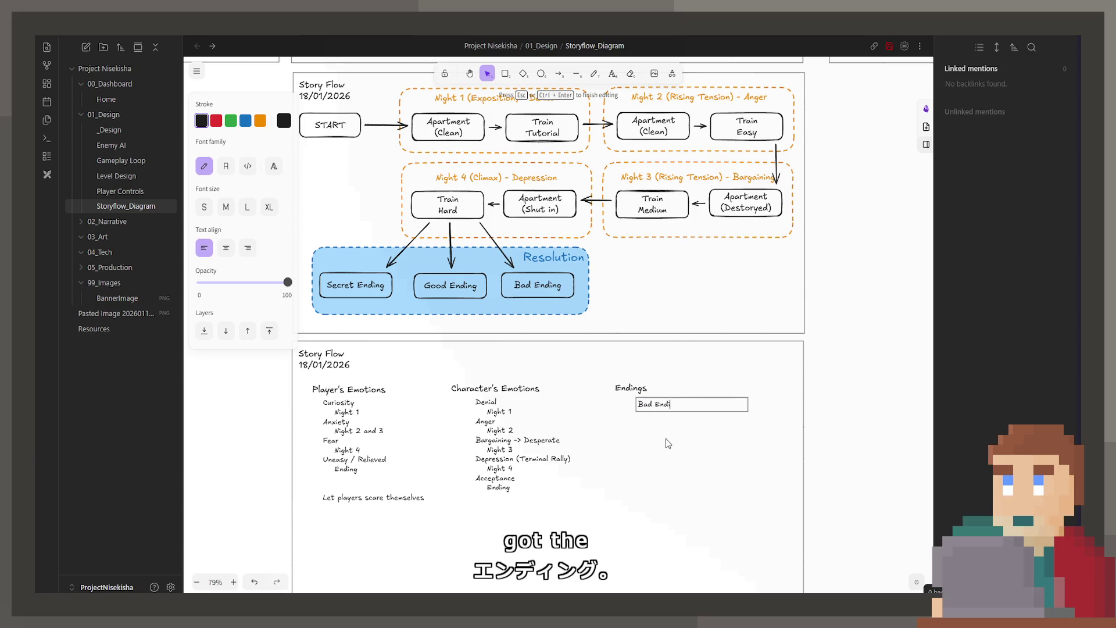
{"action": "key", "text": "Return"}
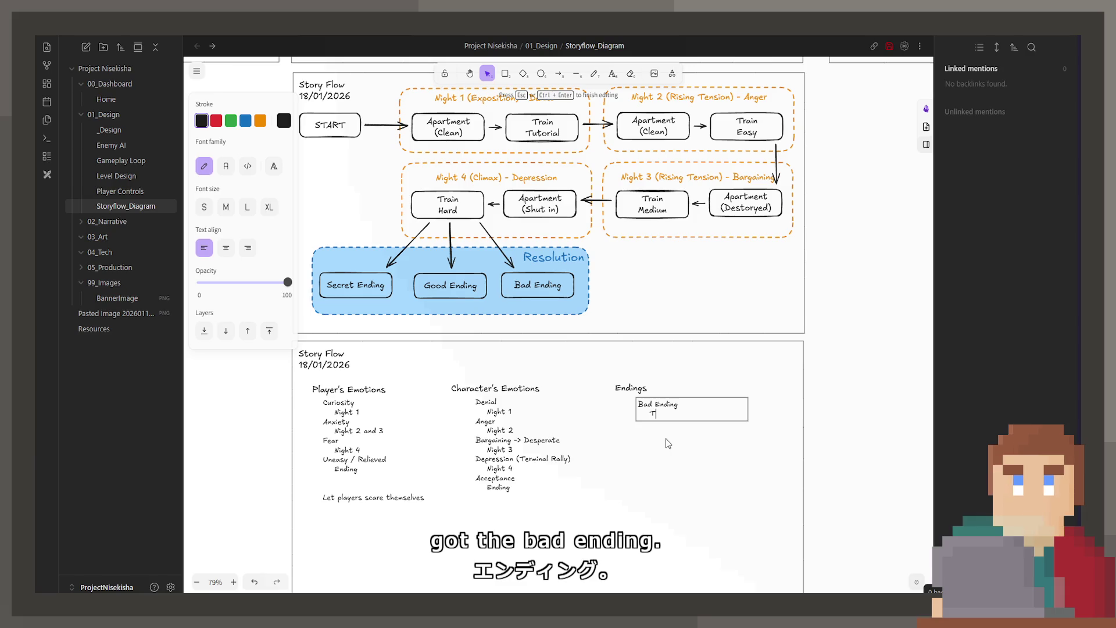
{"action": "type", "text": "Tracks continue"}
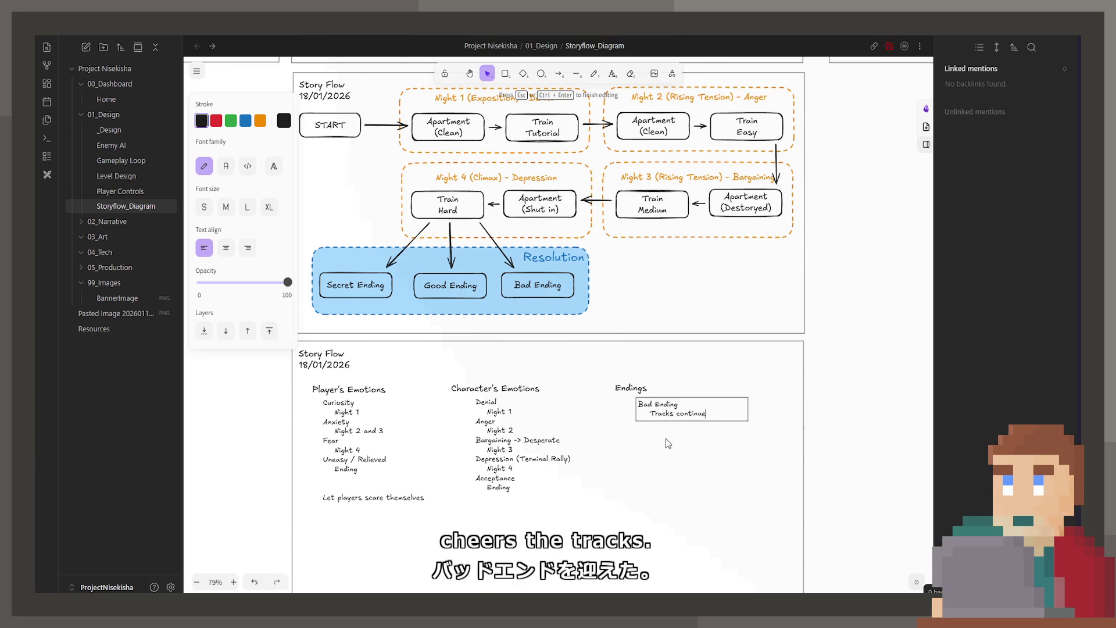
{"action": "type", "text": " forever"}
{"action": "key", "text": "Return"}
{"action": "type", "text": "Fade to black"}
{"action": "key", "text": "Return"}
{"action": "type", "text": "Call to Emergency"}
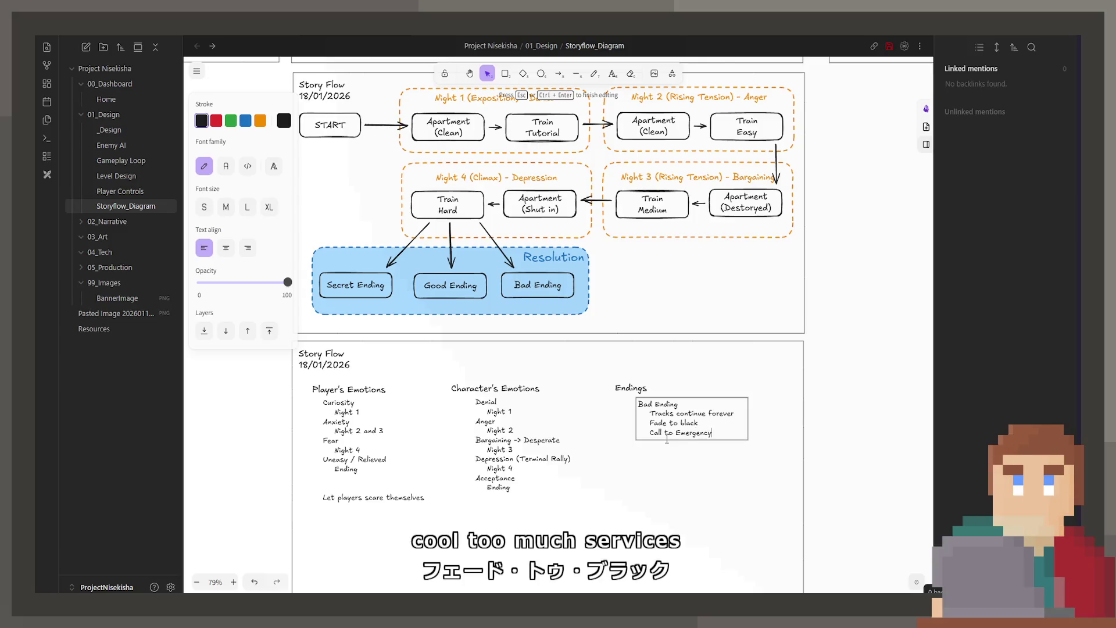
{"action": "type", "text": " Services"}
{"action": "key", "text": "Return"}
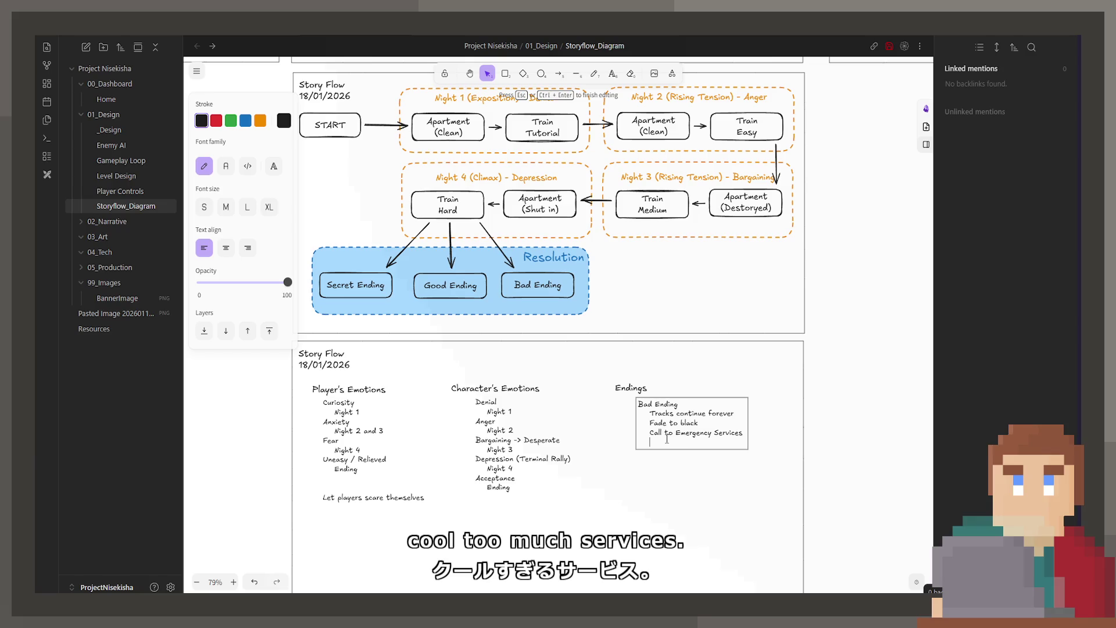
{"action": "type", "text": "Taken ou"}
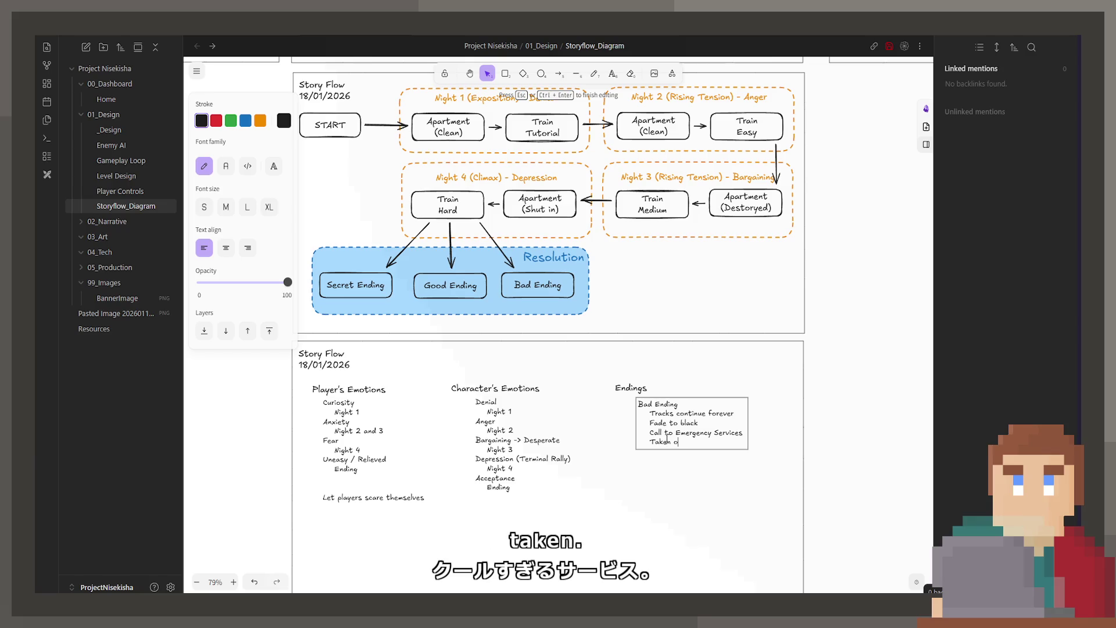
{"action": "type", "text": "t on body"}
{"action": "key", "text": "BackSpace"}
{"action": "key", "text": "BackSpace"}
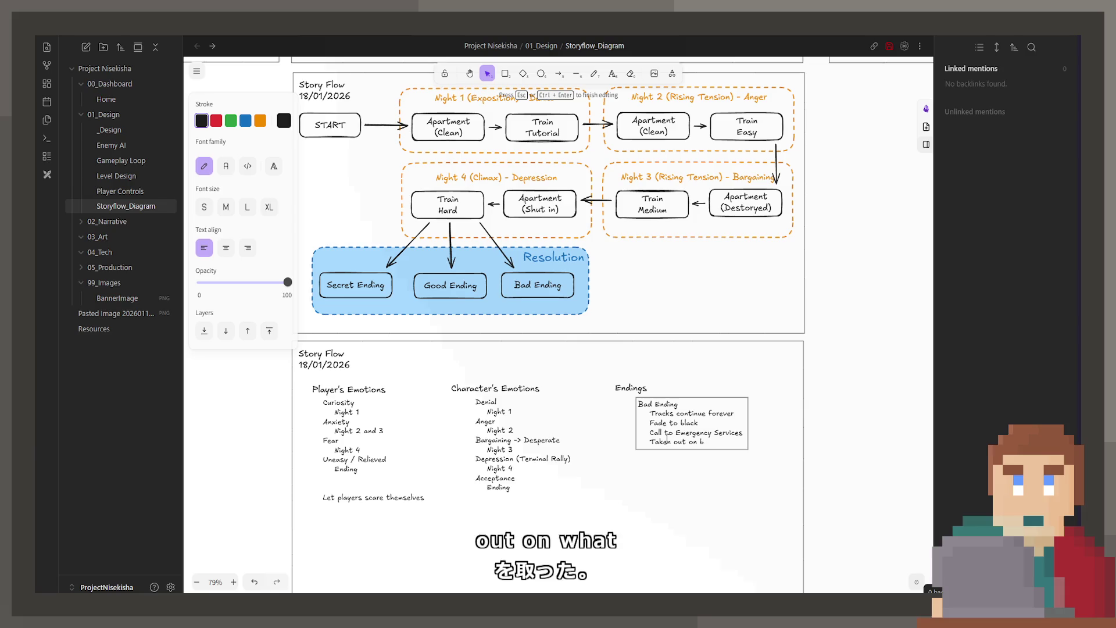
{"action": "key", "text": "BackSpace"}
{"action": "key", "text": "BackSpace"}
{"action": "key", "text": "BackSpace"}
{"action": "key", "text": "BackSpace"}
{"action": "type", "text": "in body"}
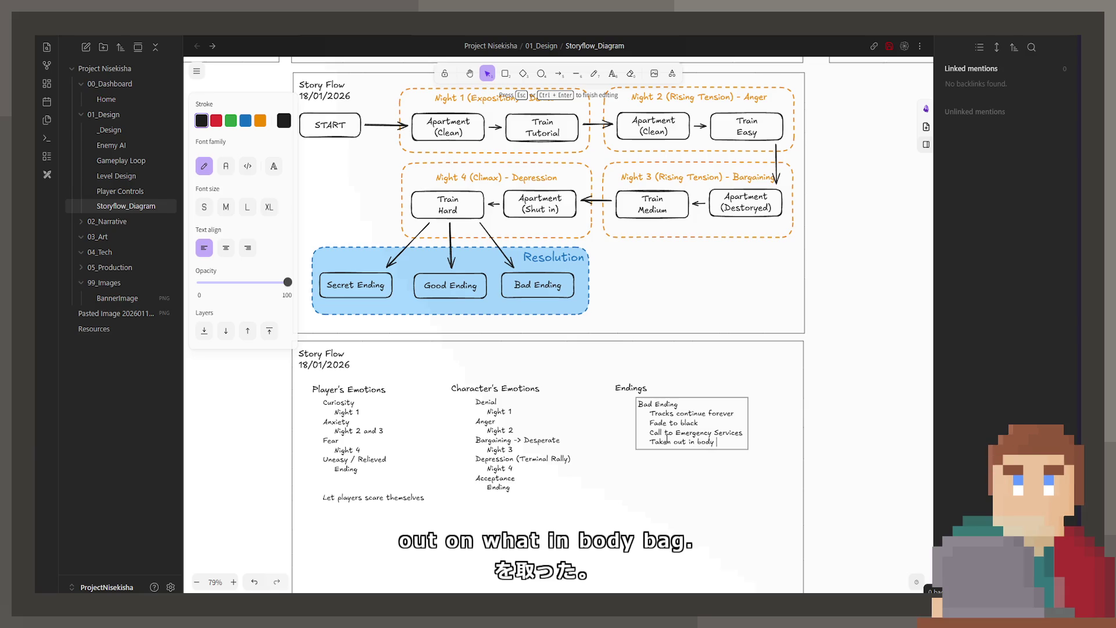
{"action": "type", "text": " bag"}
{"action": "key", "text": "Return"}
{"action": "type", "text": "4aid t"}
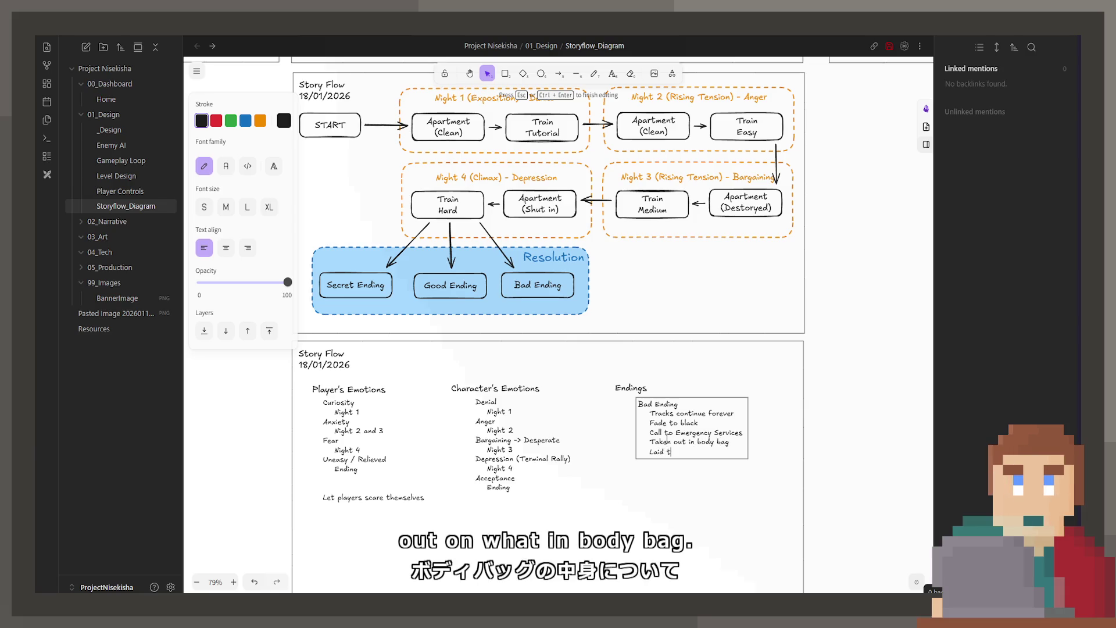
{"action": "type", "text": "o rest"}
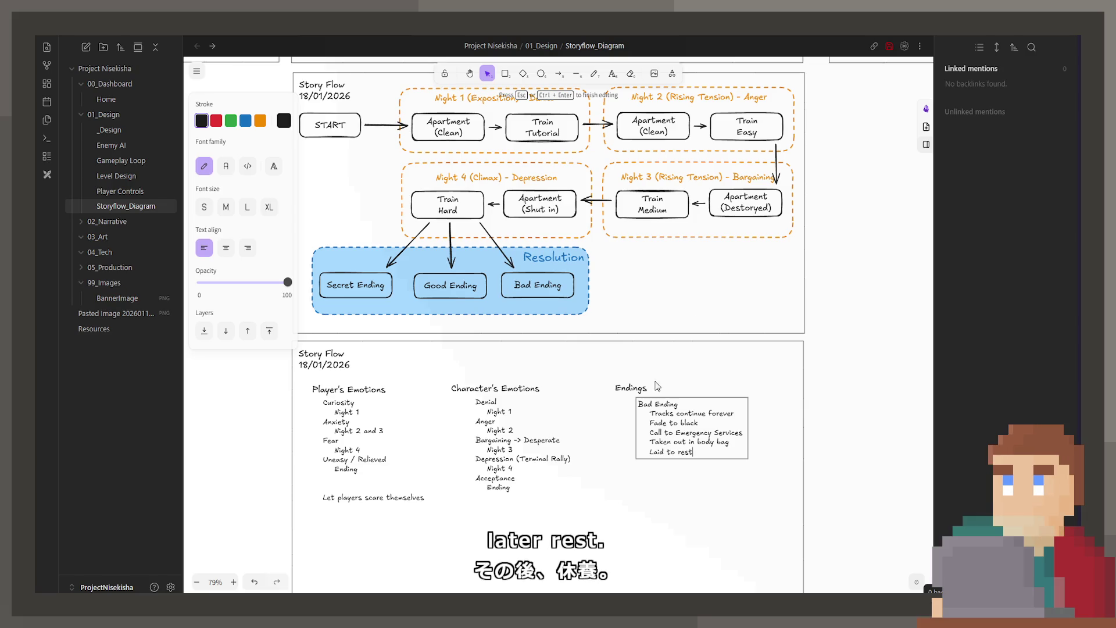
{"action": "key", "text": "Escape"}
Step: Nudge the list and add Good Ending and Secret Ending lines below with gaps
{"action": "left_click_drag", "start_coordinate": [667, 419], "coordinate": [671, 430]}
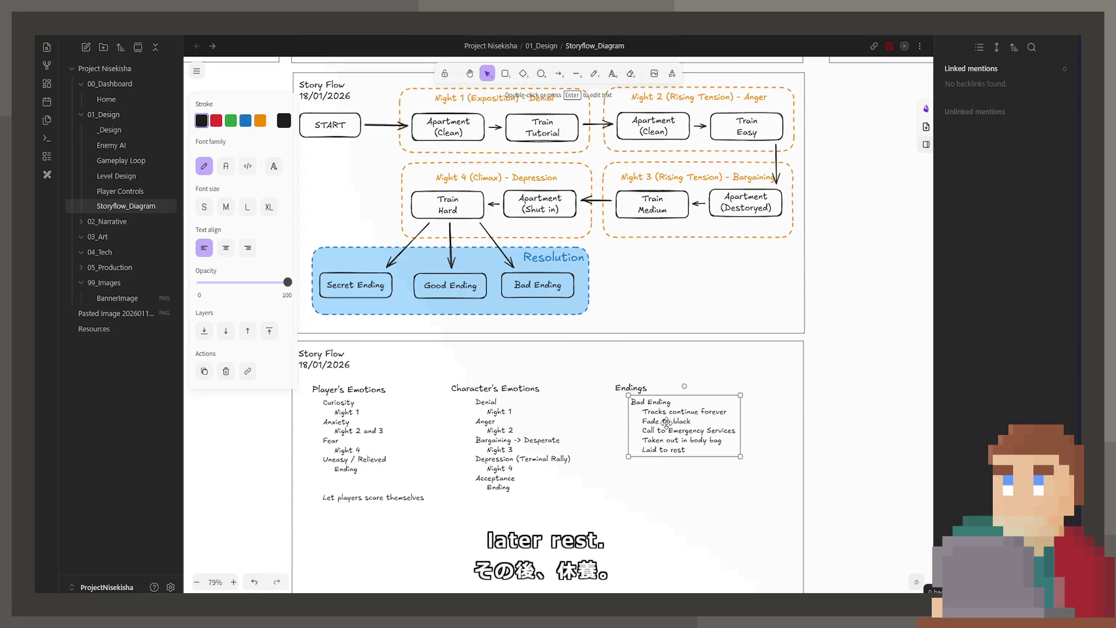
{"action": "double_click", "coordinate": [691, 449]}
{"action": "left_click", "coordinate": [695, 451]}
{"action": "key", "text": "Return"}
{"action": "key", "text": "Return"}
{"action": "type", "text": "Go"}
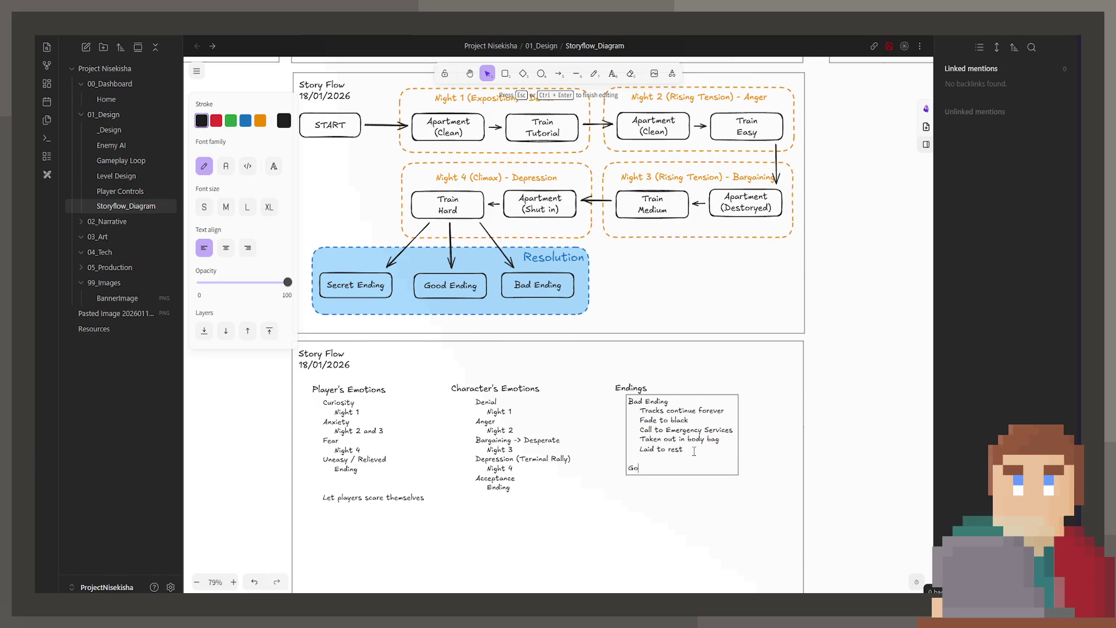
{"action": "type", "text": "od Ending"}
{"action": "key", "text": "Return"}
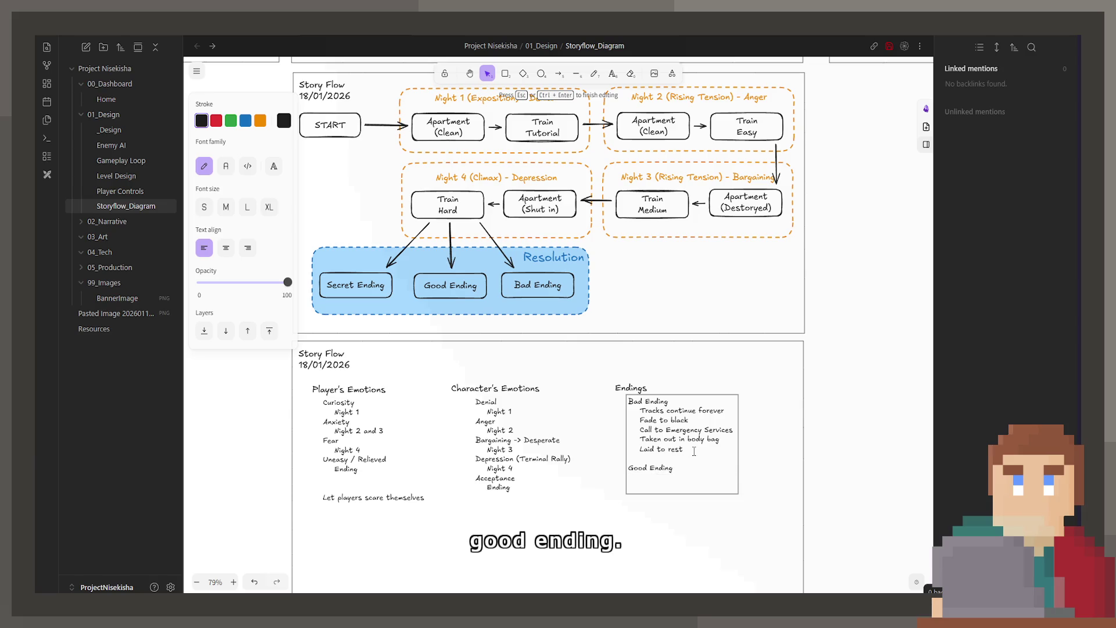
{"action": "type", "text": "Secret End"}
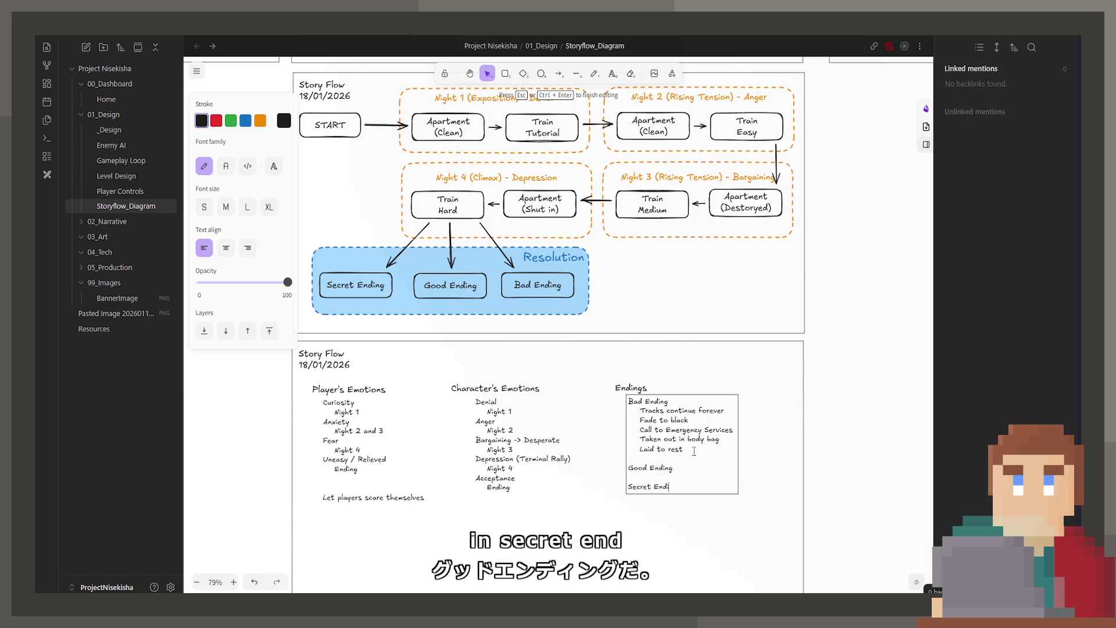
{"action": "type", "text": "ing"}
{"action": "key", "text": "Return"}
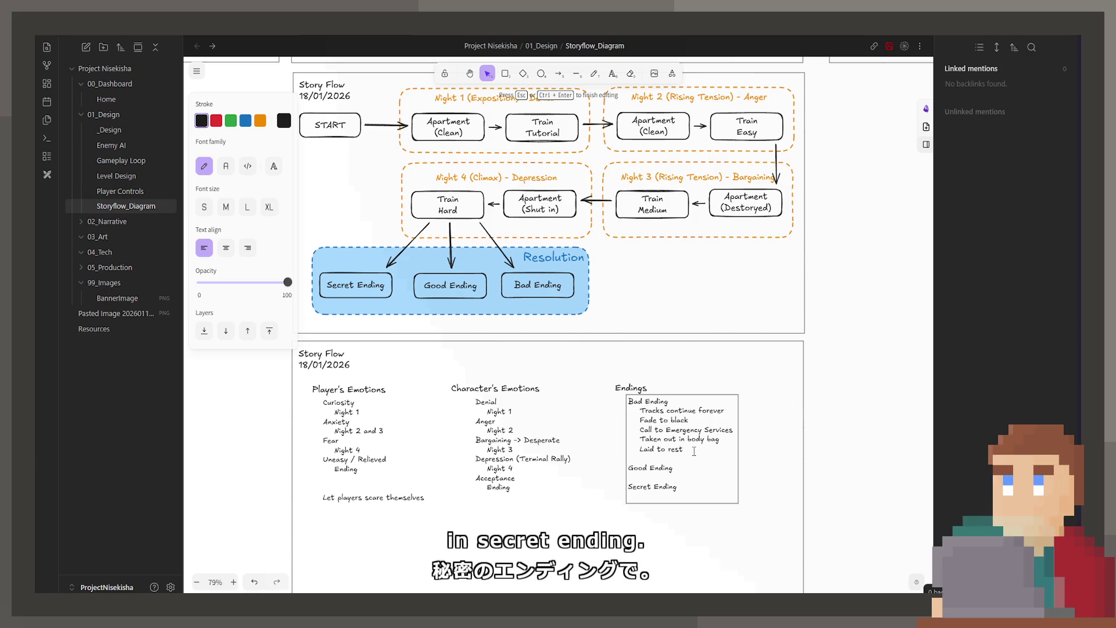
{"action": "left_click_drag", "start_coordinate": [776, 312], "coordinate": [511, 411]}
{"action": "scroll", "coordinate": [453, 491], "scroll_direction": "down", "scroll_amount": 5}
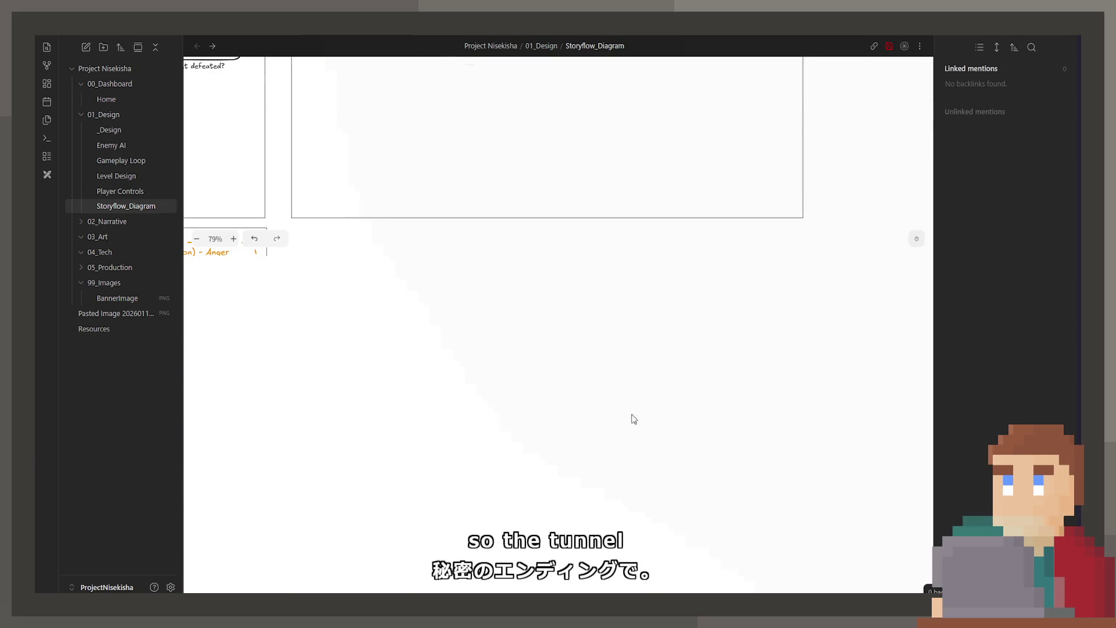
{"action": "scroll", "coordinate": [605, 448], "scroll_direction": "up", "scroll_amount": 5}
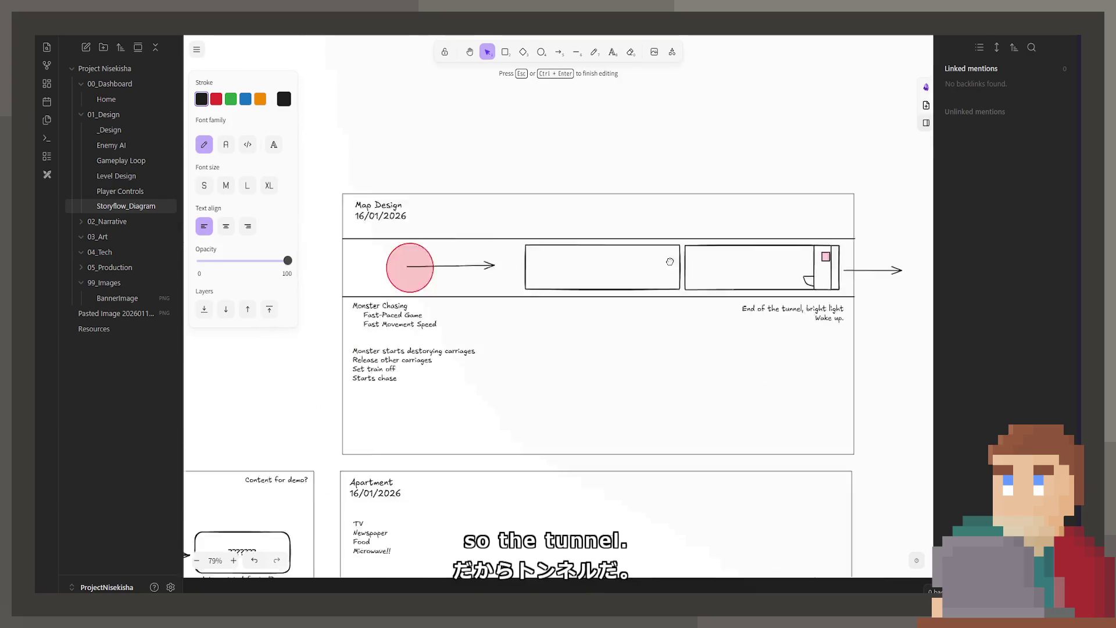
{"action": "scroll", "coordinate": [622, 392], "scroll_direction": "down", "scroll_amount": 5}
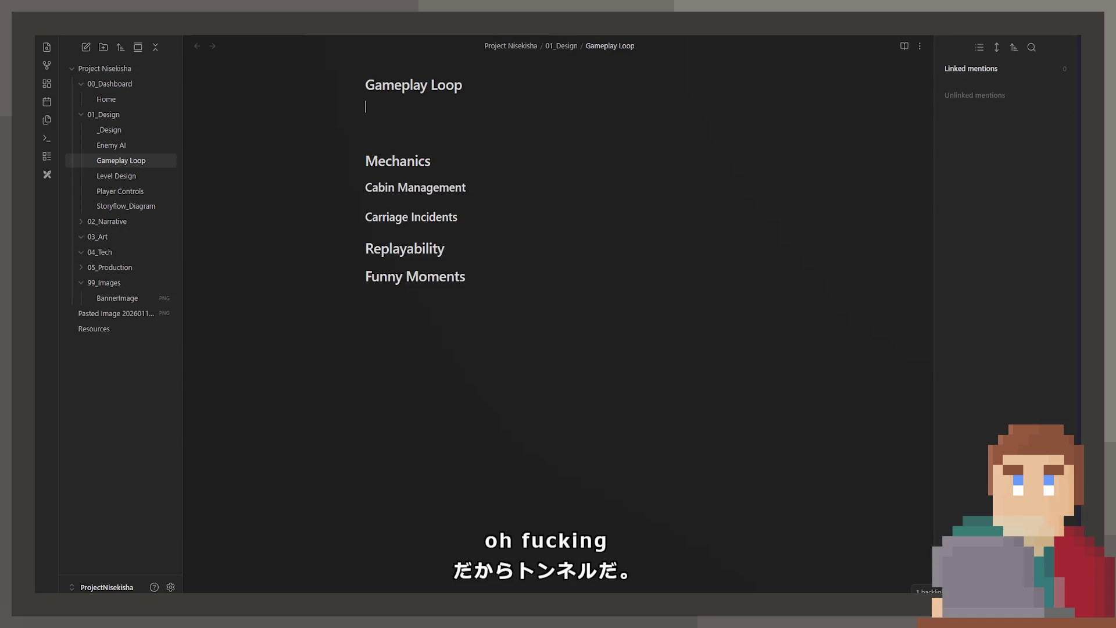
Step: Add the indented line 'End of the tunnel is [Secret Colour]' under Secret Ending
{"action": "key", "text": "ctrl+alt+Left"}
{"action": "key", "text": "ctrl+alt+Right"}
{"action": "scroll", "coordinate": [528, 238], "scroll_direction": "down", "scroll_amount": 3}
{"action": "scroll", "coordinate": [529, 239], "scroll_direction": "down", "scroll_amount": 3}
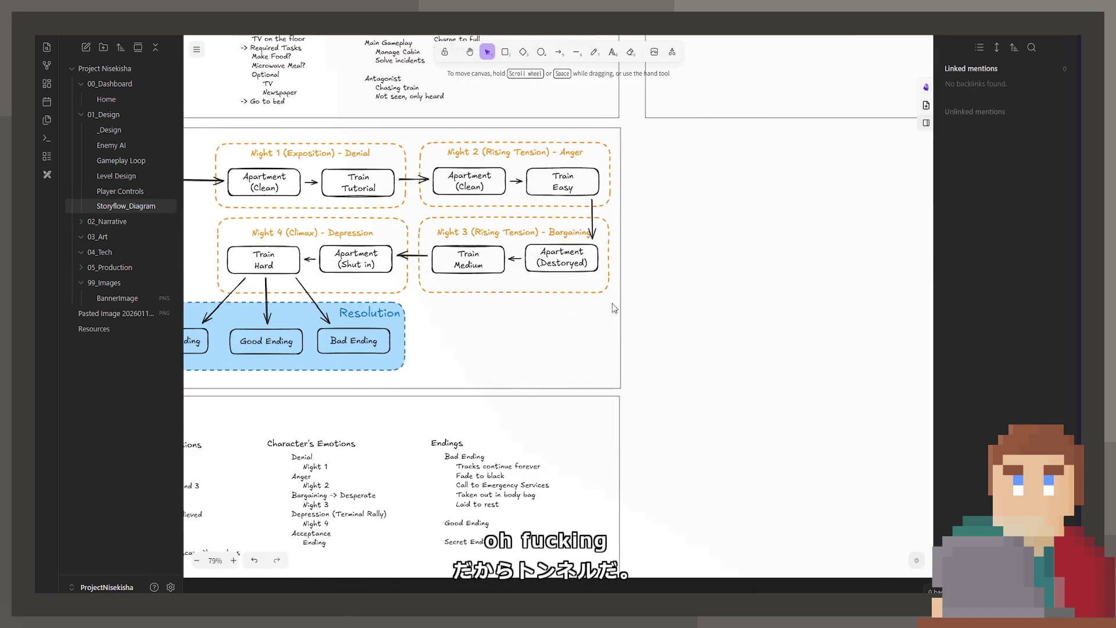
{"action": "scroll", "coordinate": [540, 345], "scroll_direction": "down", "scroll_amount": 2}
{"action": "left_click", "coordinate": [513, 373]}
{"action": "key", "text": "Return"}
{"action": "left_click", "coordinate": [514, 372]}
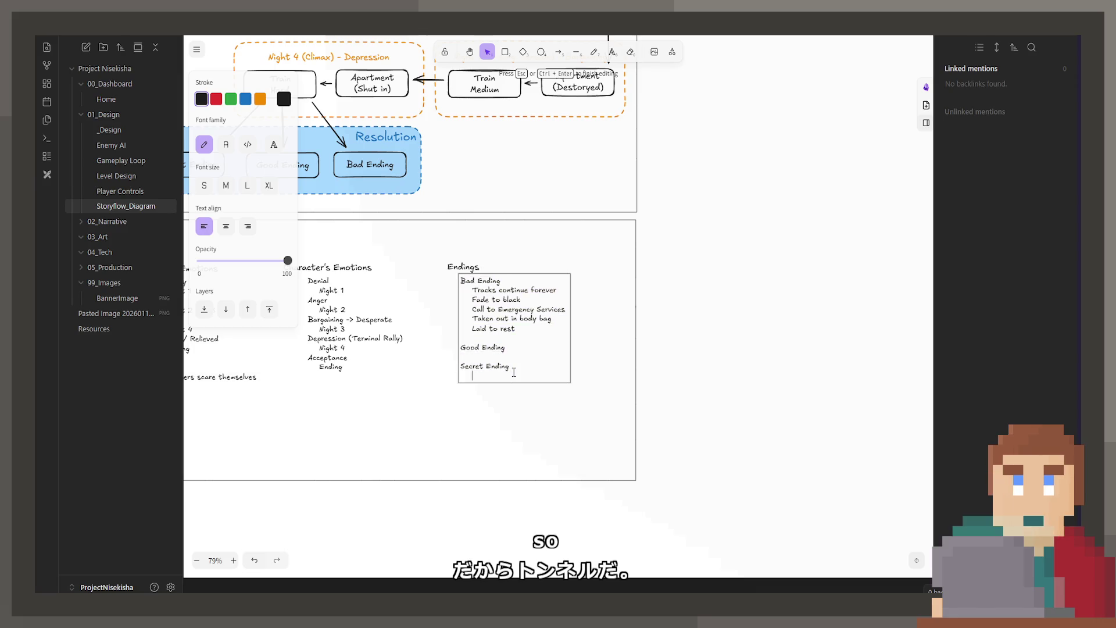
{"action": "type", "text": "Endo:"}
{"action": "key", "text": "Tab"}
{"action": "type", "text": "End o"}
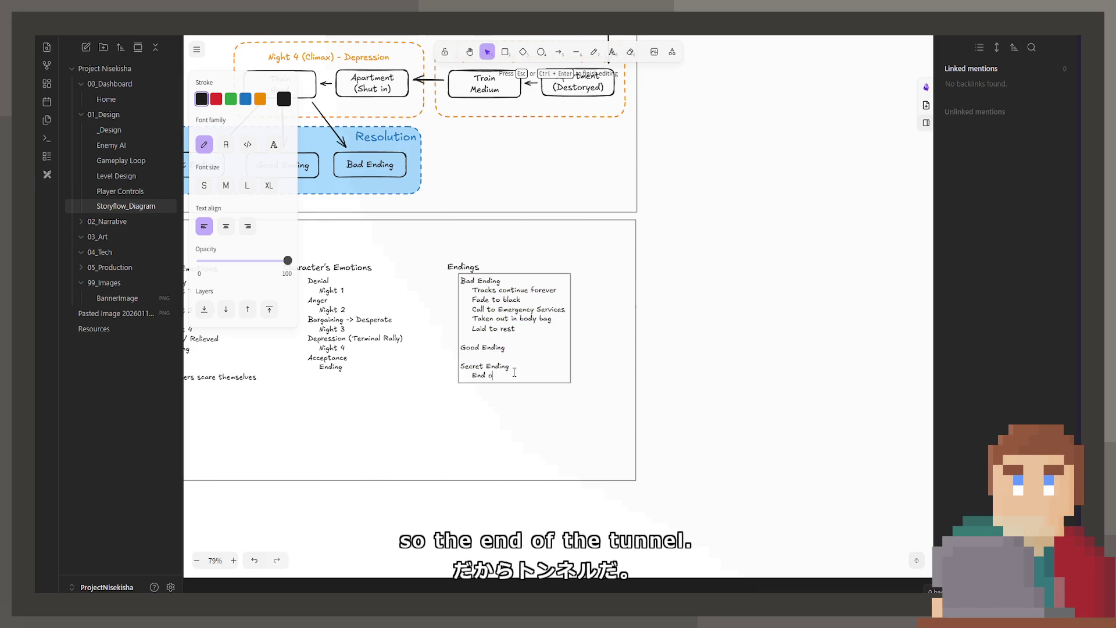
{"action": "type", "text": "f the tunnel is"}
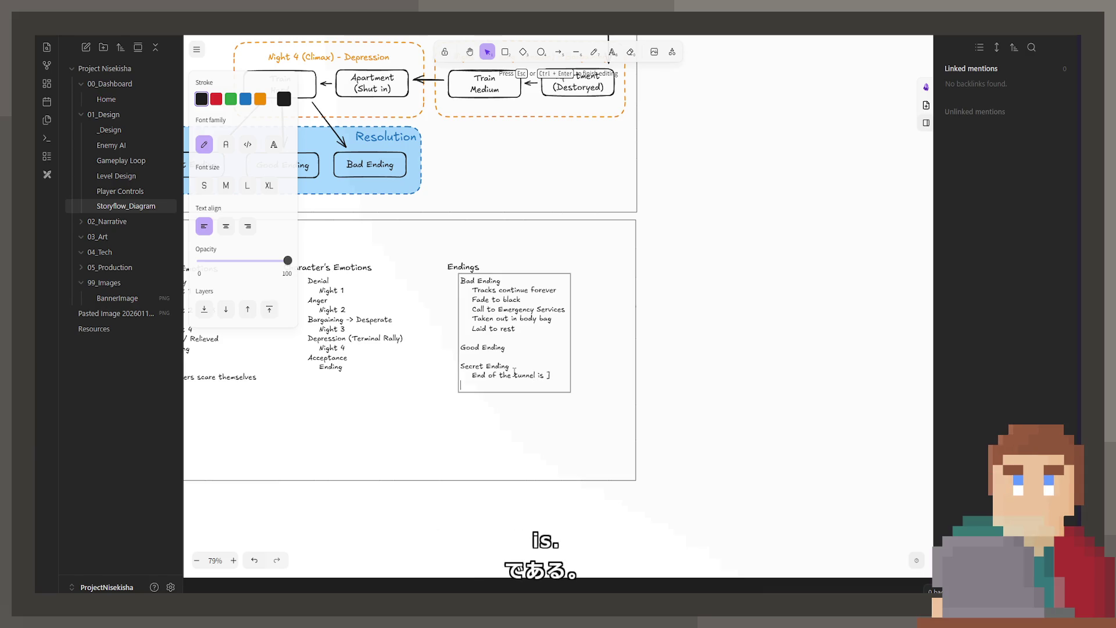
{"action": "type", "text": " []Secret "}
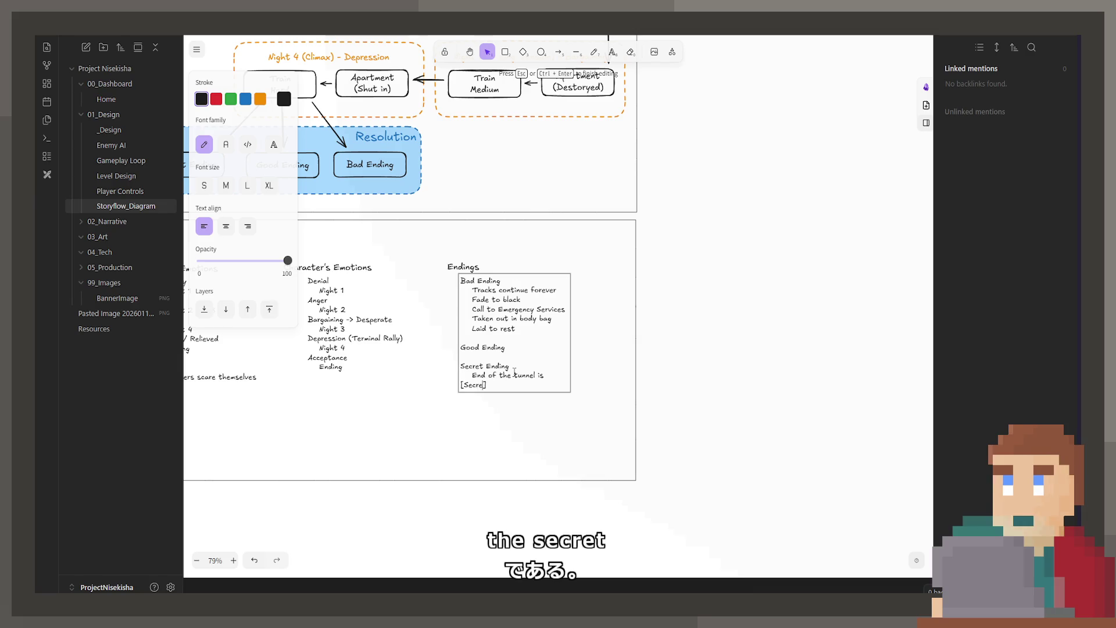
{"action": "type", "text": "Colour"}
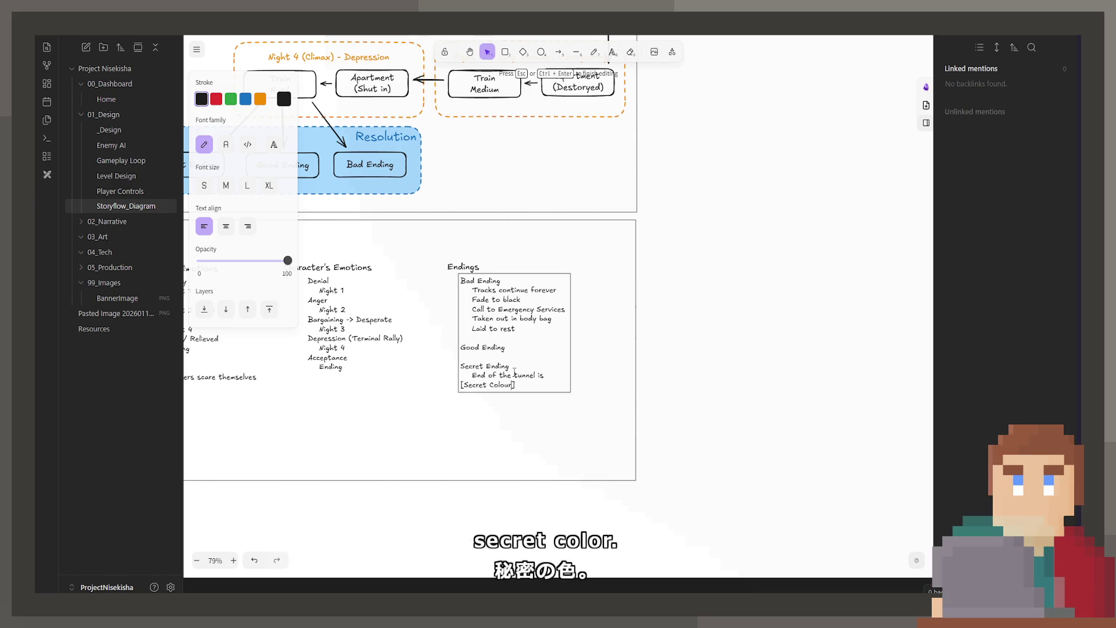
{"action": "key", "text": "Escape"}
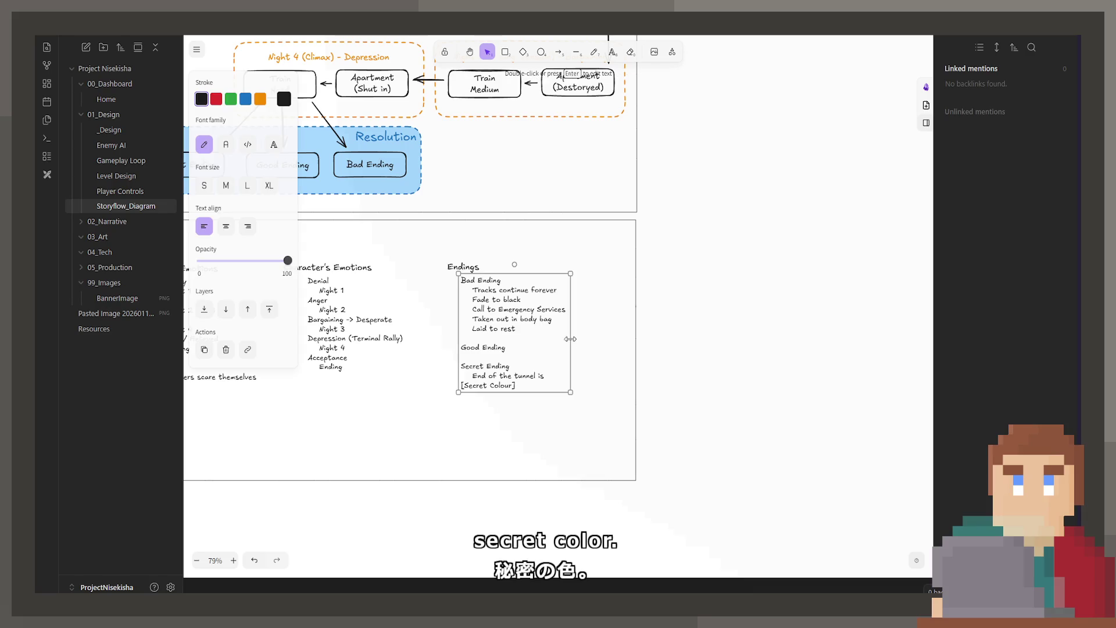
Step: Widen the endings text box so the line fits and resume editing at the end
{"action": "left_click_drag", "start_coordinate": [569, 340], "coordinate": [620, 340]}
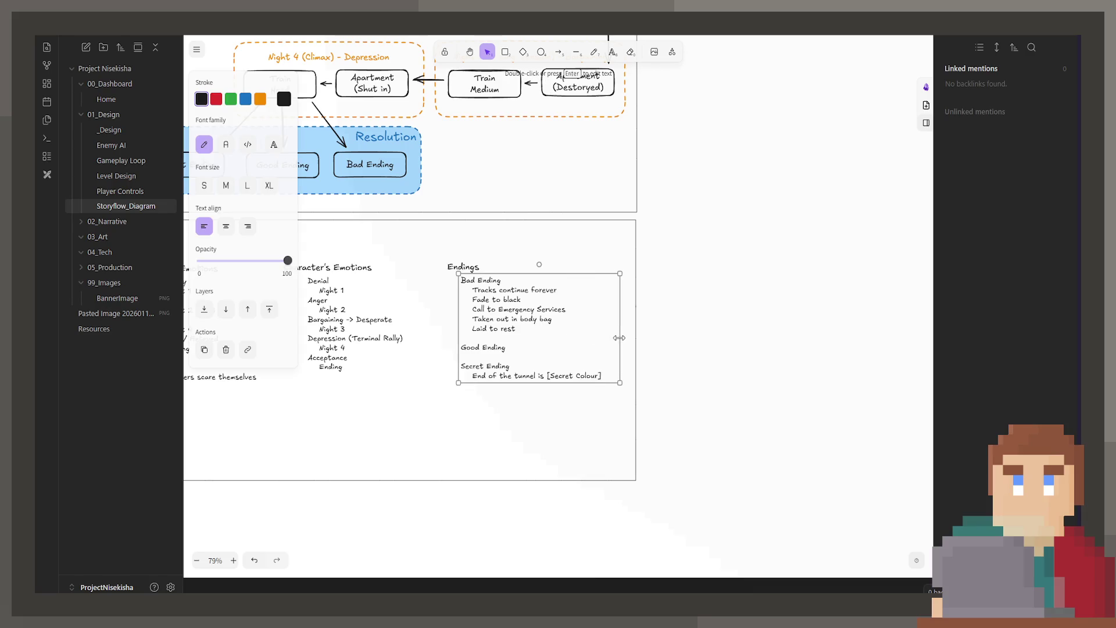
{"action": "double_click", "coordinate": [572, 359]}
{"action": "left_click", "coordinate": [590, 370]}
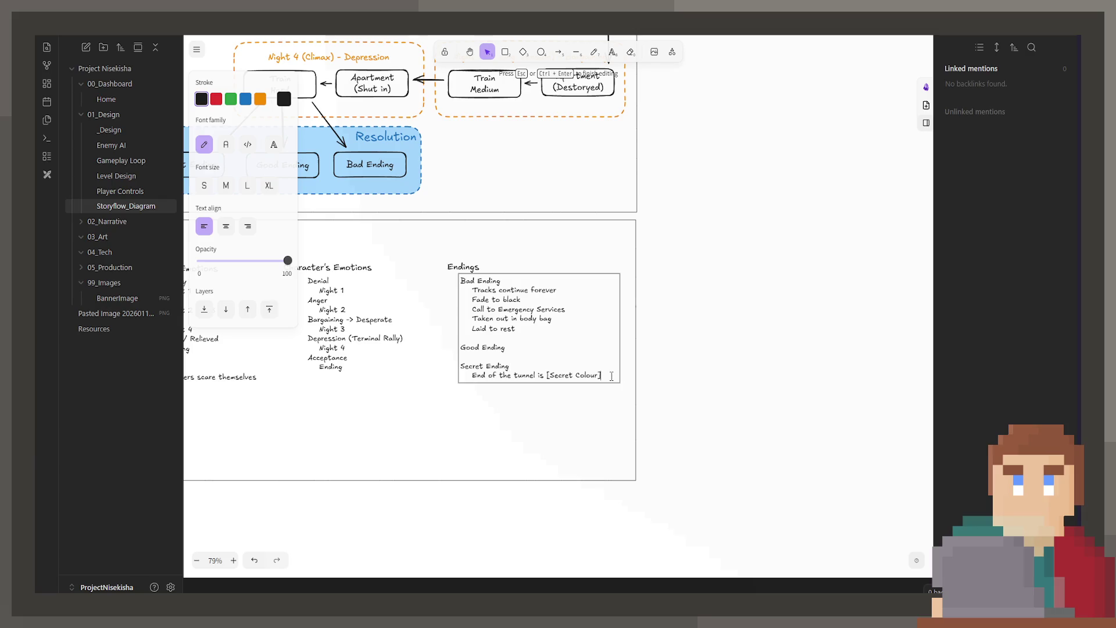
Step: Add Bright Light, Heavenly scene and Dogs everywhere under Secret Ending
{"action": "key", "text": "Return"}
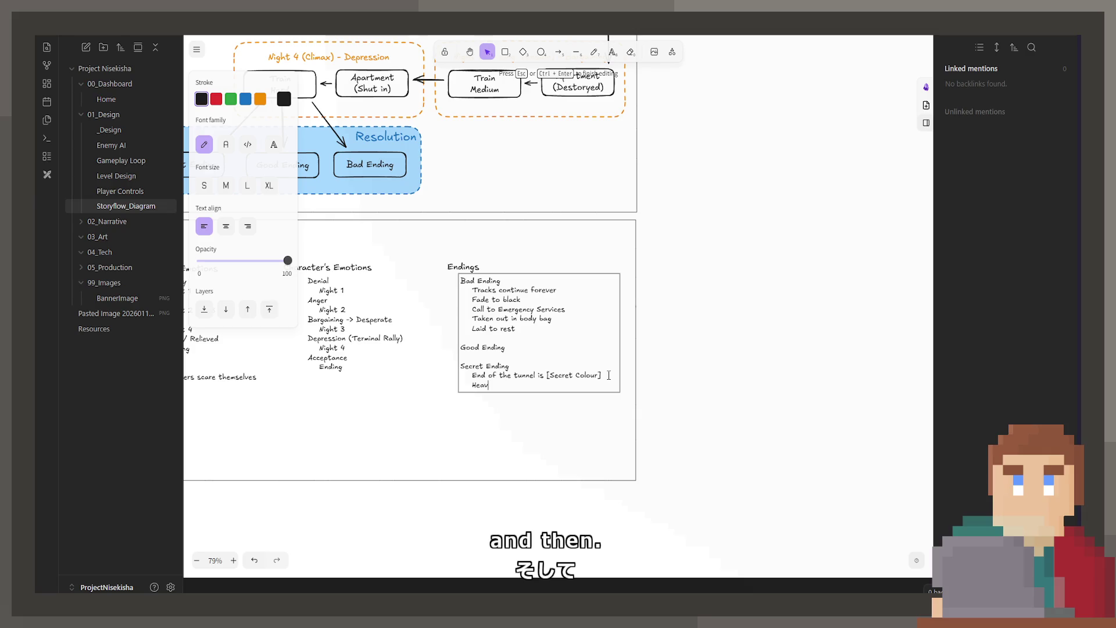
{"action": "type", "text": "Bright Li"}
{"action": "type", "text": "ght"}
{"action": "key", "text": "Return"}
{"action": "type", "text": "Heave"}
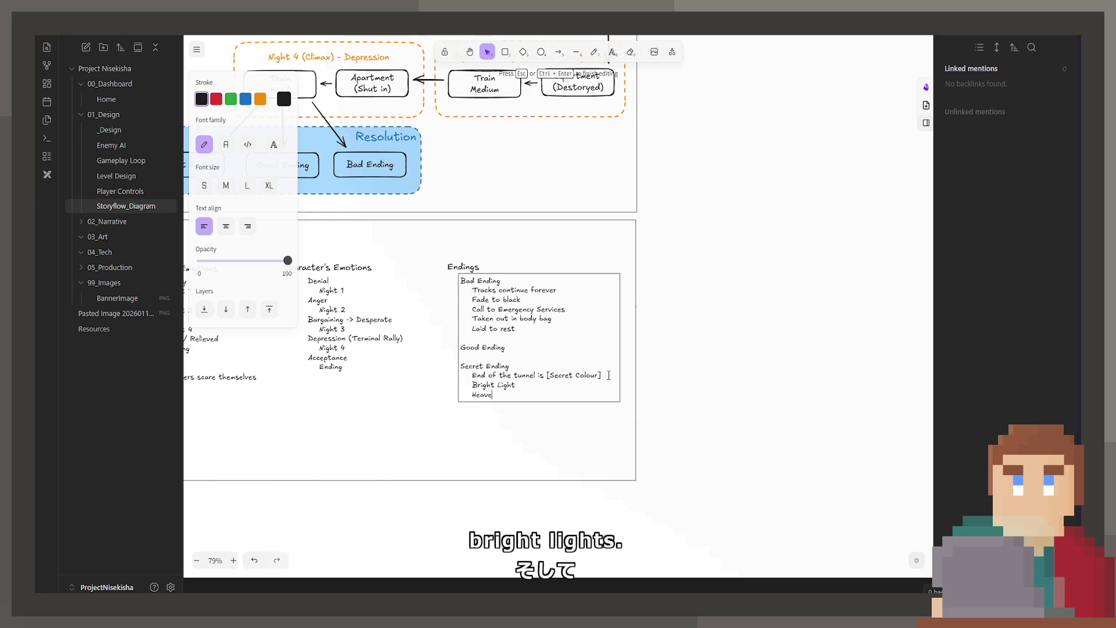
{"action": "type", "text": "nly sce"}
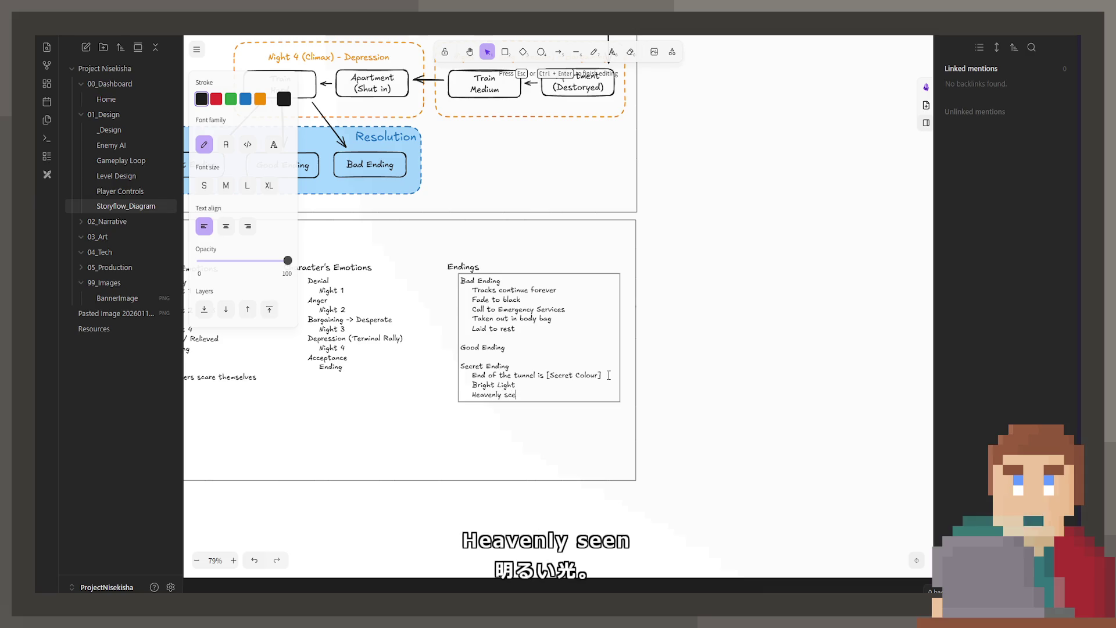
{"action": "type", "text": "ne"}
{"action": "key", "text": "Return"}
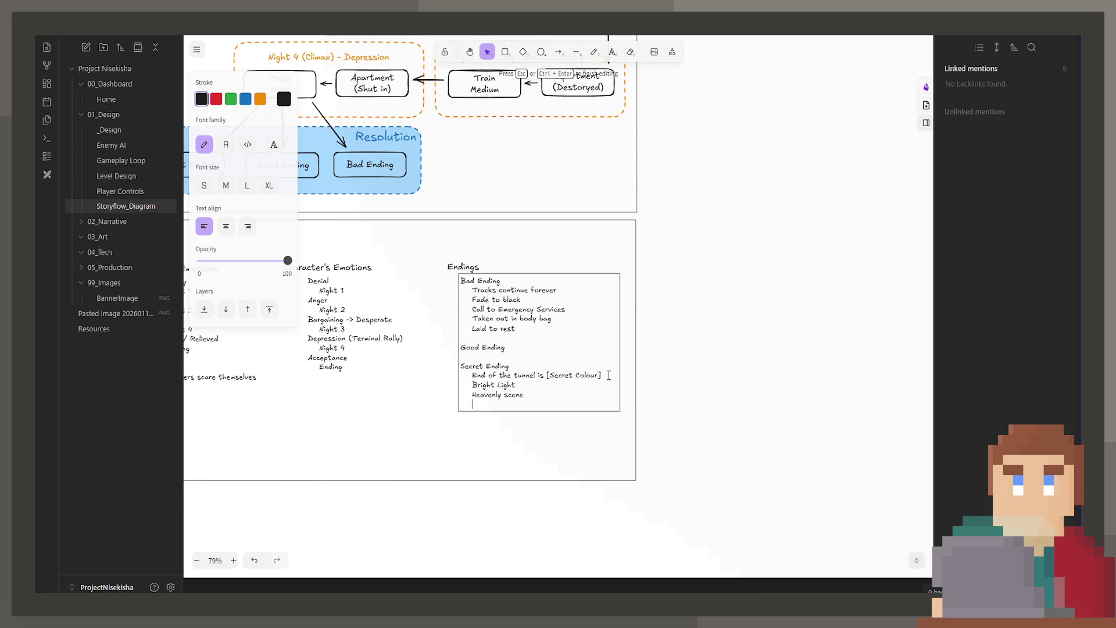
{"action": "key", "text": "BackSpace"}
{"action": "key", "text": "Return"}
{"action": "type", "text": "Dog"}
{"action": "type", "text": "s everywher"}
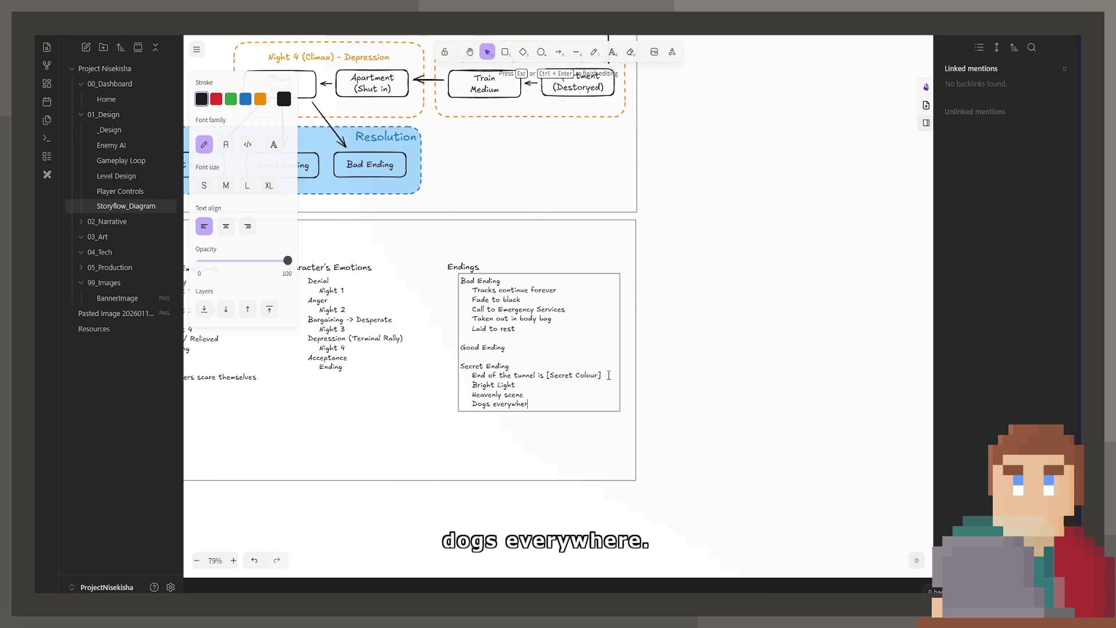
{"action": "type", "text": "e"}
Step: Add five Good Ending beats from Doorbell rings to Doesn't die alone (Implied)
{"action": "key", "text": "Up"}
{"action": "key", "text": "Up"}
{"action": "key", "text": "Up"}
{"action": "key", "text": "Return"}
{"action": "key", "text": "Up"}
{"action": "key", "text": "Tab"}
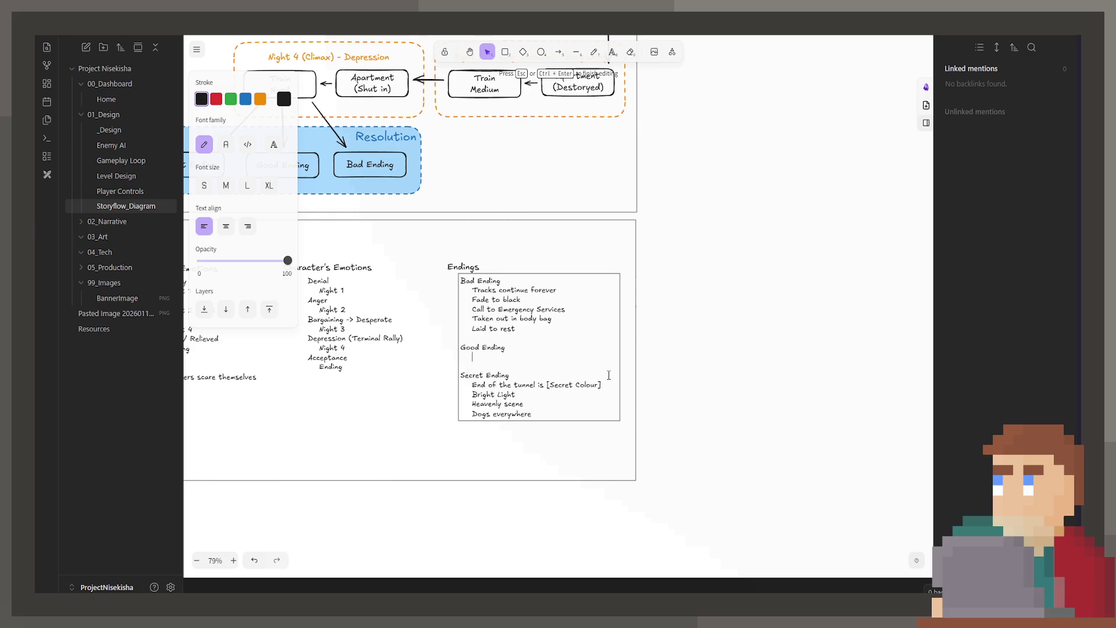
{"action": "type", "text": "Doo"}
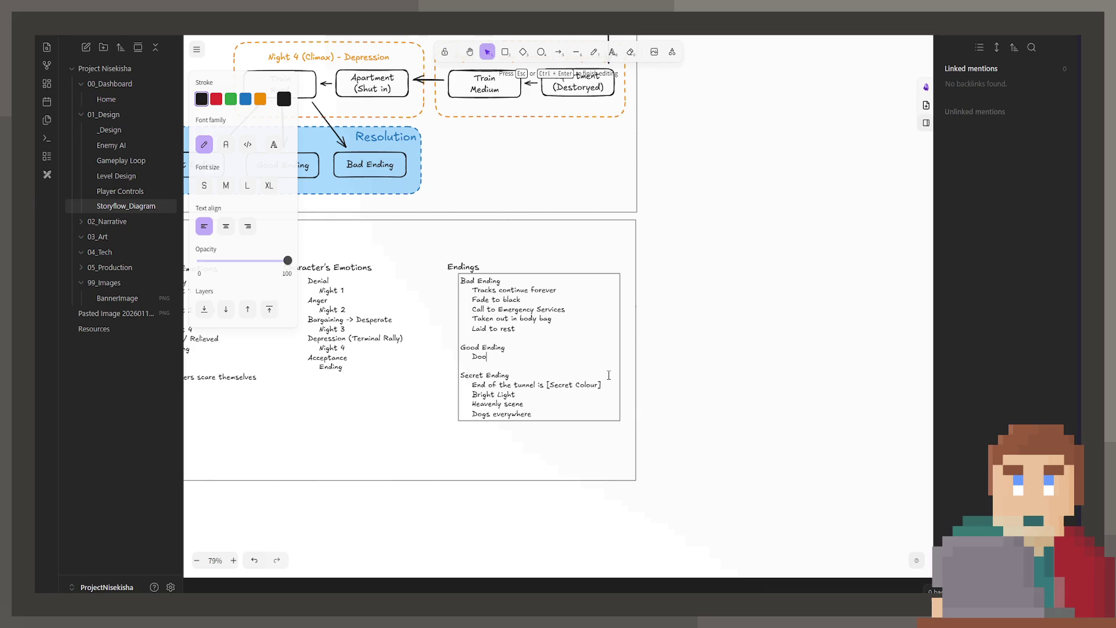
{"action": "type", "text": "rbell rings"}
{"action": "key", "text": "Return"}
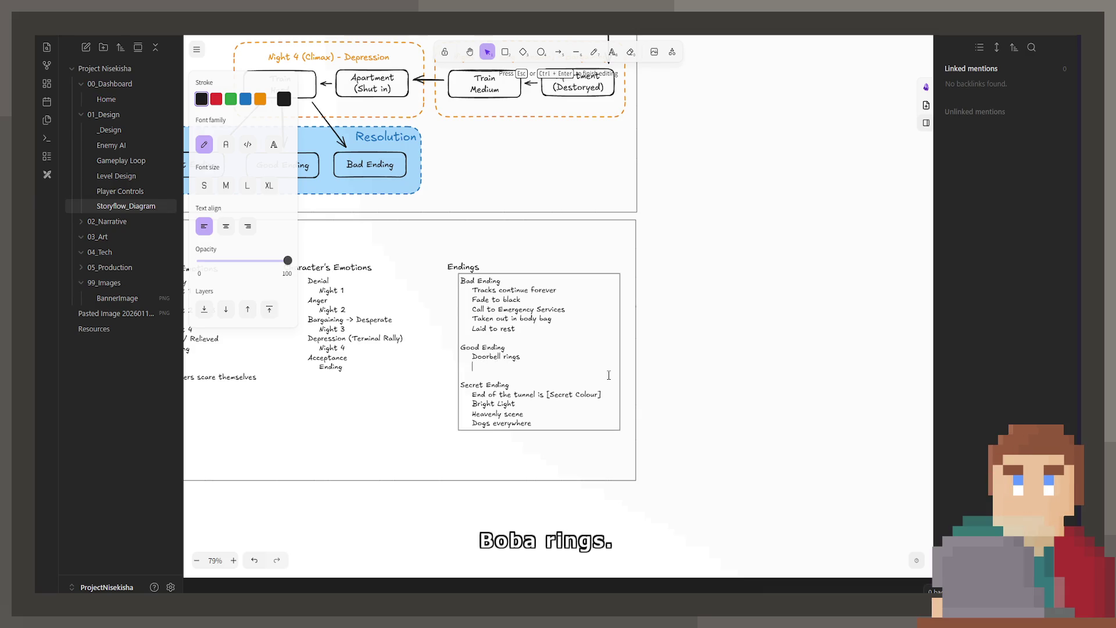
{"action": "type", "text": "Answer the "}
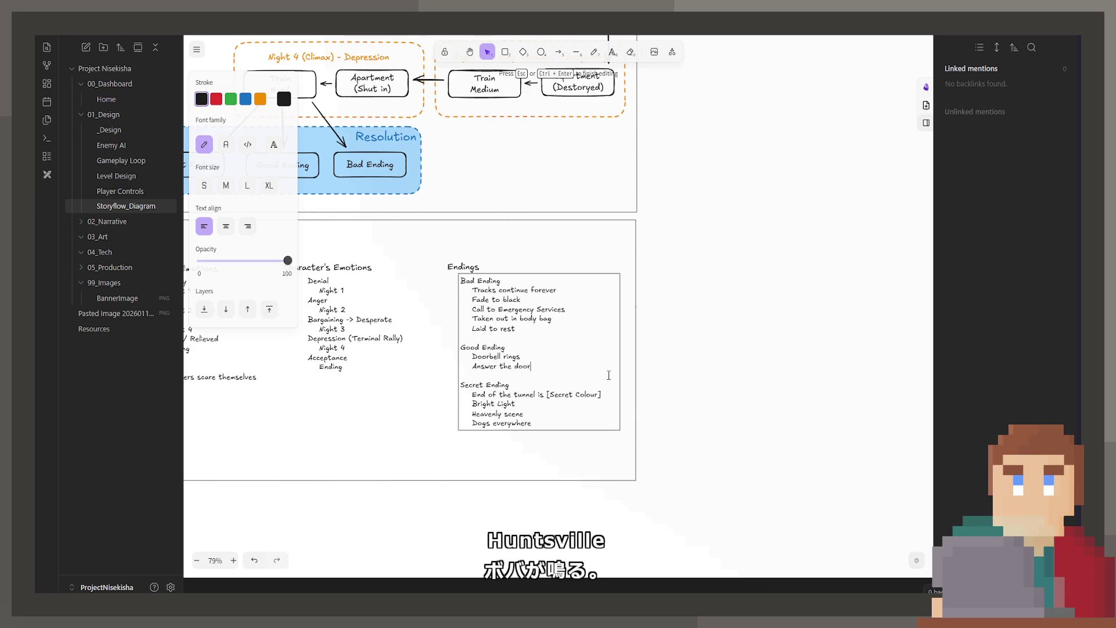
{"action": "type", "text": "door"}
{"action": "key", "text": "Return"}
{"action": "type", "text": "Family fs the"}
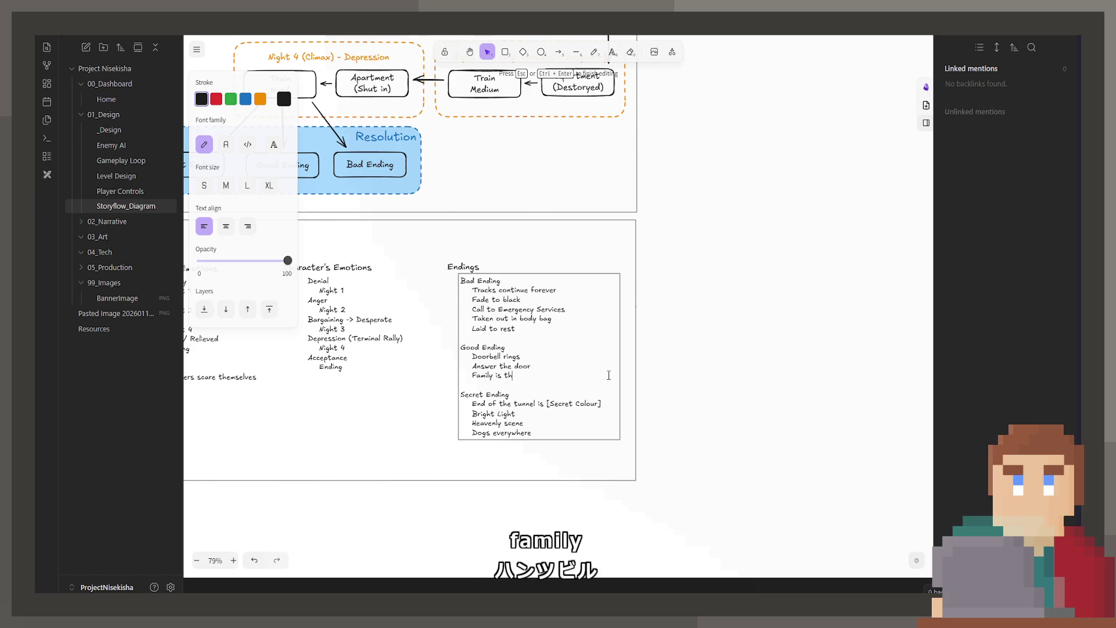
{"action": "type", "text": "re"}
{"action": "key", "text": "Return"}
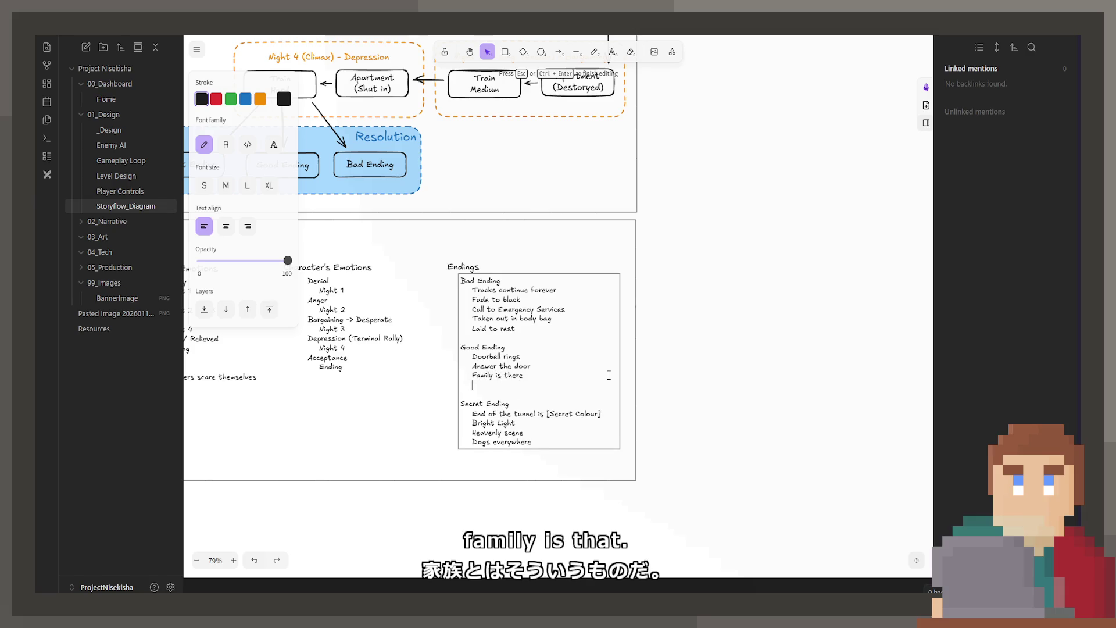
{"action": "type", "text": "Be"}
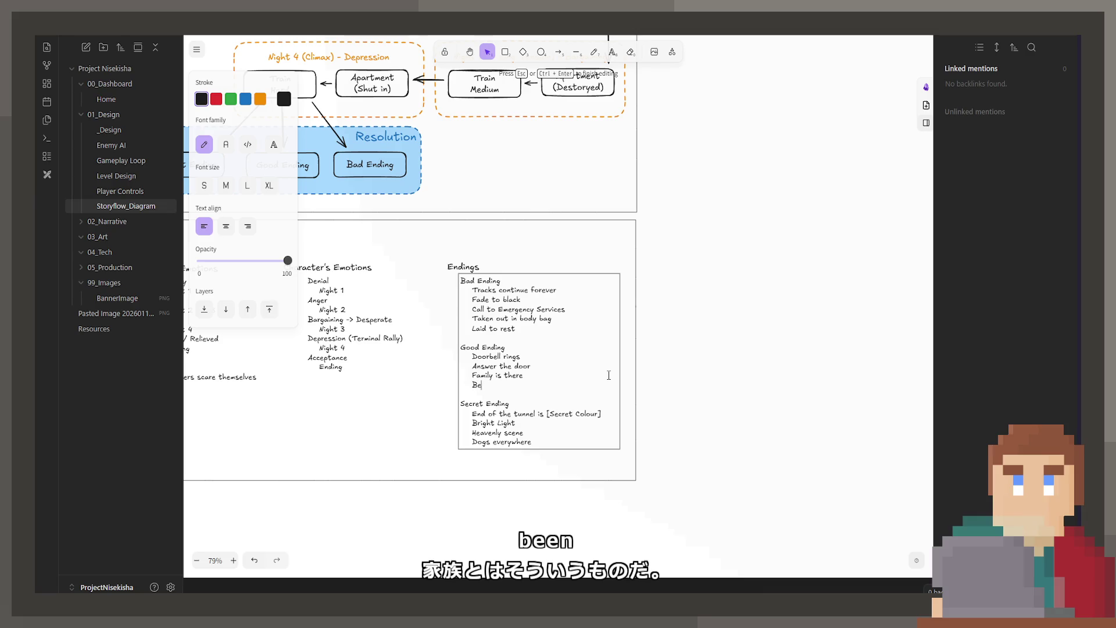
{"action": "type", "text": "en searchin"}
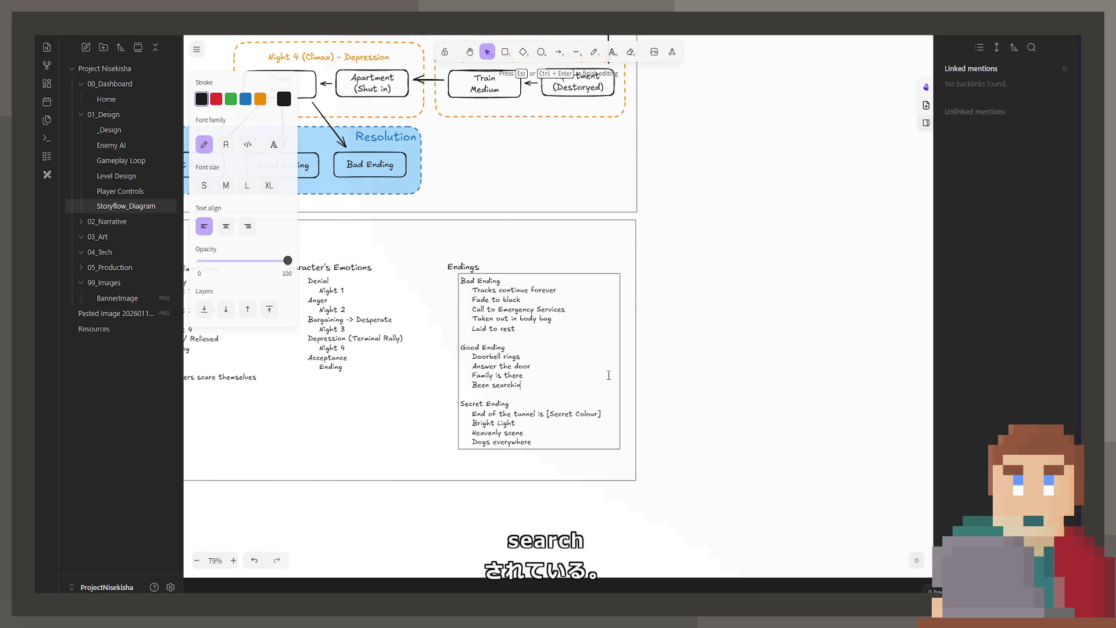
{"action": "type", "text": "g for you"}
{"action": "key", "text": "Return"}
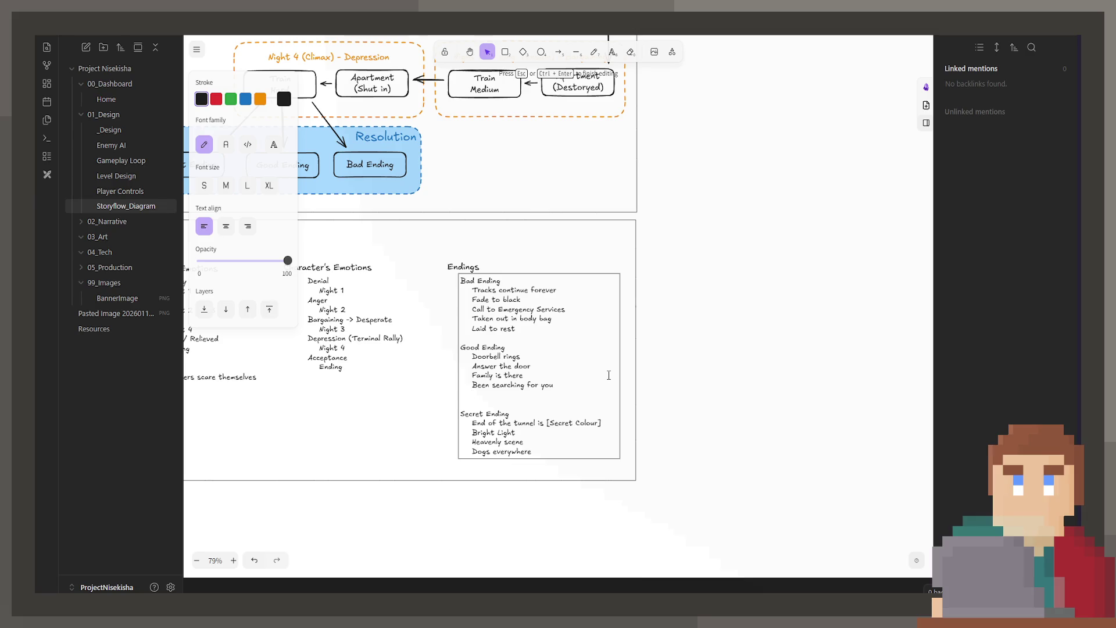
{"action": "type", "text": "Doesn"}
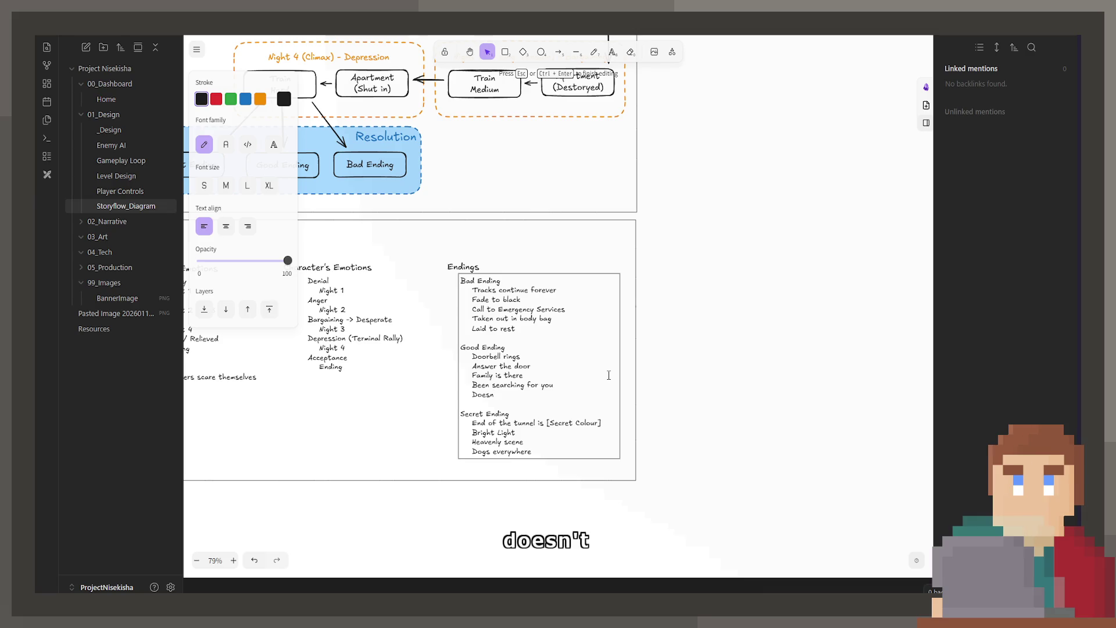
{"action": "type", "text": "'t die alone "}
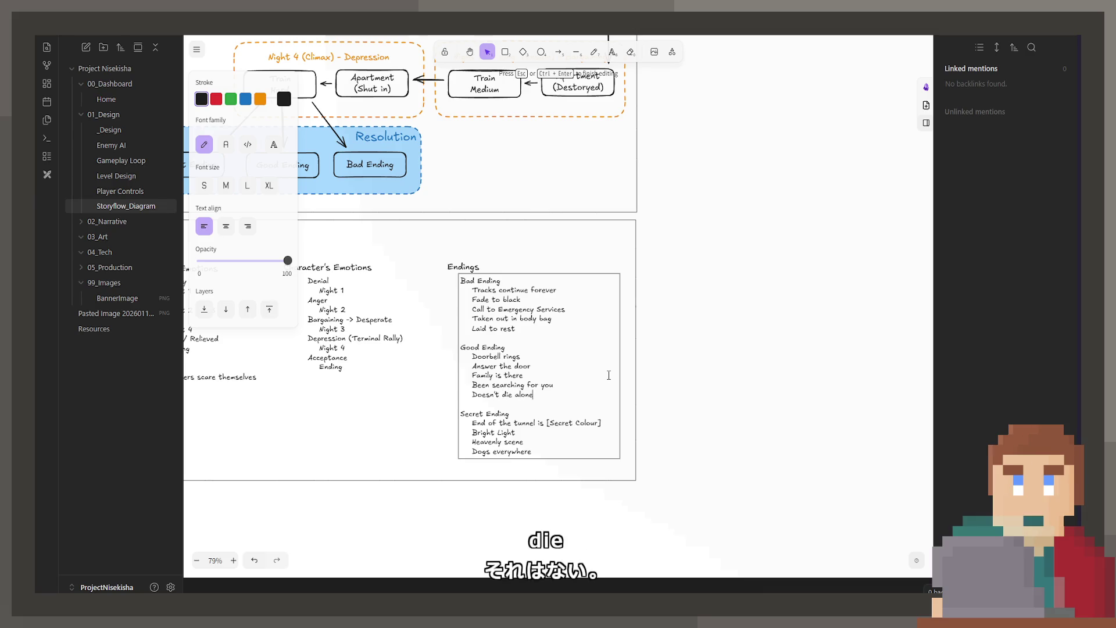
{"action": "type", "text": "(I"}
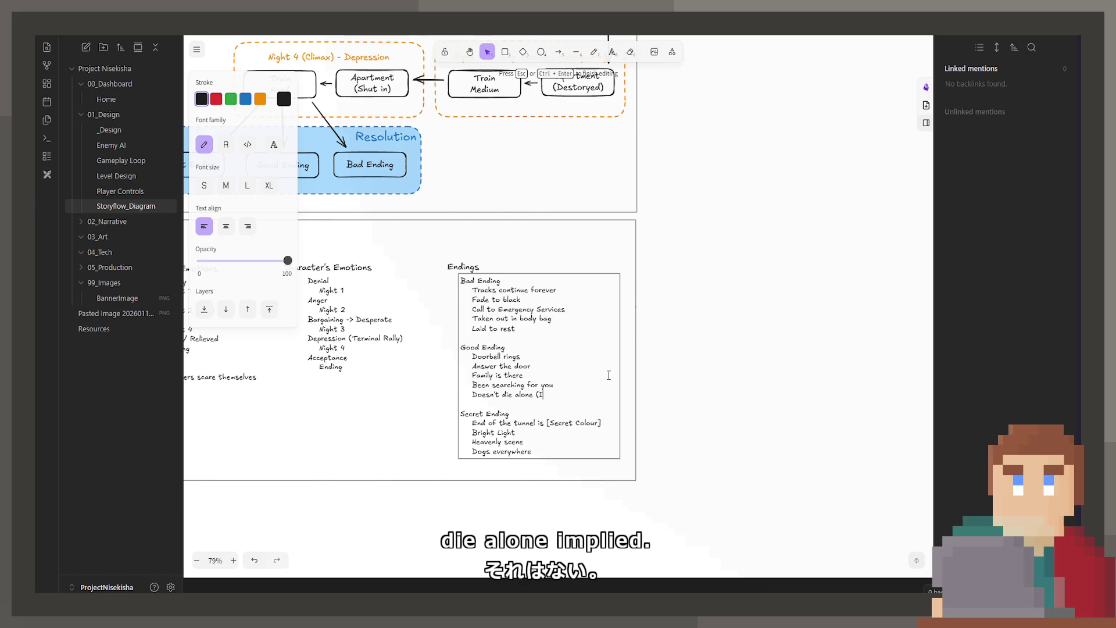
{"action": "type", "text": "mplied)"}
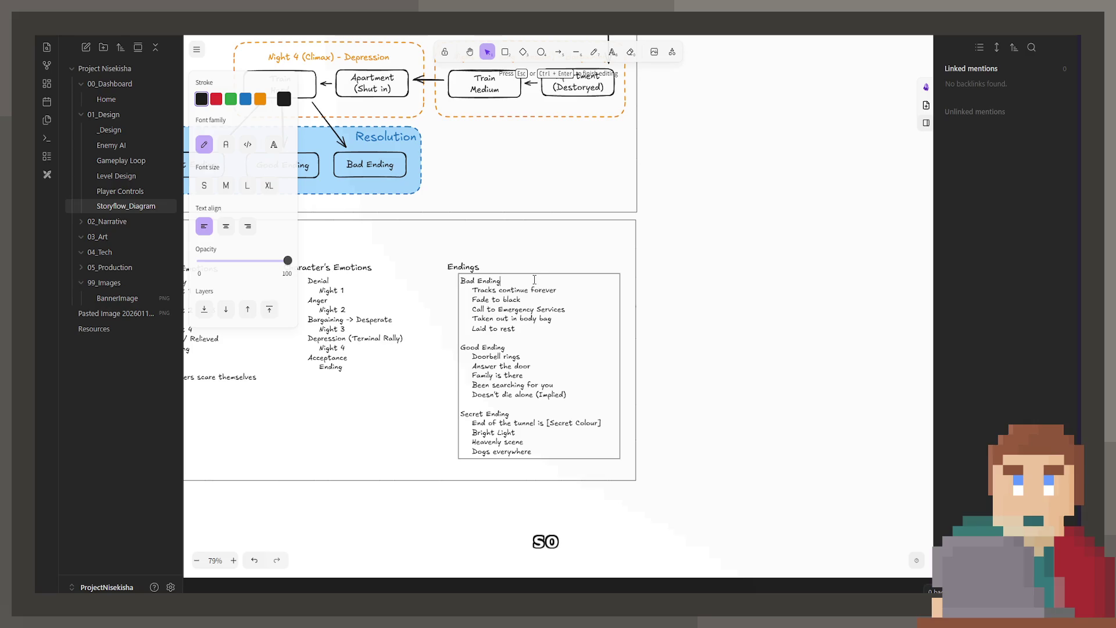
{"action": "type", "text": "()"}
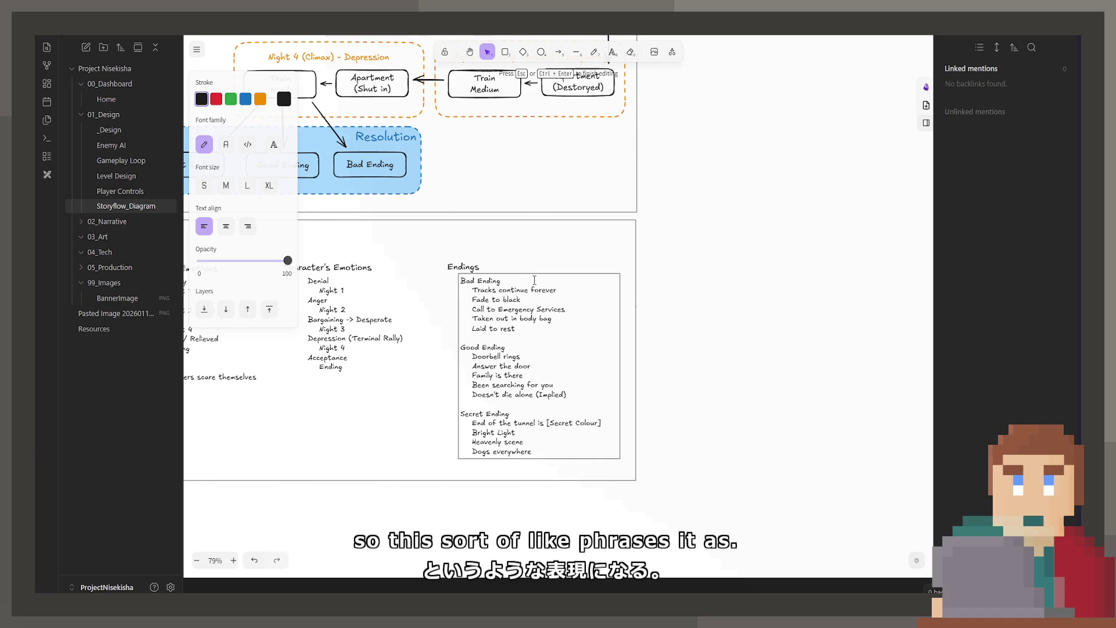
Step: Close the Endings notes, nudge the list slightly lower and re-centre the board
{"action": "left_click_drag", "start_coordinate": [534, 280], "coordinate": [605, 287]}
{"action": "left_click", "coordinate": [772, 281]}
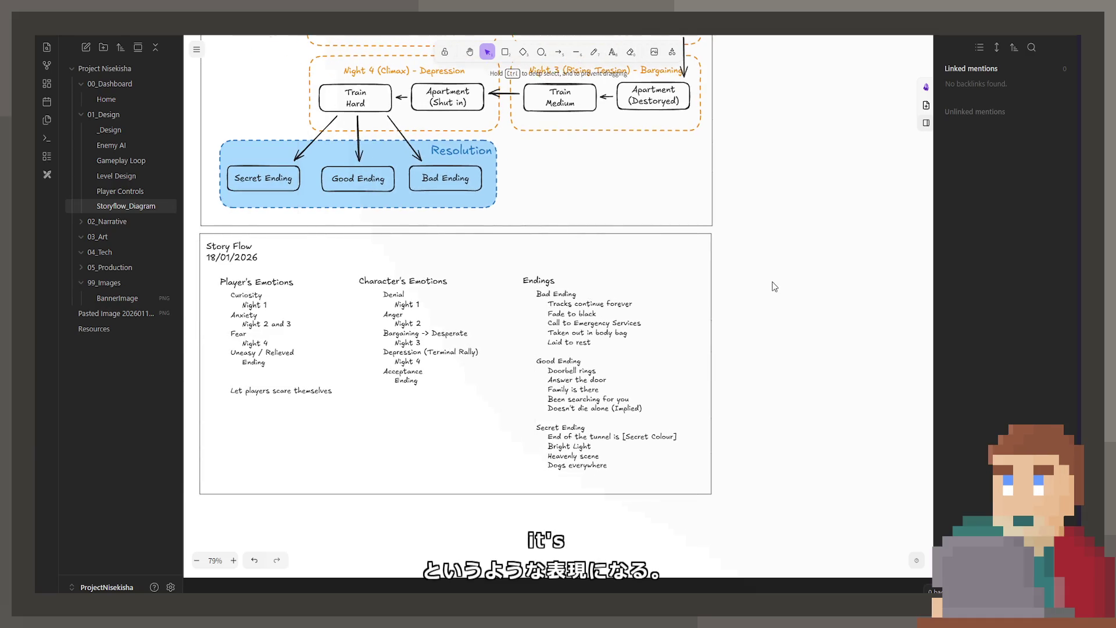
{"action": "left_click", "coordinate": [607, 332]}
{"action": "left_click_drag", "start_coordinate": [607, 332], "coordinate": [608, 337]}
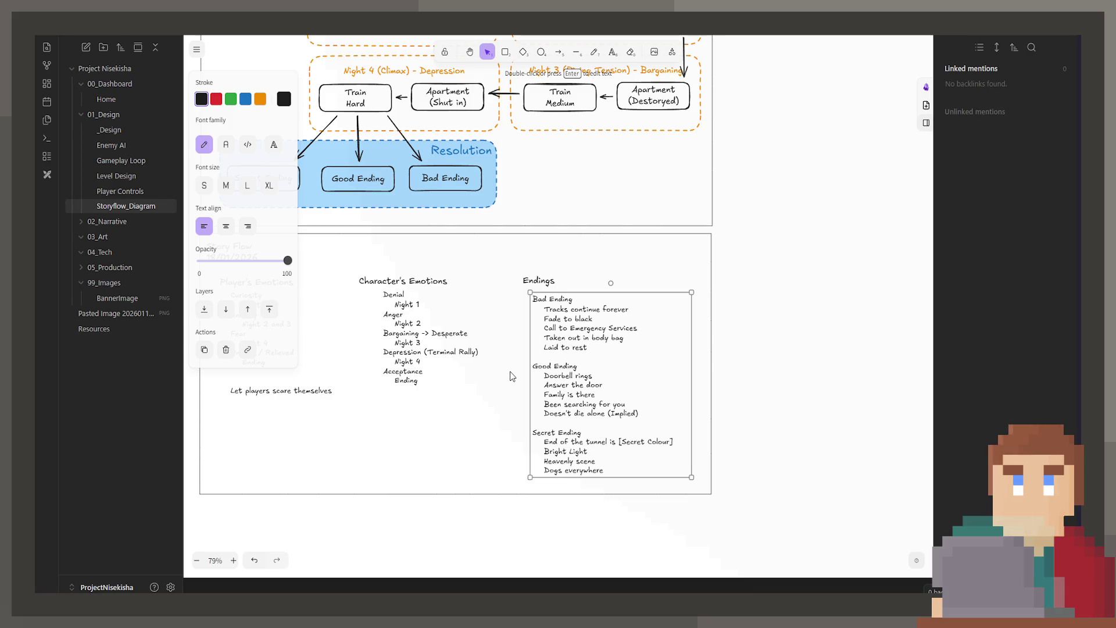
{"action": "left_click", "coordinate": [708, 389]}
{"action": "scroll", "coordinate": [708, 390], "scroll_direction": "down", "scroll_amount": 1}
{"action": "scroll", "coordinate": [672, 388], "scroll_direction": "up", "scroll_amount": 5}
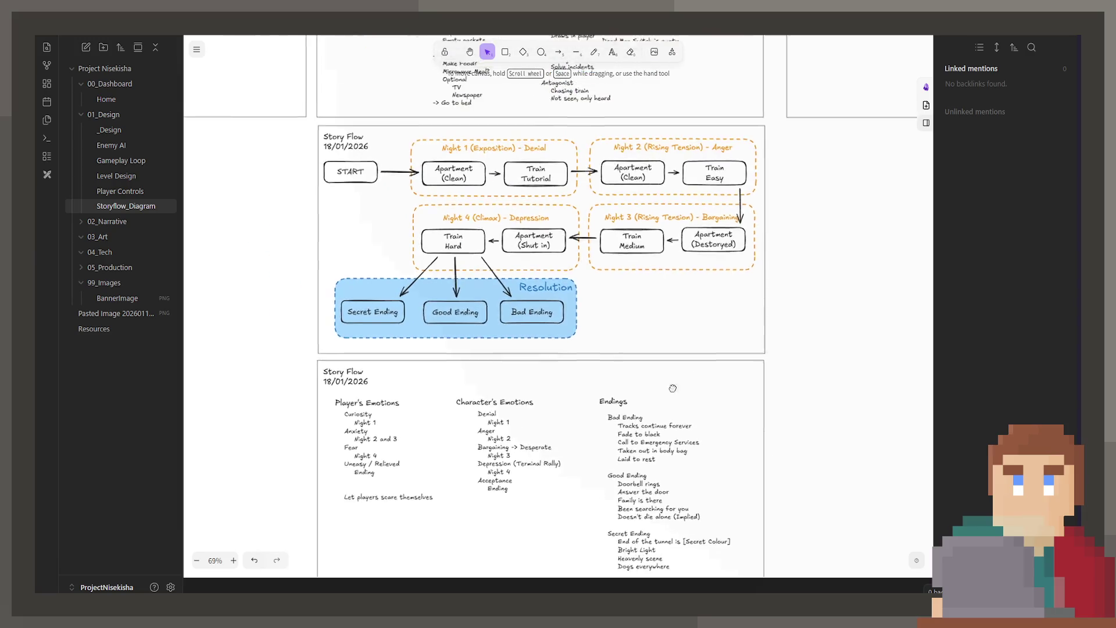
{"action": "left_click_drag", "start_coordinate": [672, 389], "coordinate": [710, 388]}
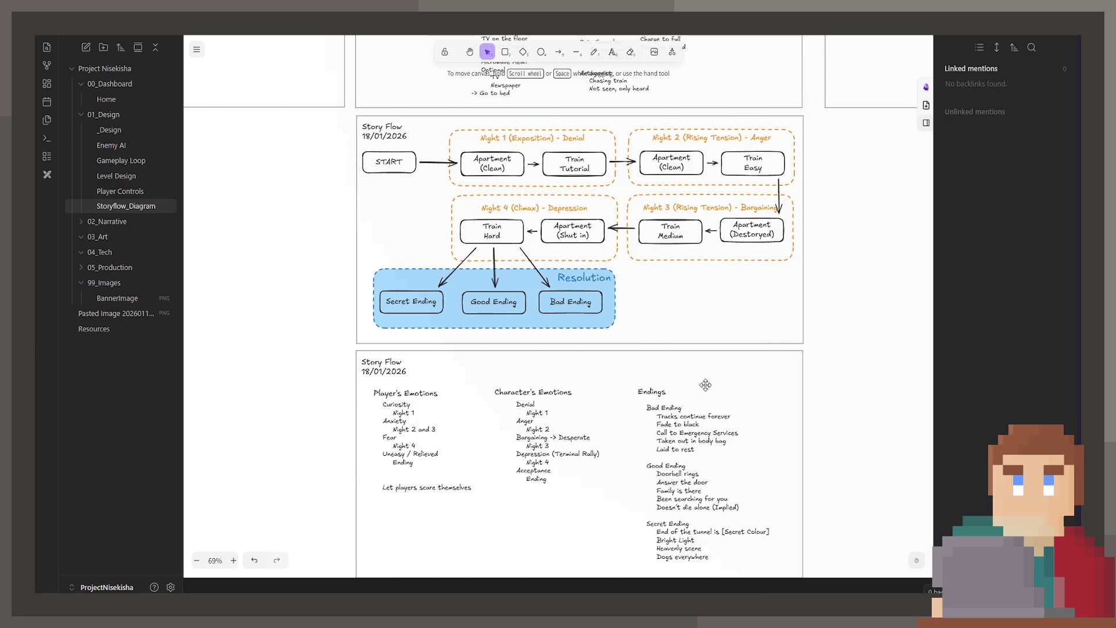
Step: Correct the Endings text and shift the label and list slightly up-left
{"action": "double_click", "coordinate": [732, 454]}
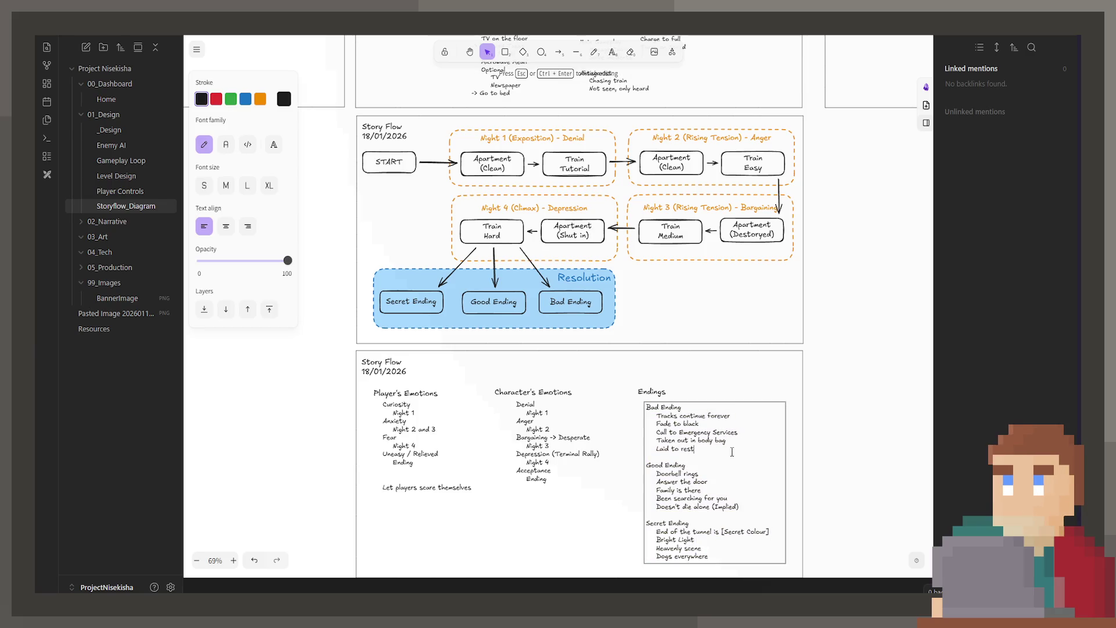
{"action": "scroll", "coordinate": [731, 451], "scroll_direction": "down", "scroll_amount": 3}
{"action": "type", "text": "["}
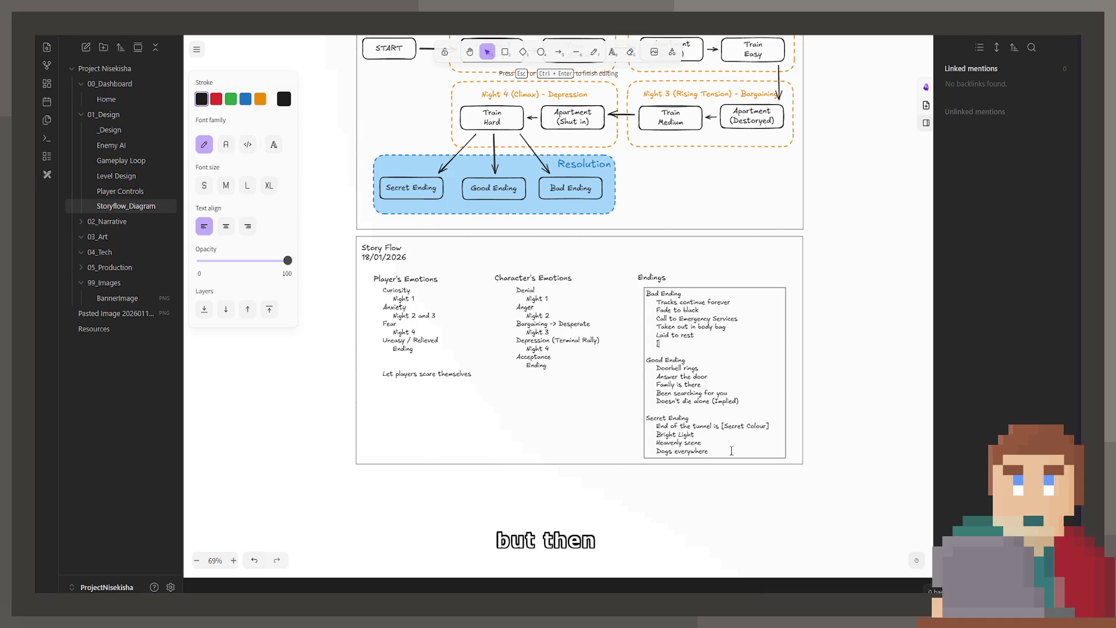
{"action": "type", "text": "Nd]ed "}
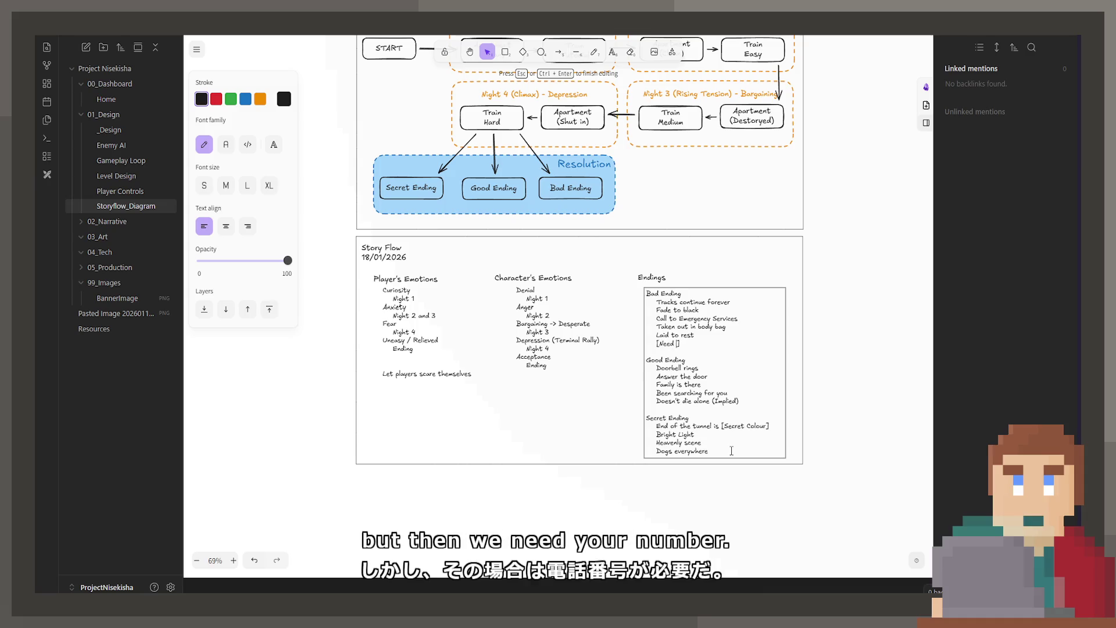
{"action": "type", "text": "to hint f"}
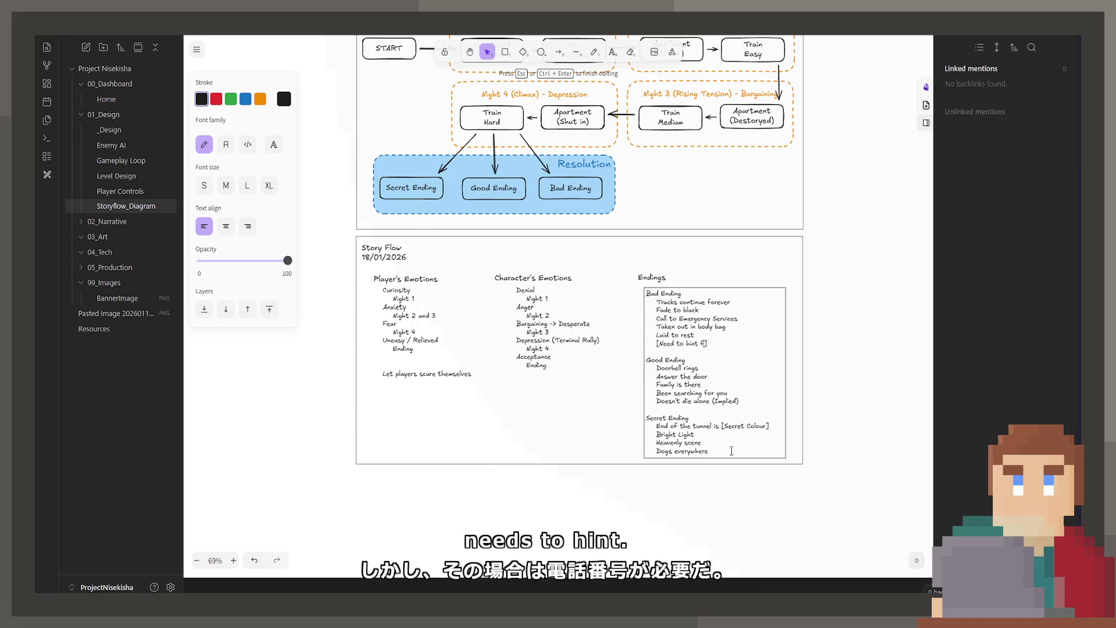
{"action": "type", "text": "at gopod"}
{"action": "key", "text": "BackSpace"}
{"action": "key", "text": "BackSpace"}
{"action": "key", "text": "BackSpace"}
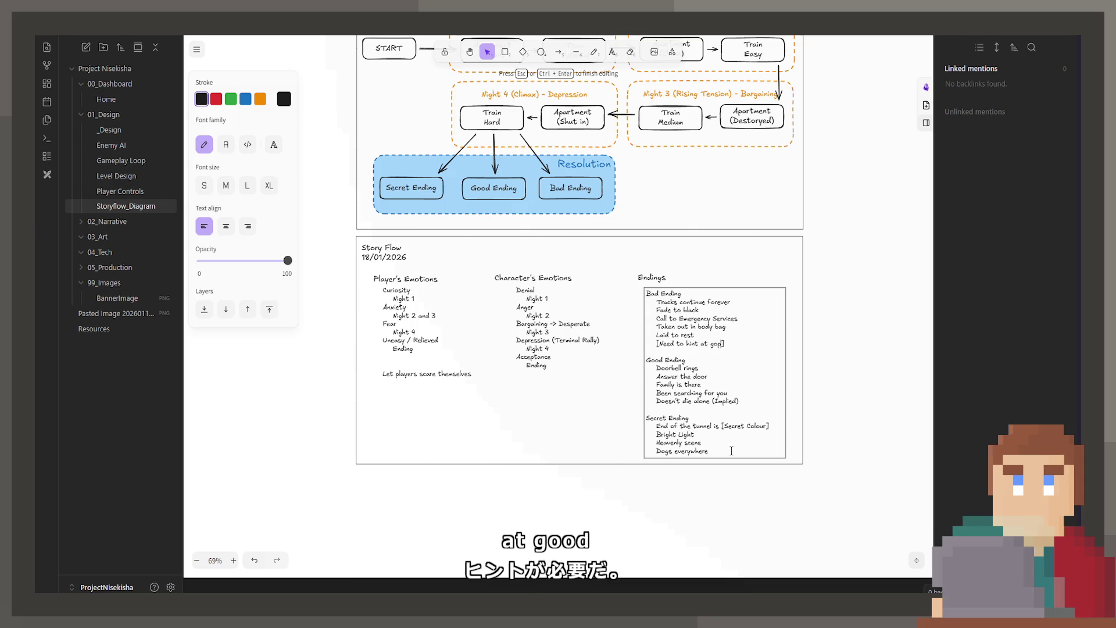
{"action": "type", "text": "od ending"}
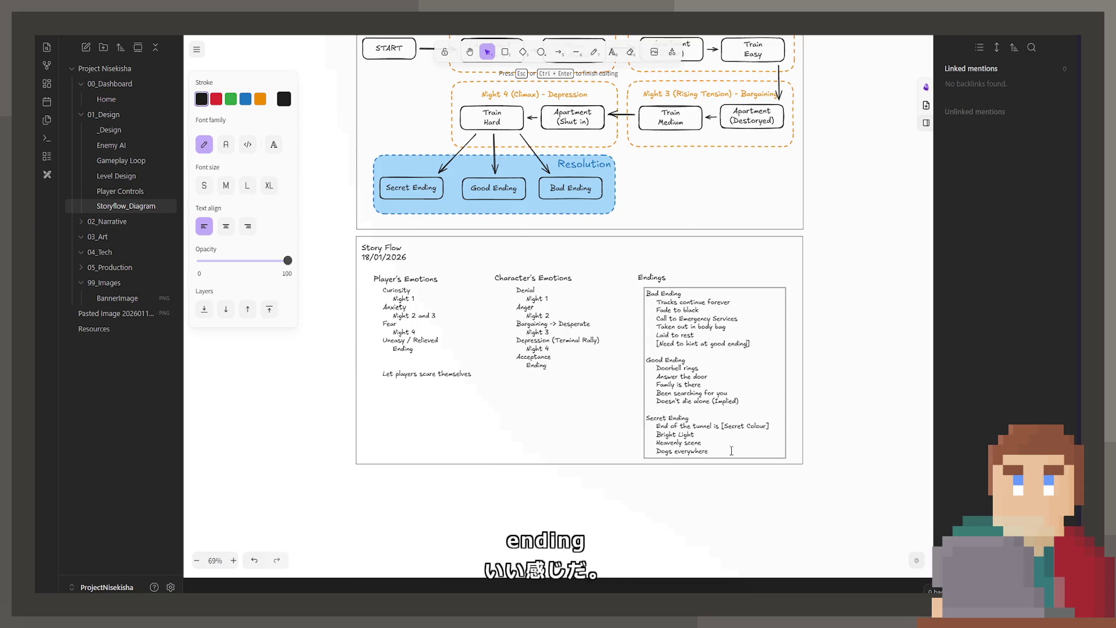
{"action": "left_click", "coordinate": [650, 277]}
{"action": "left_click", "coordinate": [668, 308], "text": "shift"}
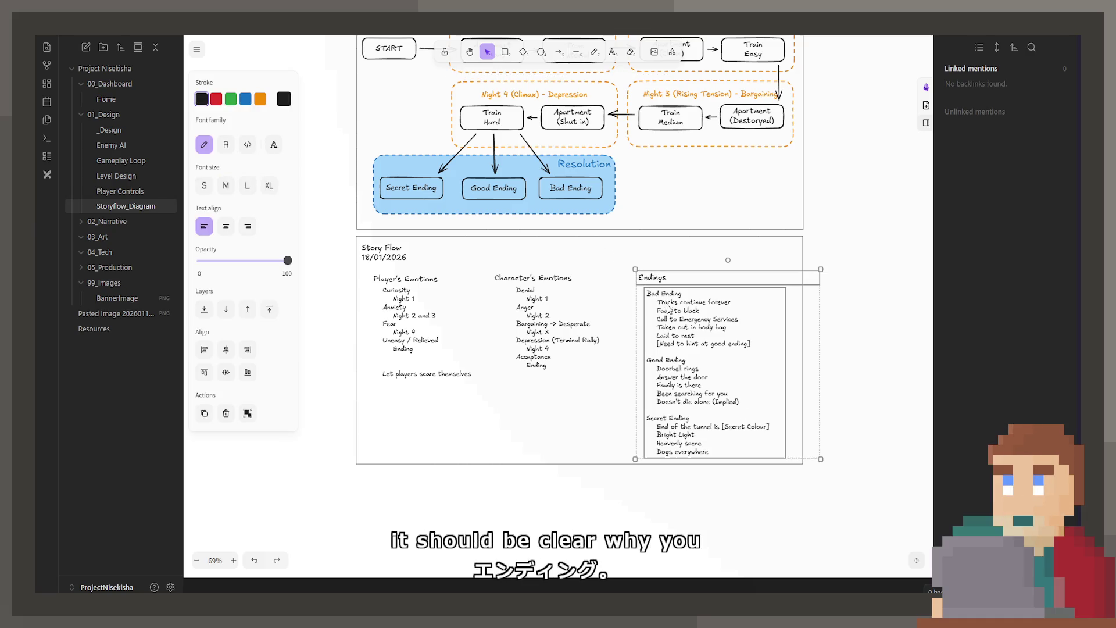
{"action": "left_click_drag", "start_coordinate": [668, 308], "coordinate": [663, 296]}
{"action": "left_click", "coordinate": [767, 271]}
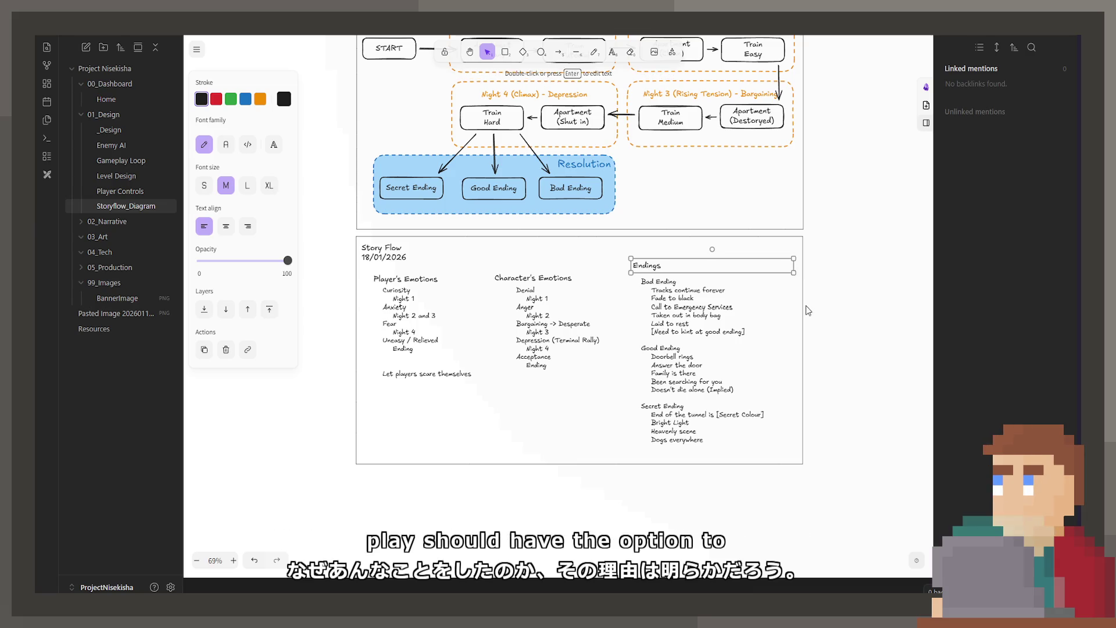
{"action": "left_click", "coordinate": [860, 329]}
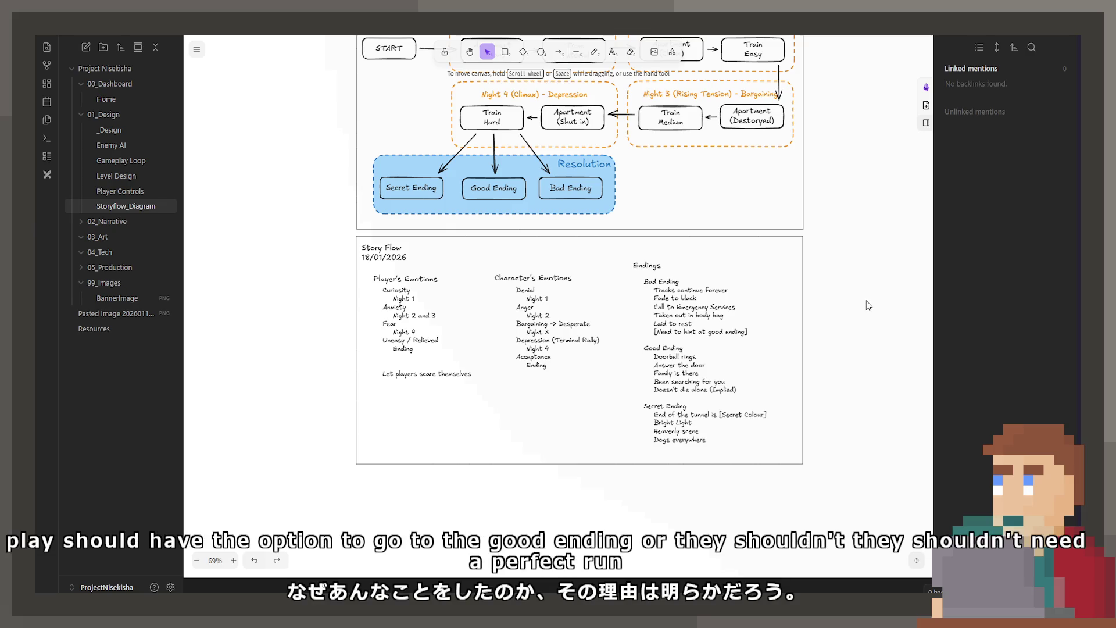
Step: Note '(Need a really good run)' after Secret Ending, narrow the box and copy the list to its right
{"action": "left_click", "coordinate": [688, 410]}
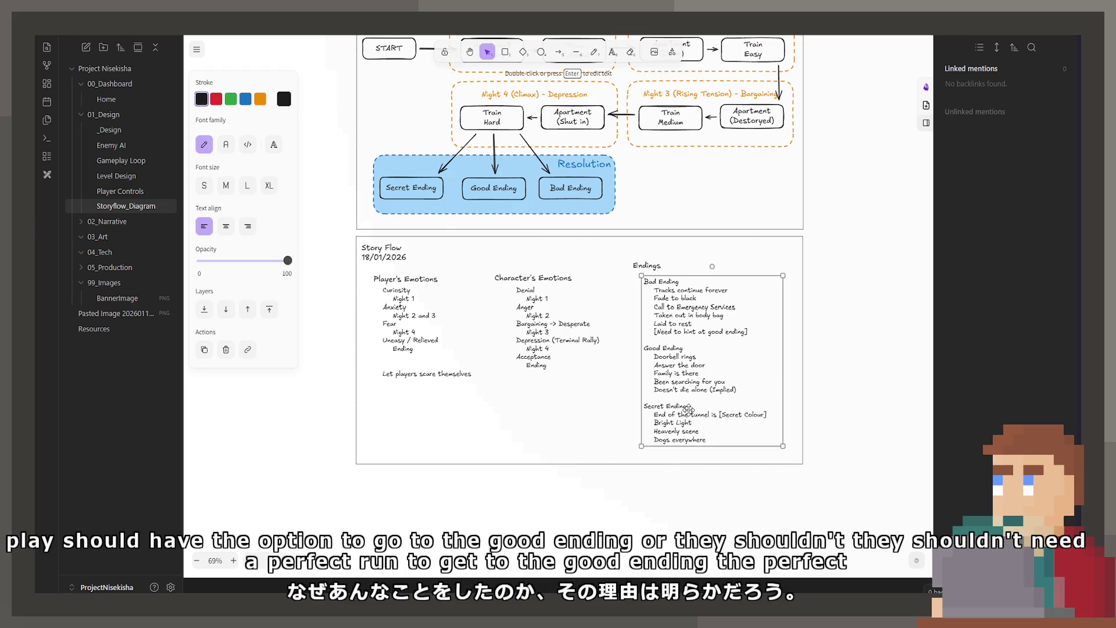
{"action": "double_click", "coordinate": [688, 410]}
{"action": "left_click", "coordinate": [700, 407]}
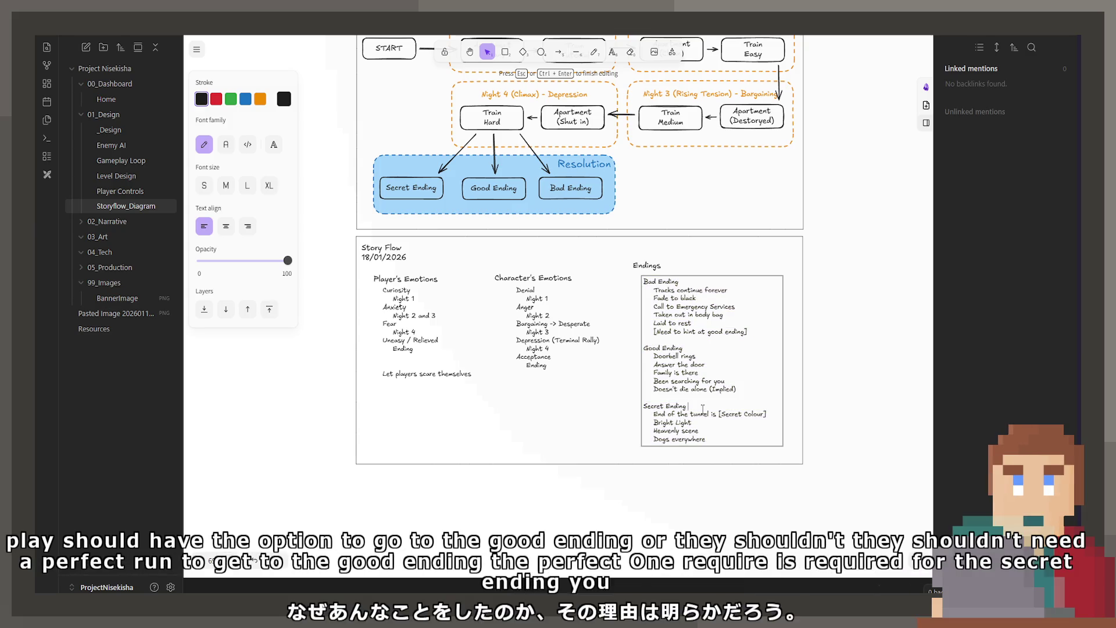
{"action": "type", "text": "()"}
{"action": "type", "text": "eed a"}
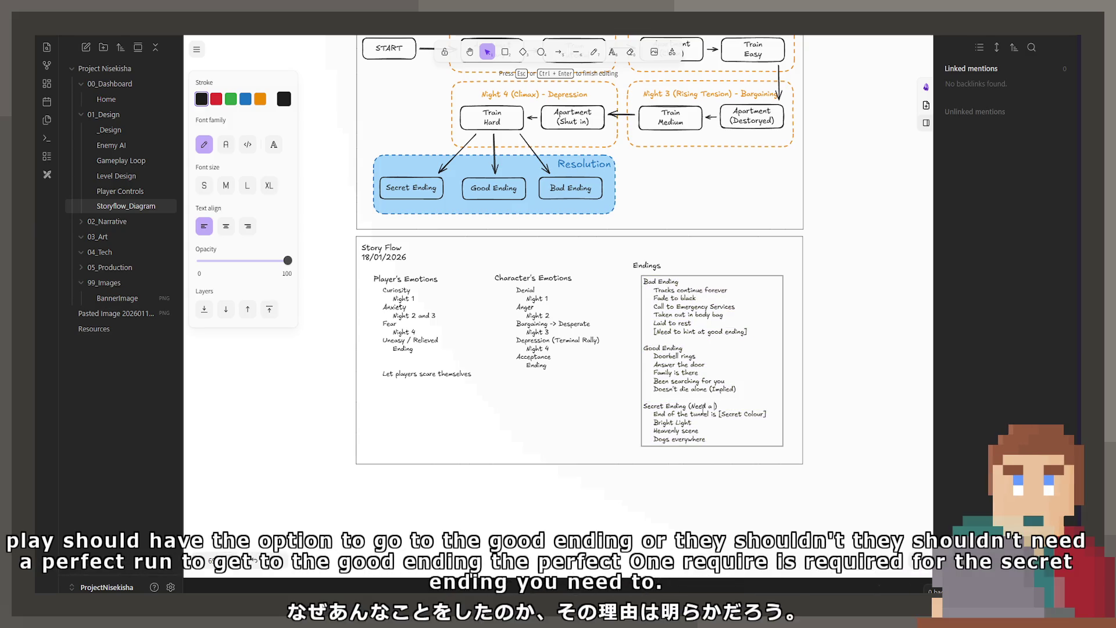
{"action": "type", "text": "really good "}
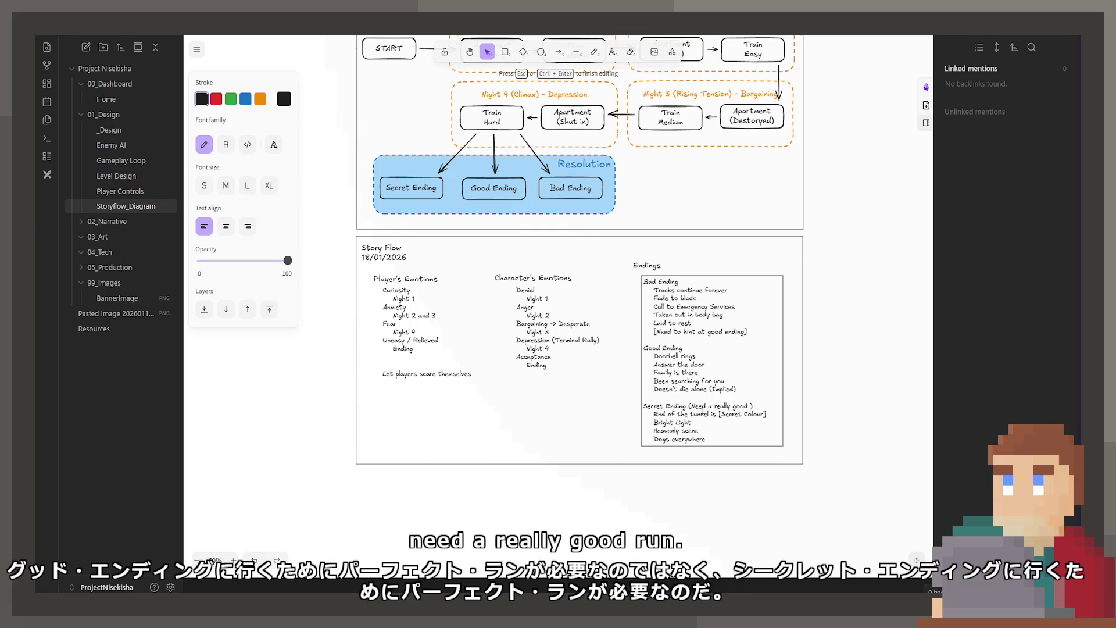
{"action": "type", "text": "run"}
{"action": "key", "text": "Escape"}
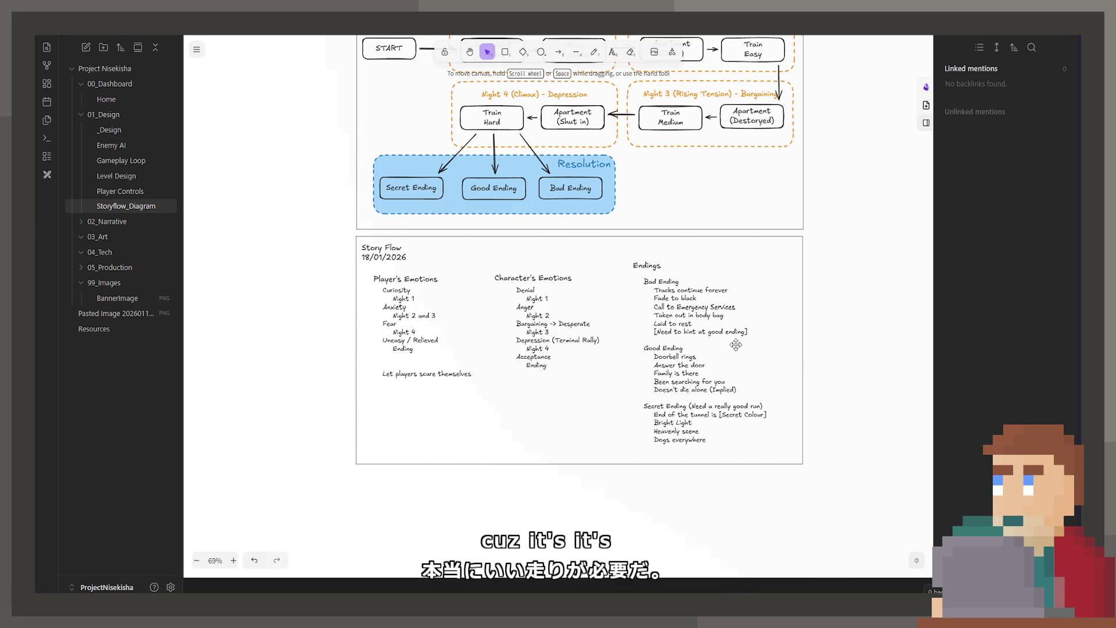
{"action": "double_click", "coordinate": [736, 345]}
{"action": "key", "text": "ctrl+a"}
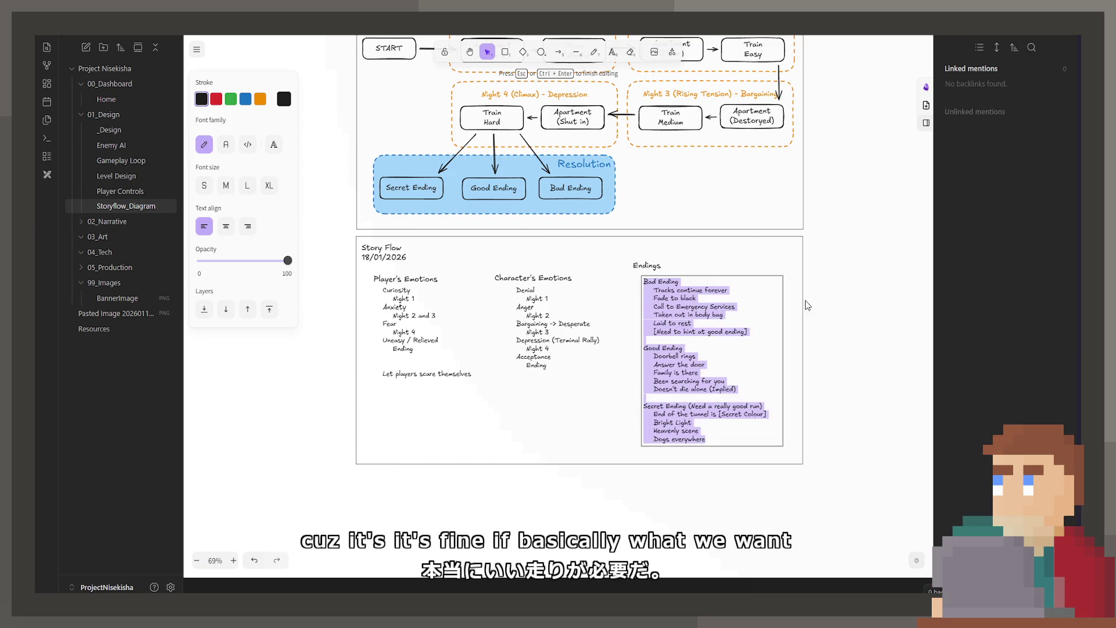
{"action": "key", "text": "Escape"}
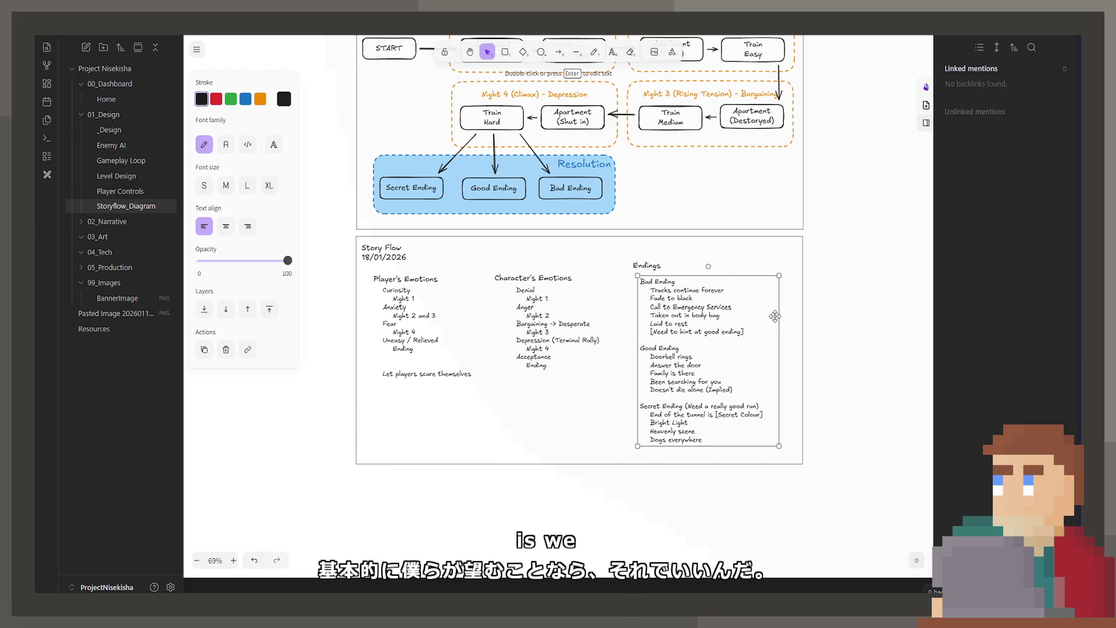
{"action": "left_click_drag", "start_coordinate": [779, 315], "coordinate": [769, 316]}
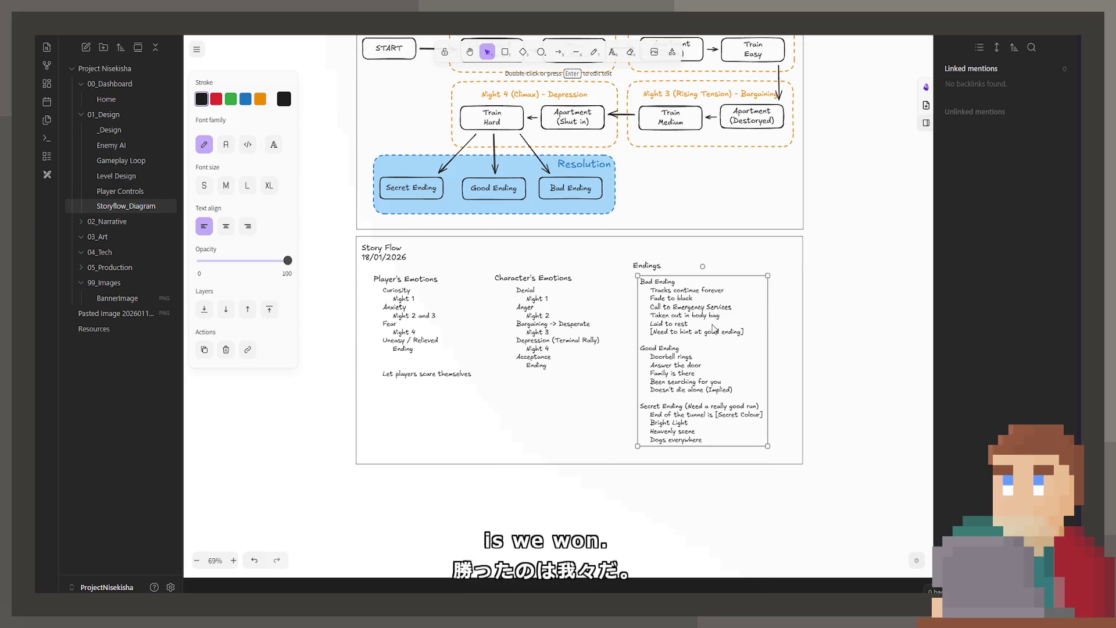
{"action": "left_click_drag", "start_coordinate": [665, 358], "coordinate": [765, 364]}
Step: Rewrite the copied list as a 20%/60%/10% column and narrow it to fit
{"action": "key", "text": "Return"}
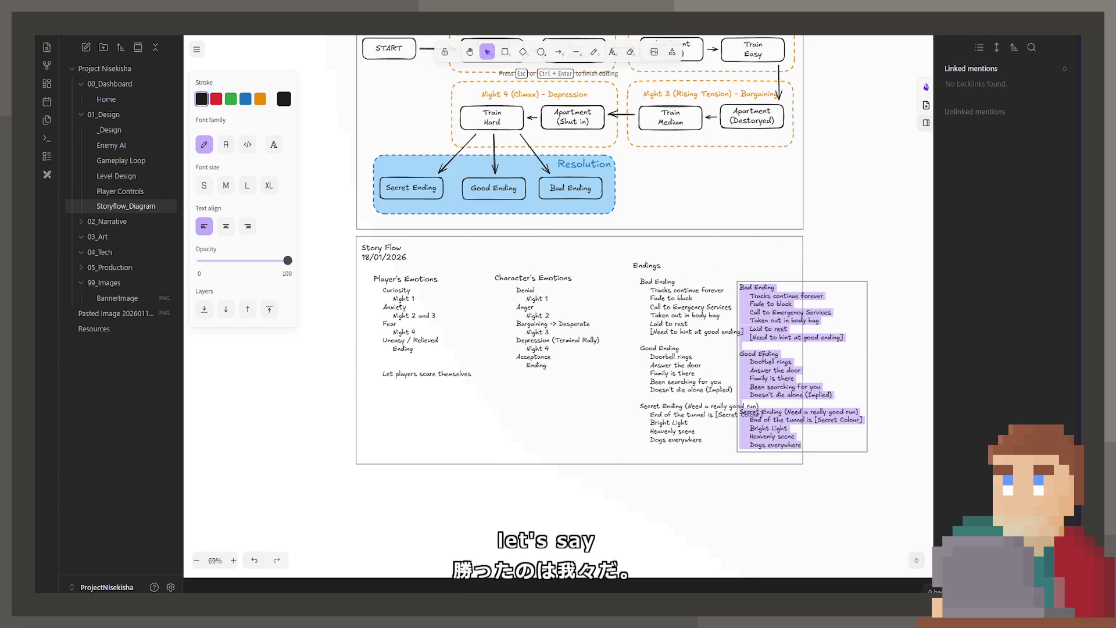
{"action": "type", "text": "20"}
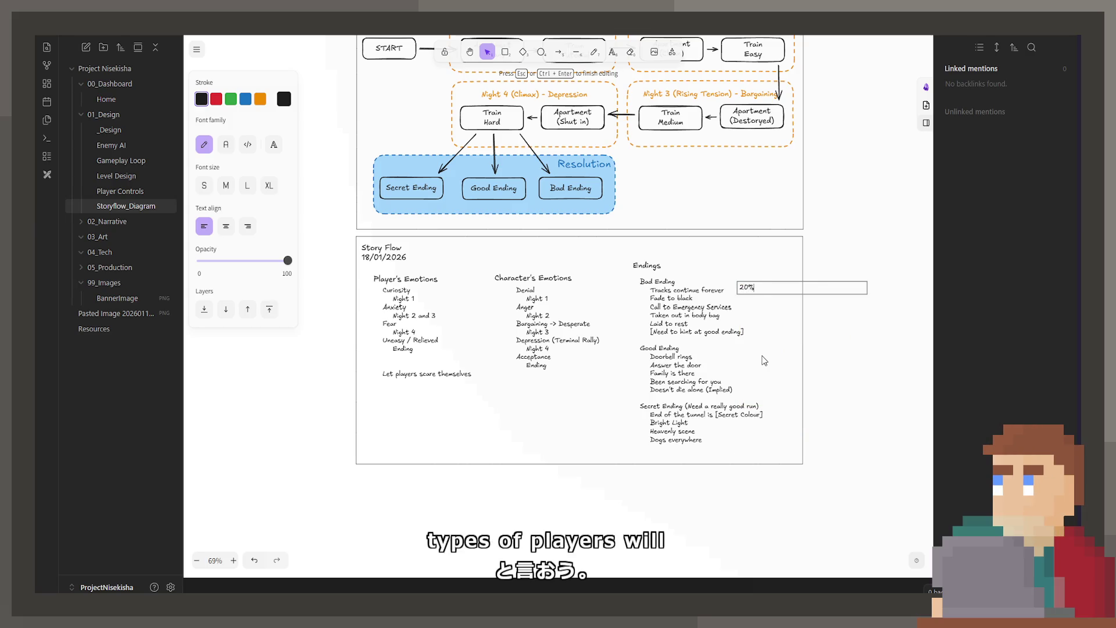
{"action": "key", "text": "Return"}
{"action": "key", "text": "Return"}
{"action": "key", "text": "Return"}
{"action": "key", "text": "Return"}
{"action": "key", "text": "Return"}
{"action": "key", "text": "Return"}
{"action": "type", "text": "70"}
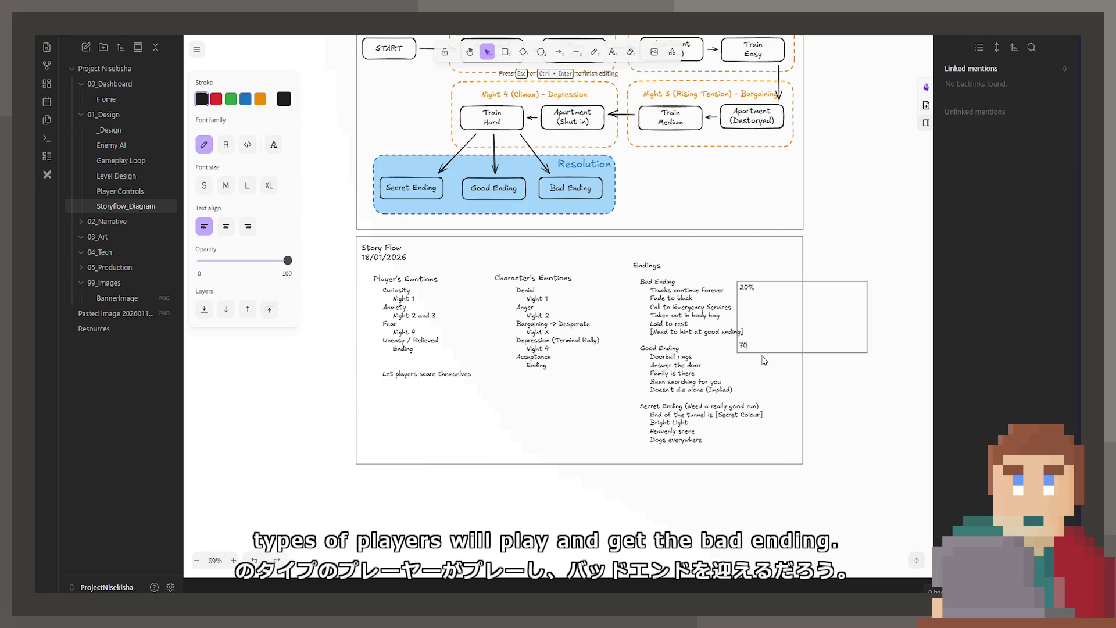
{"action": "type", "text": "%"}
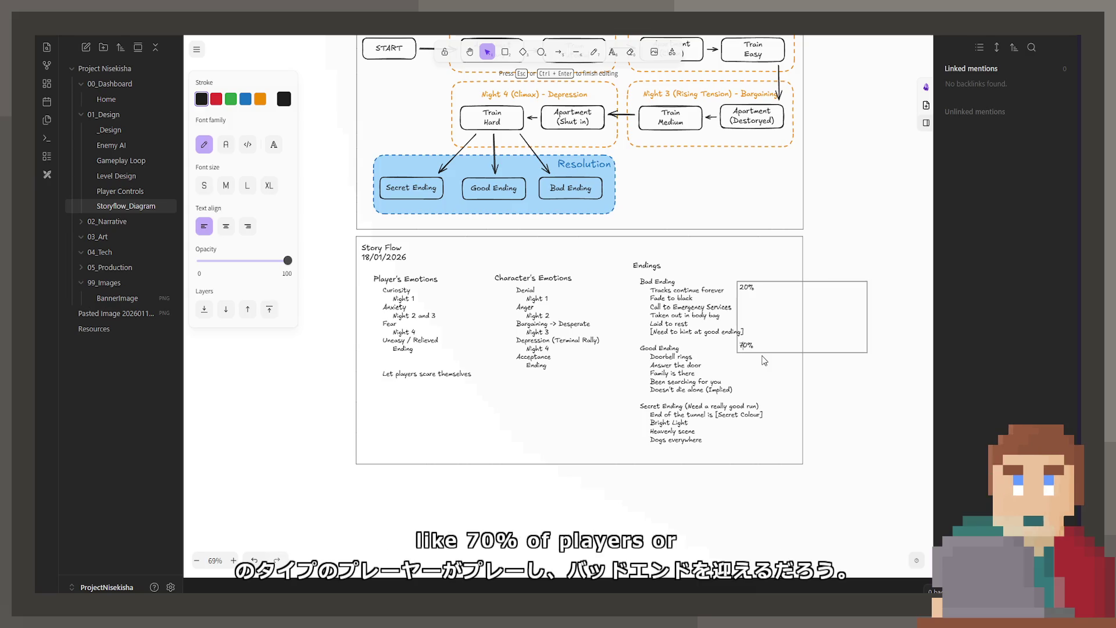
{"action": "key", "text": "BackSpace"}
{"action": "type", "text": "6"}
{"action": "key", "text": "Return"}
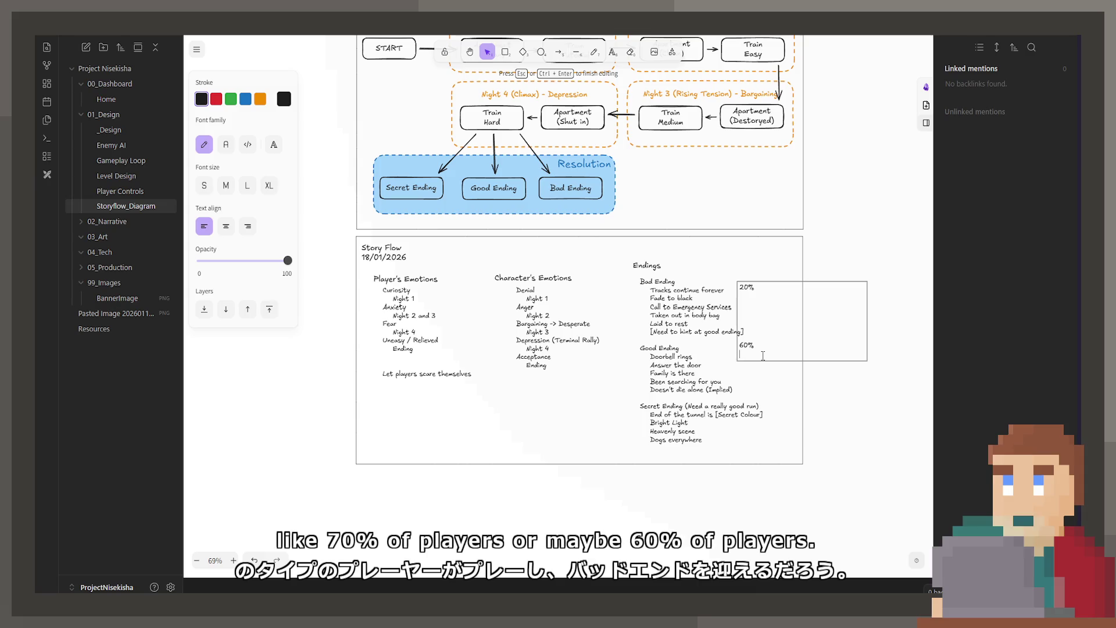
{"action": "key", "text": "Return"}
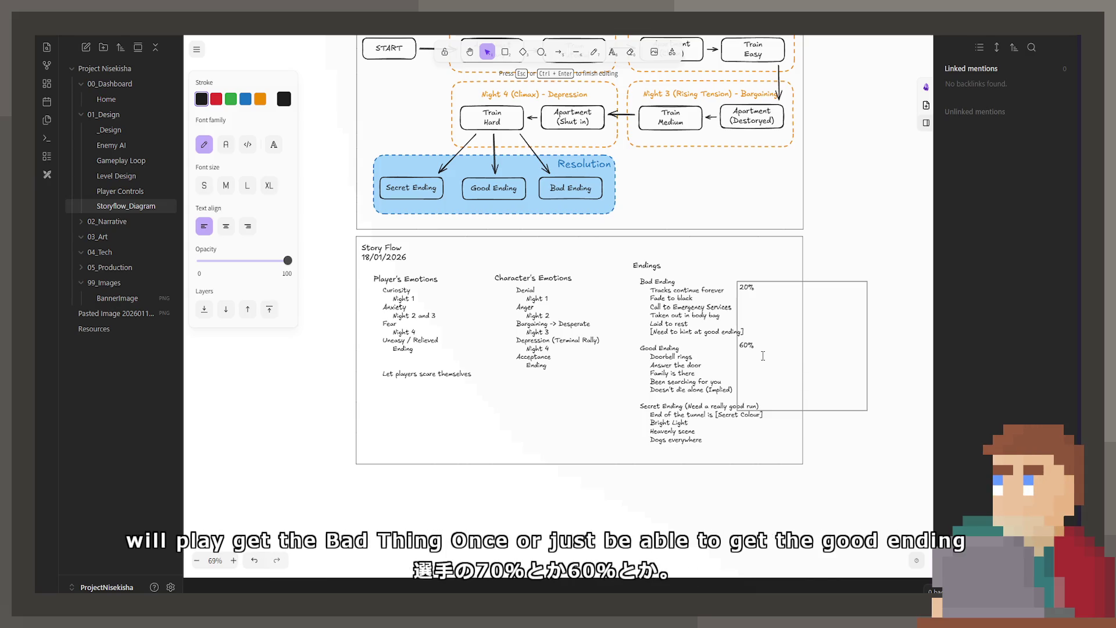
{"action": "type", "text": "30"}
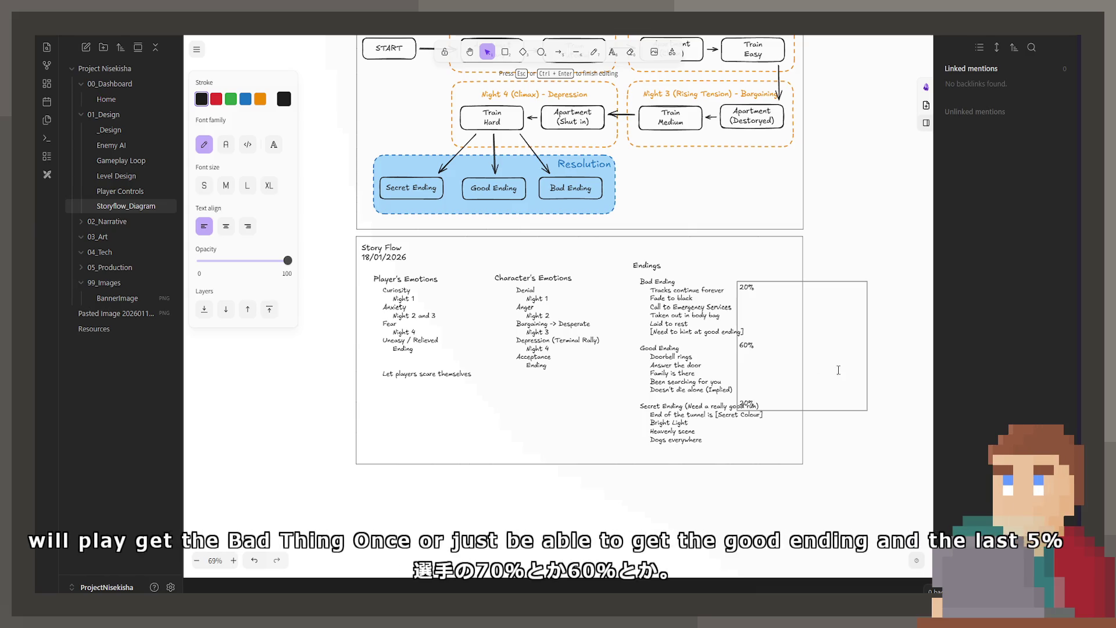
{"action": "type", "text": "%"}
{"action": "key", "text": "Escape"}
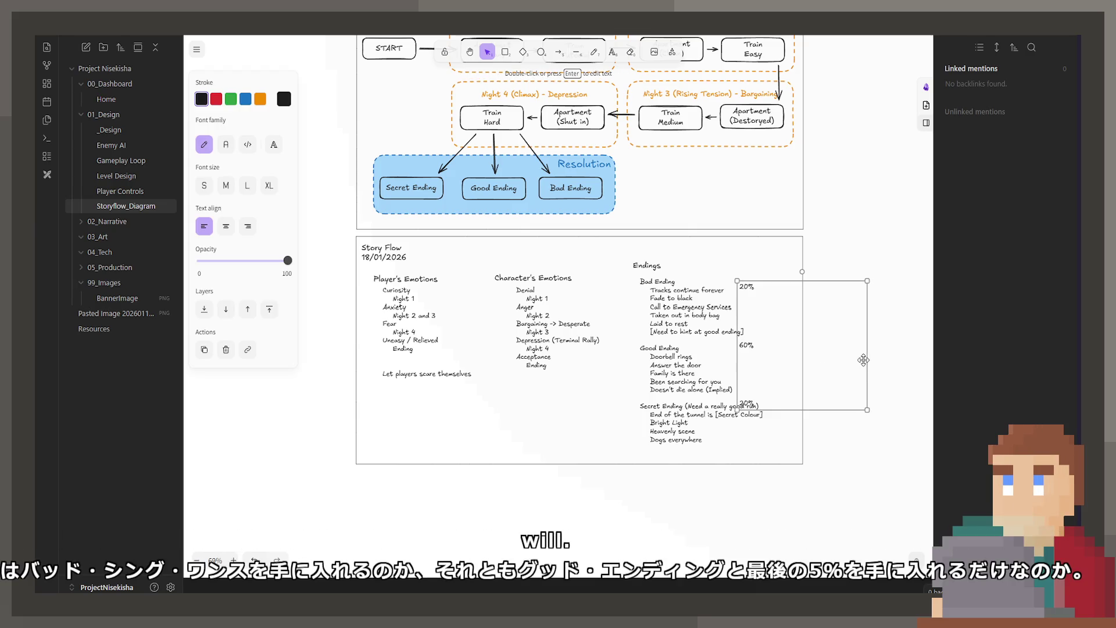
{"action": "mouse_move", "coordinate": [863, 360]}
{"action": "left_mouse_down"}
{"action": "mouse_move", "coordinate": [752, 350]}
{"action": "mouse_move", "coordinate": [789, 352]}
{"action": "left_mouse_up"}
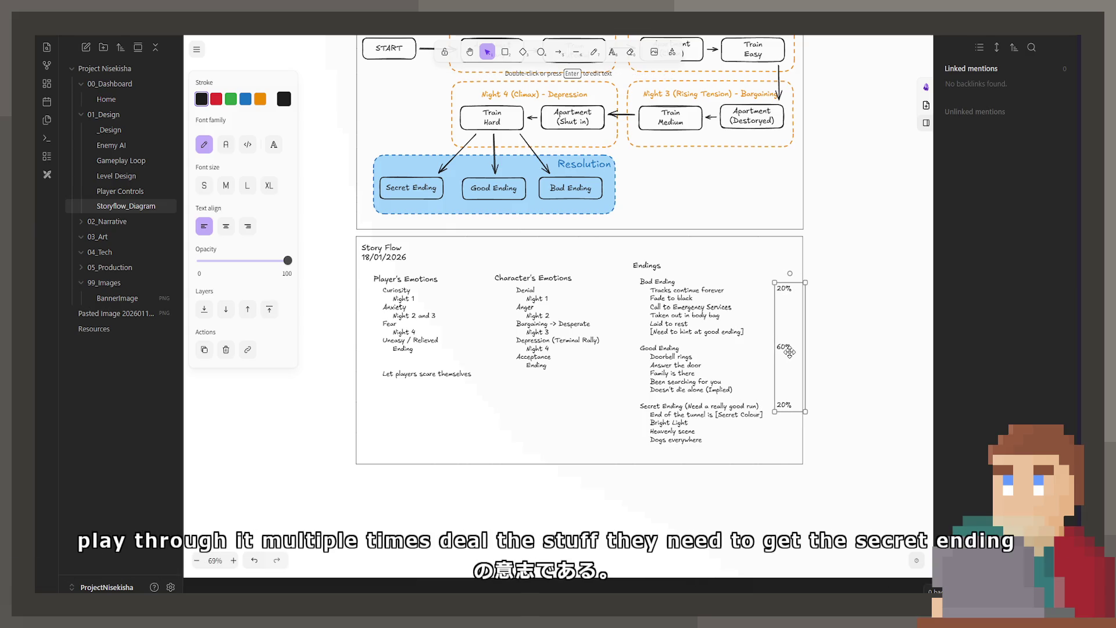
{"action": "left_click_drag", "start_coordinate": [803, 344], "coordinate": [795, 346]}
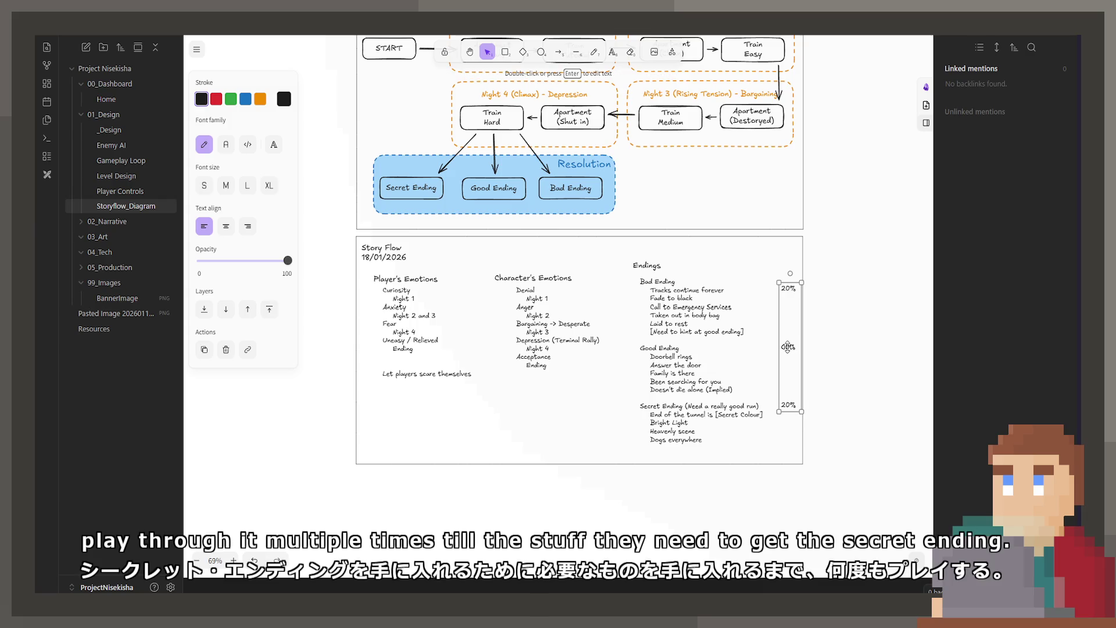
Step: Change the middle value to 70% and nudge the column into line with the endings
{"action": "double_click", "coordinate": [787, 346]}
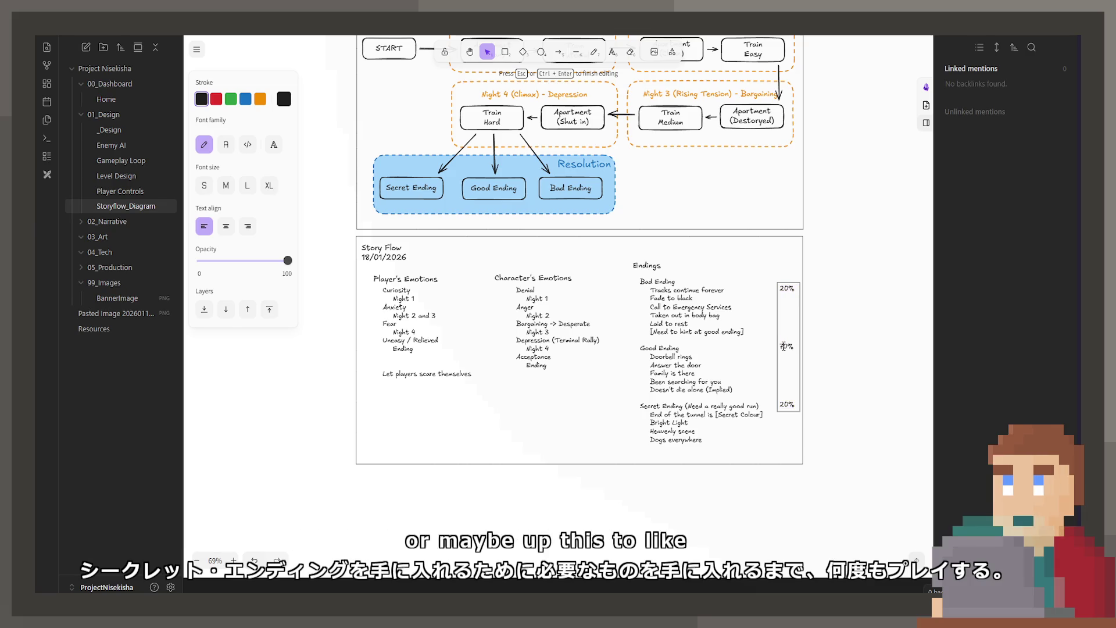
{"action": "type", "text": "70%"}
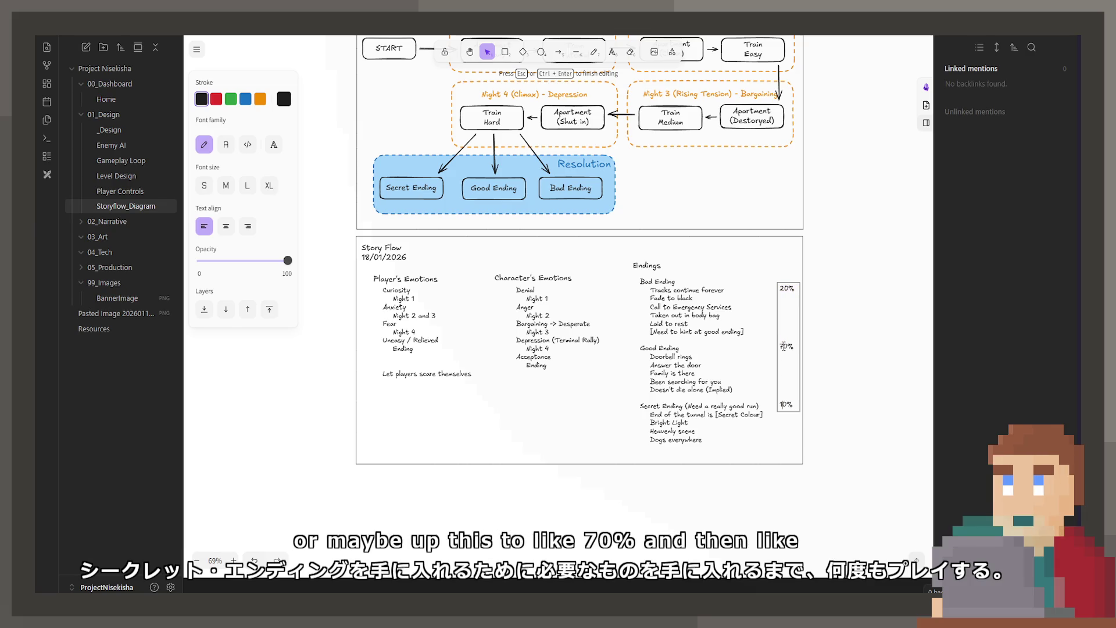
{"action": "left_click", "coordinate": [808, 368]}
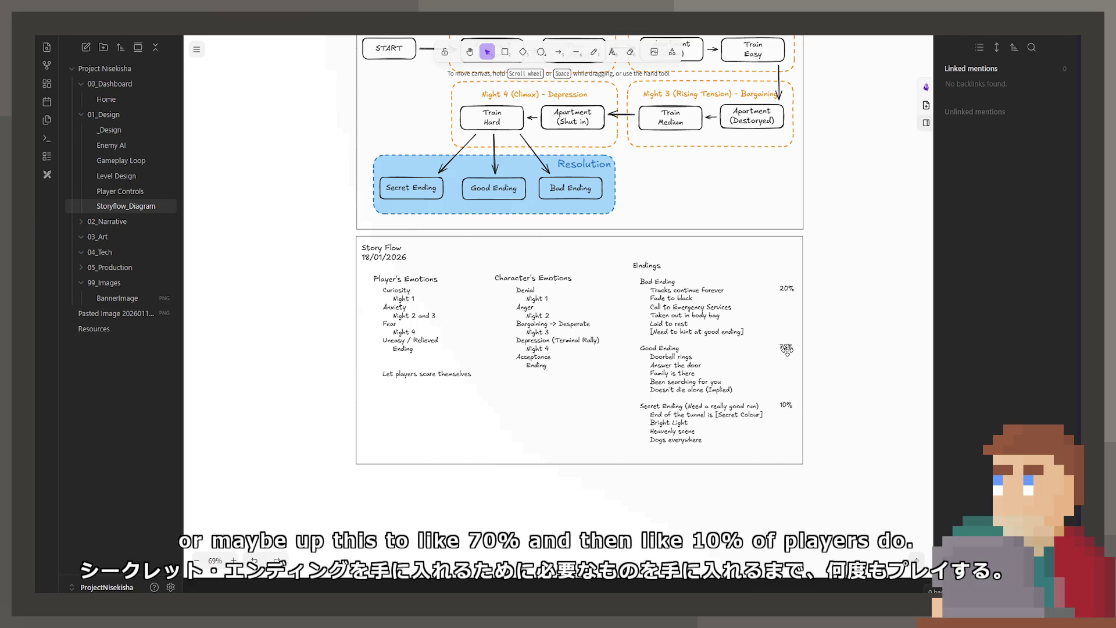
{"action": "left_click", "coordinate": [786, 350]}
{"action": "left_click", "coordinate": [819, 362]}
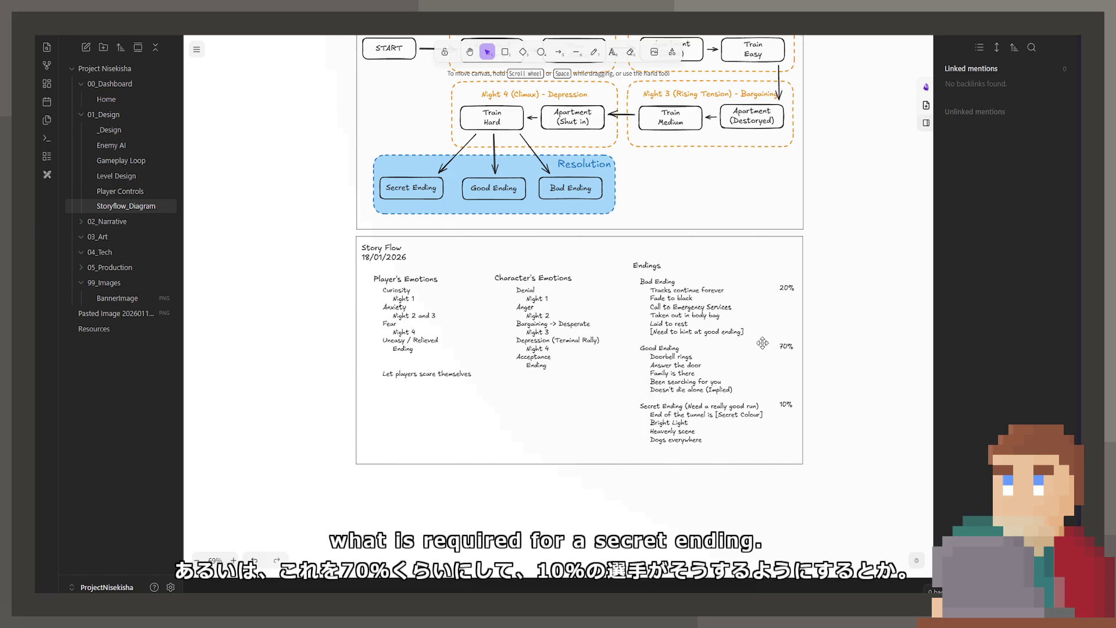
{"action": "left_click", "coordinate": [783, 360]}
{"action": "left_click_drag", "start_coordinate": [783, 359], "coordinate": [781, 357]}
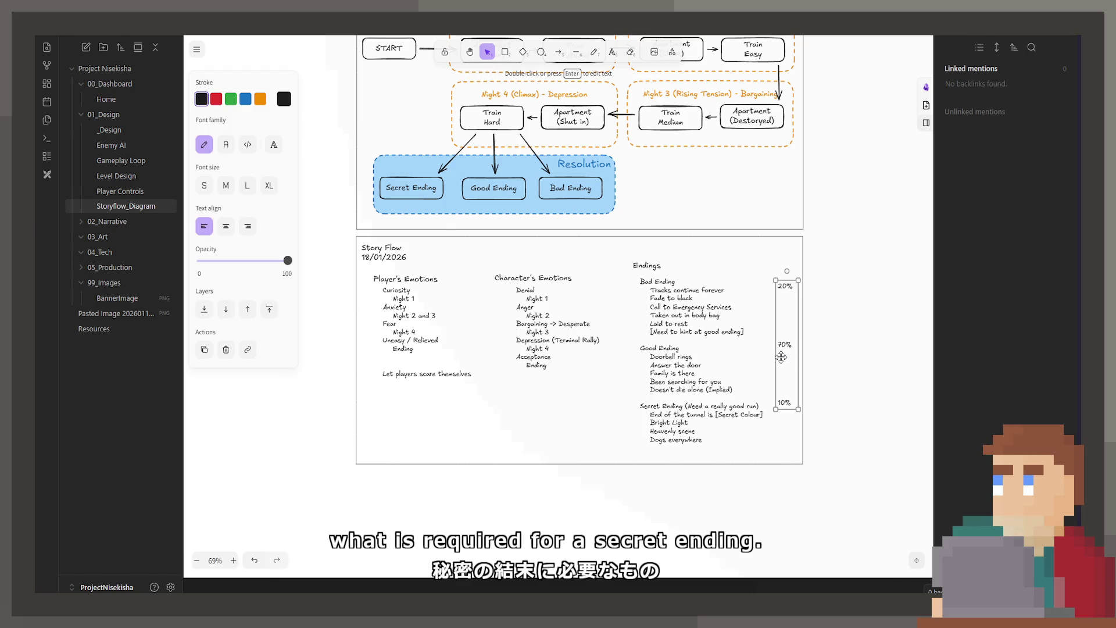
{"action": "left_click", "coordinate": [808, 325]}
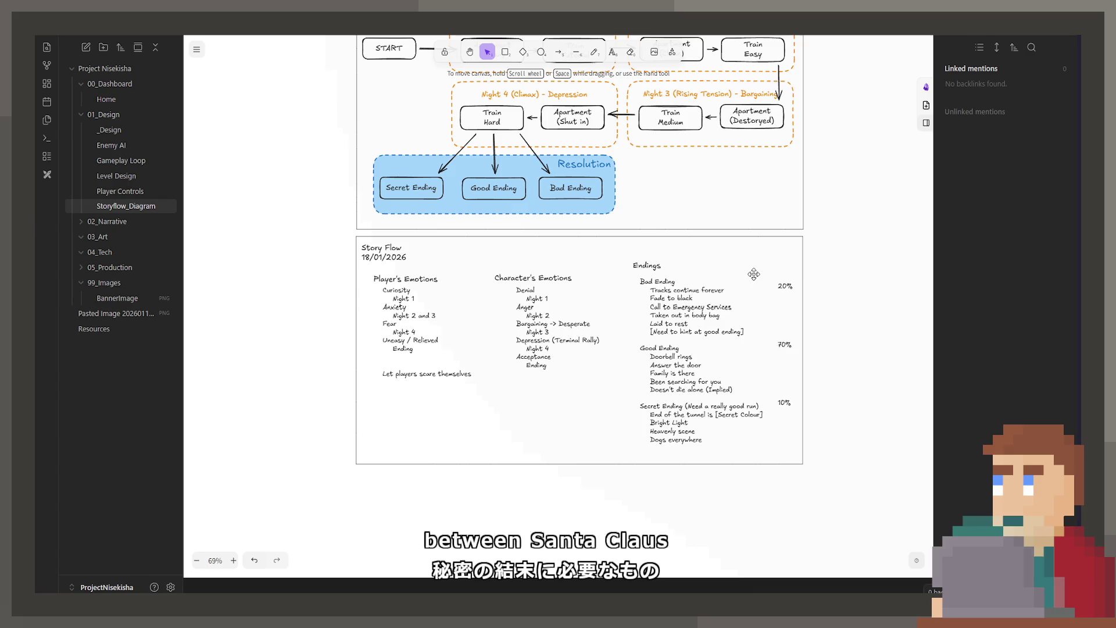
{"action": "left_click", "coordinate": [787, 304]}
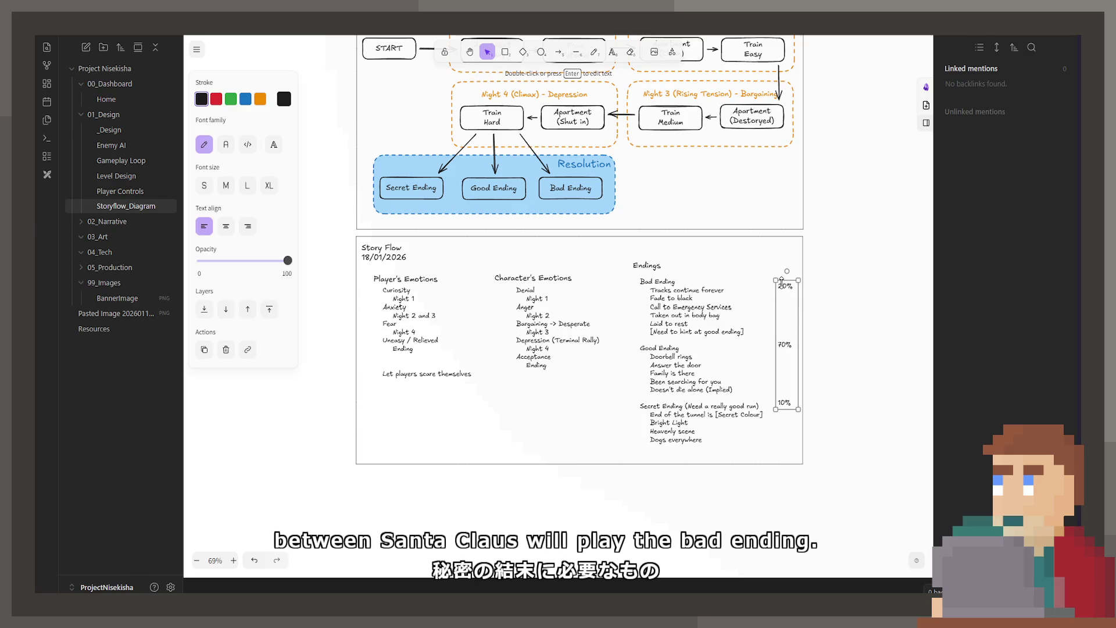
{"action": "double_click", "coordinate": [785, 345]}
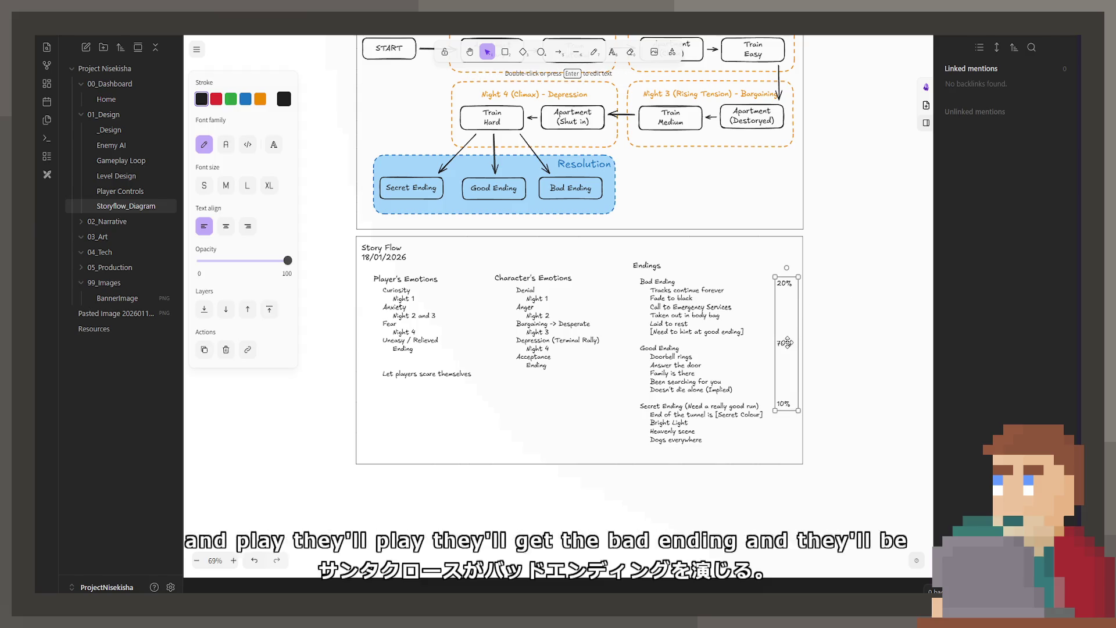
{"action": "key", "text": "Escape"}
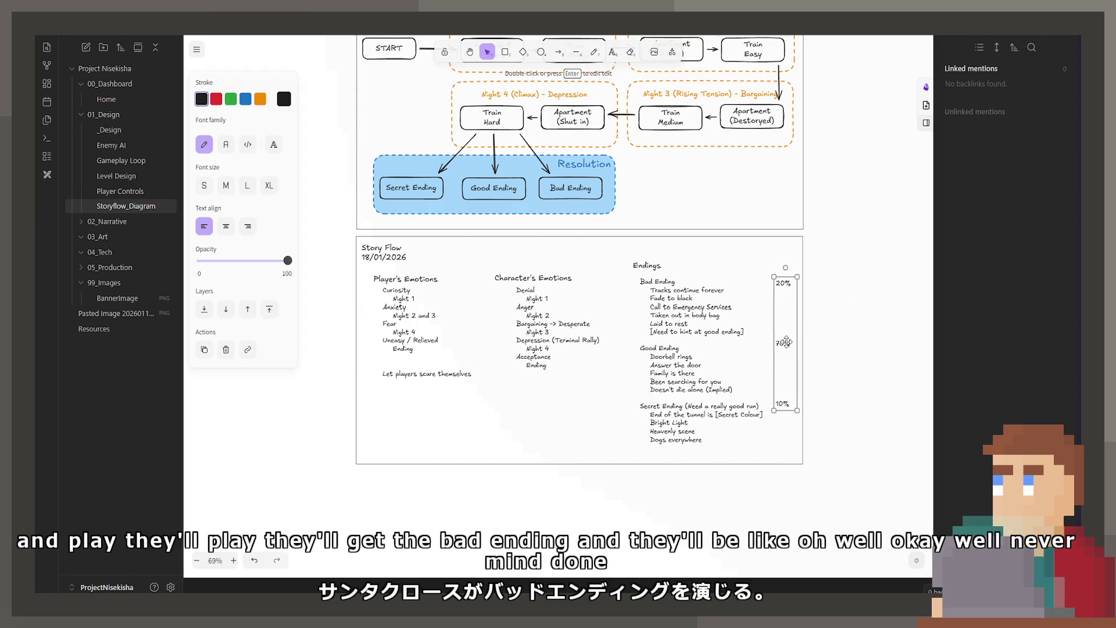
{"action": "left_click", "coordinate": [822, 348]}
Step: Fine-tune the column position and remove the blank line so 10% sits beside Secret Ending
{"action": "left_click", "coordinate": [787, 346]}
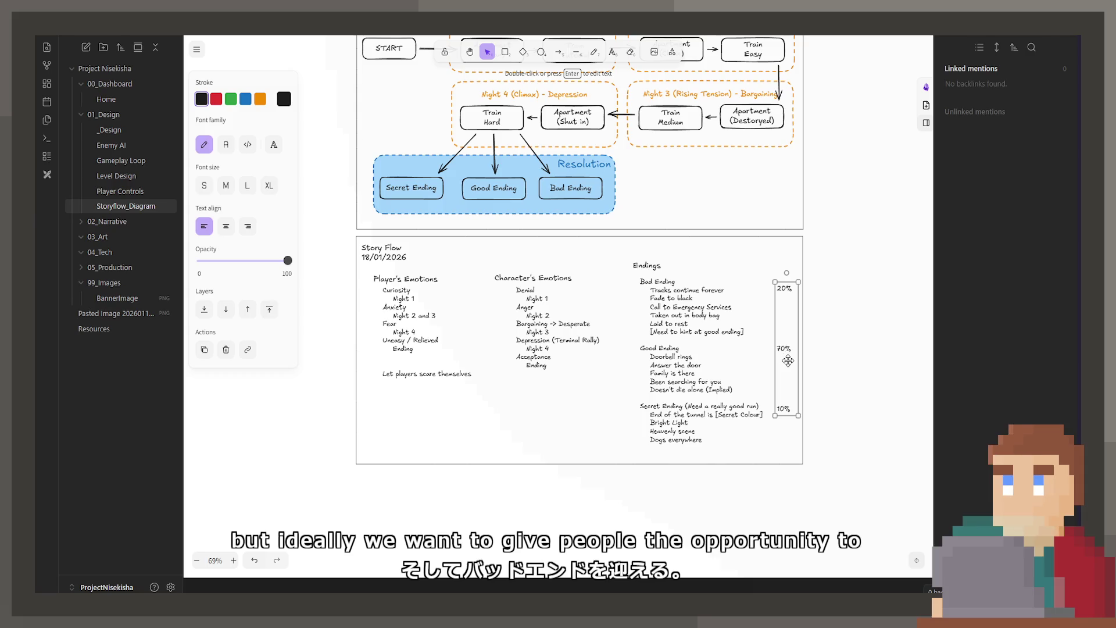
{"action": "left_click_drag", "start_coordinate": [785, 360], "coordinate": [783, 356]}
{"action": "double_click", "coordinate": [783, 343]}
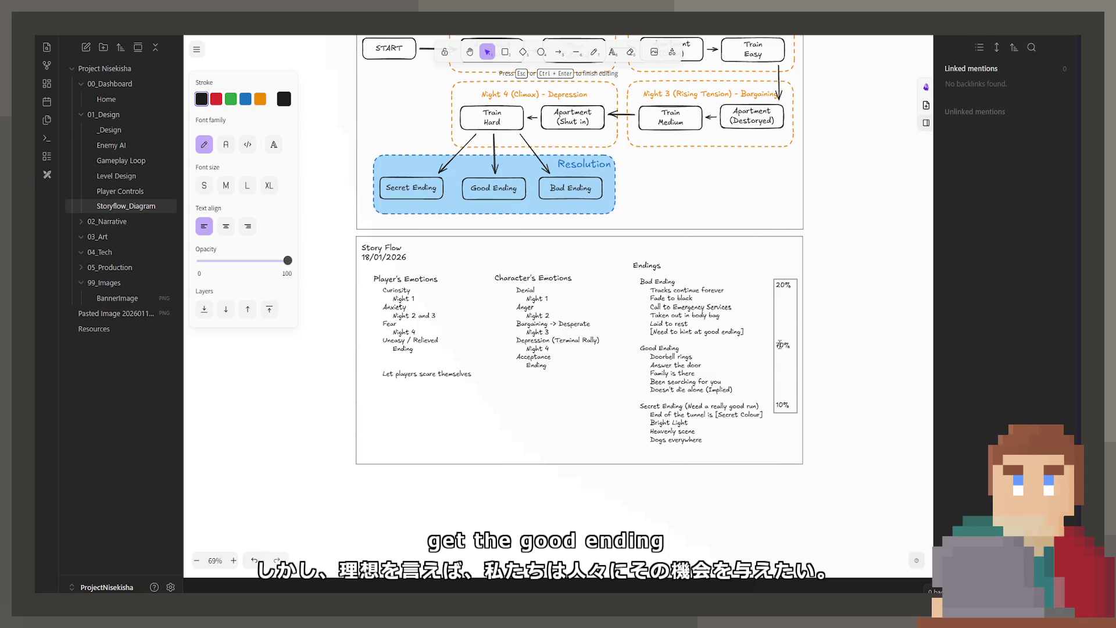
{"action": "key", "text": "Escape"}
{"action": "left_click", "coordinate": [787, 343]}
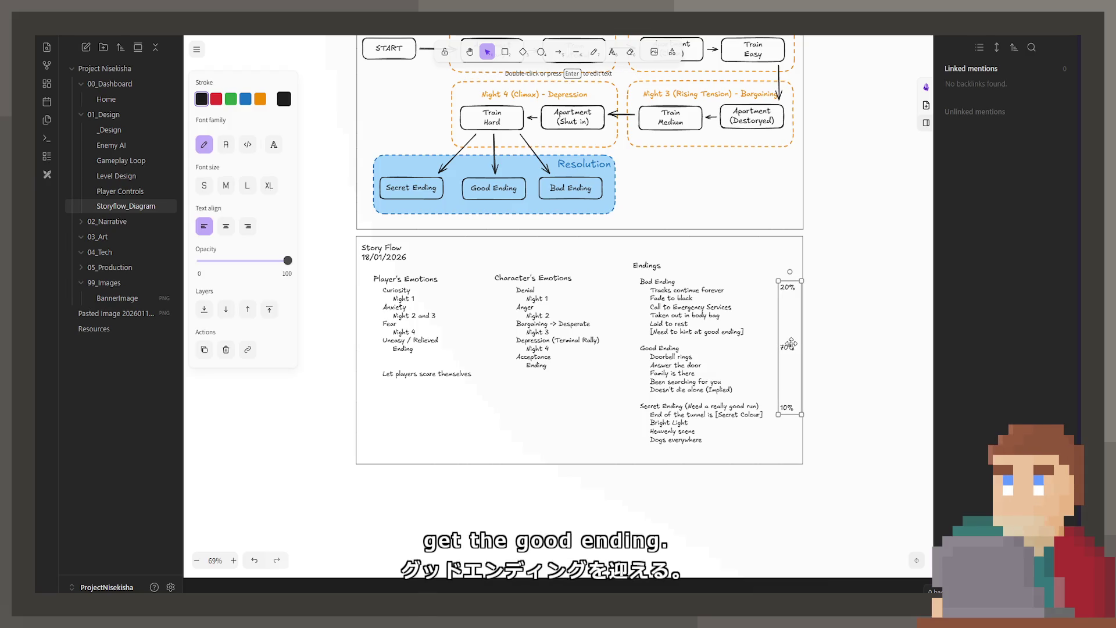
{"action": "left_click_drag", "start_coordinate": [790, 343], "coordinate": [785, 337]}
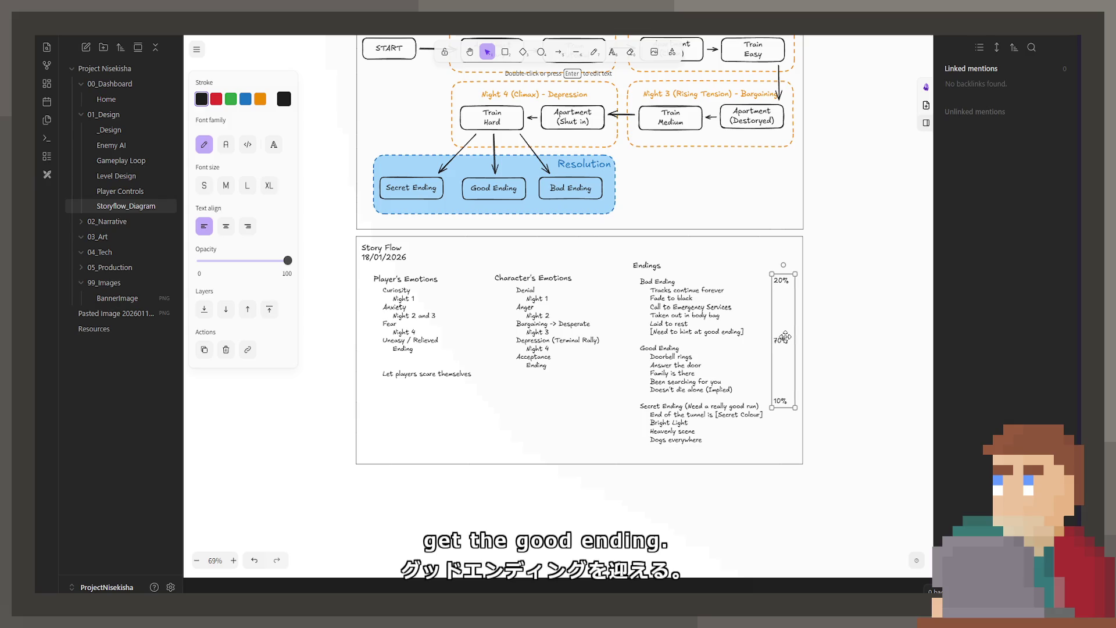
{"action": "double_click", "coordinate": [781, 333]}
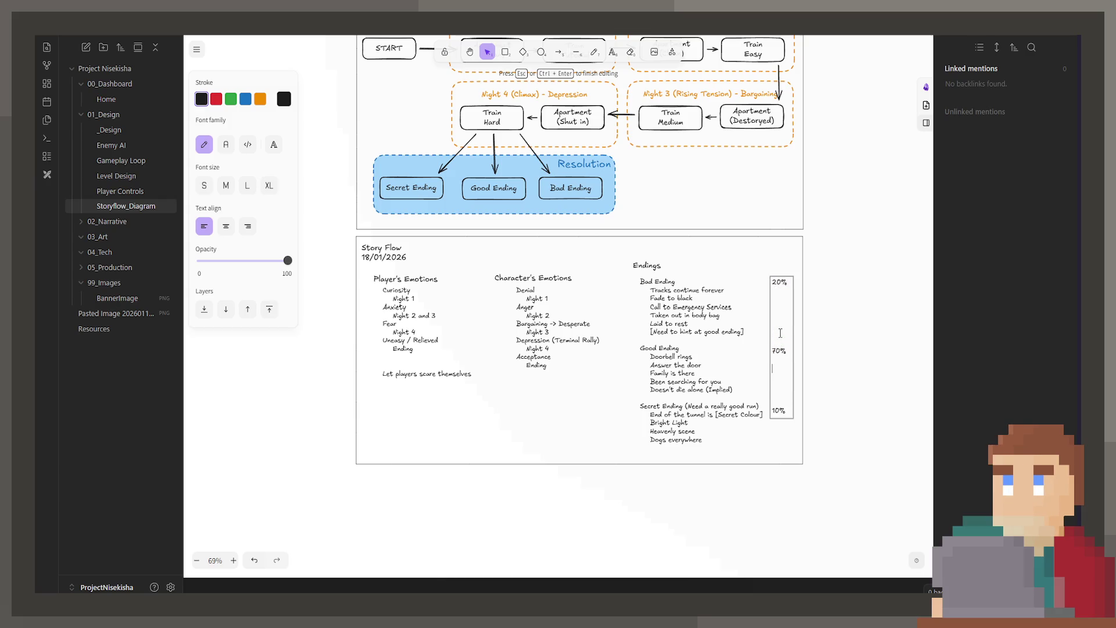
{"action": "key", "text": "BackSpace"}
{"action": "left_click", "coordinate": [857, 365]}
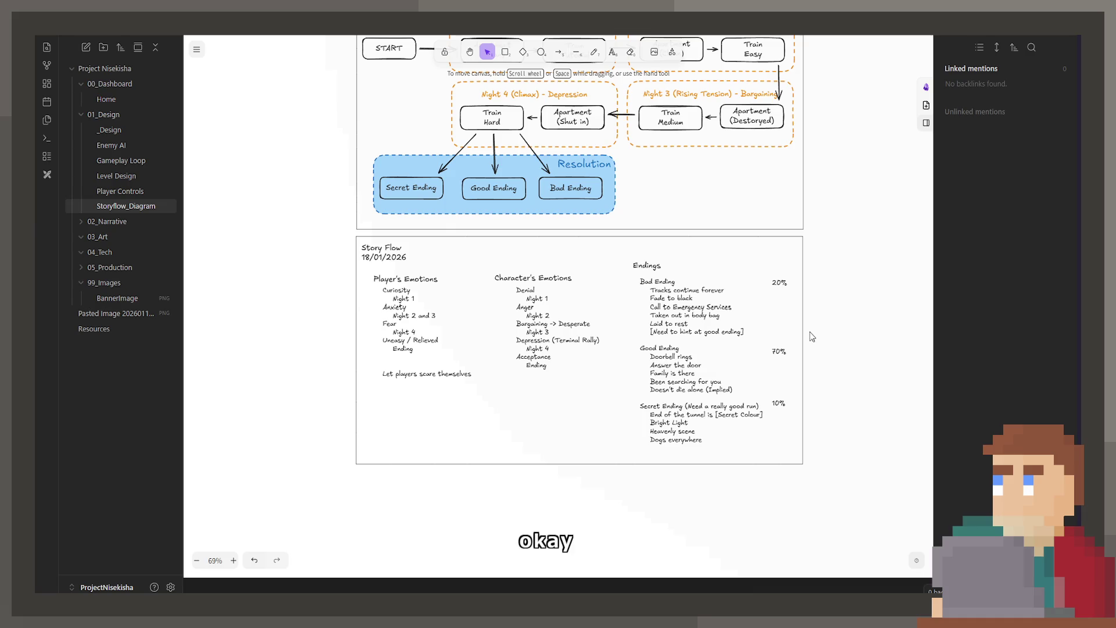
{"action": "scroll", "coordinate": [697, 376], "scroll_direction": "left", "scroll_amount": 5}
{"action": "scroll", "coordinate": [591, 418], "scroll_direction": "up", "scroll_amount": 3}
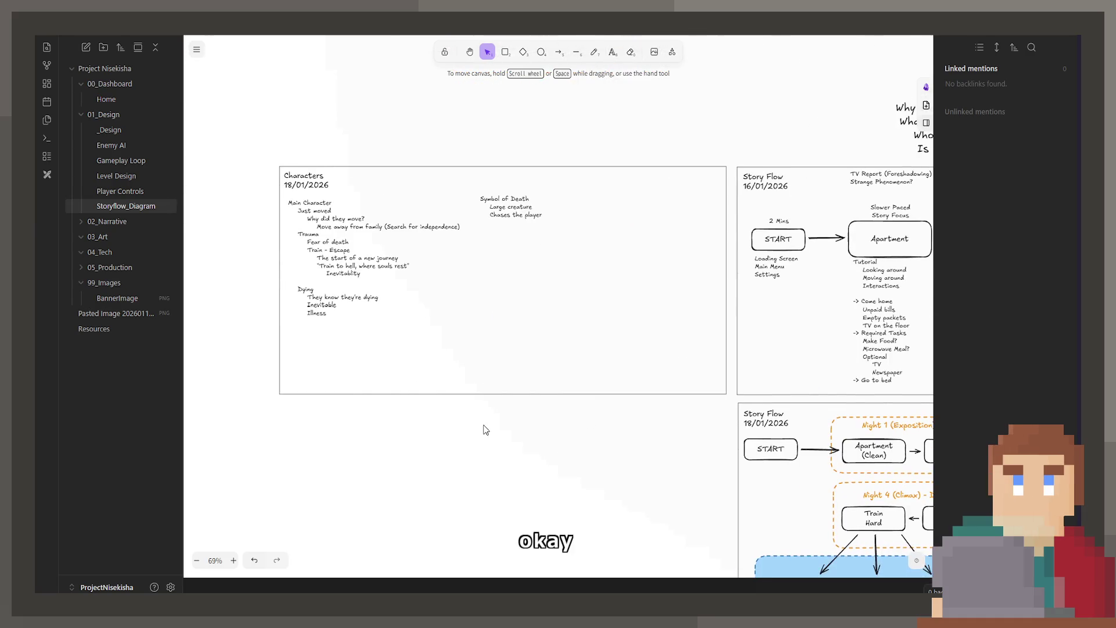
{"action": "scroll", "coordinate": [485, 429], "scroll_direction": "right", "scroll_amount": 5}
{"action": "scroll", "coordinate": [562, 323], "scroll_direction": "down", "scroll_amount": 3}
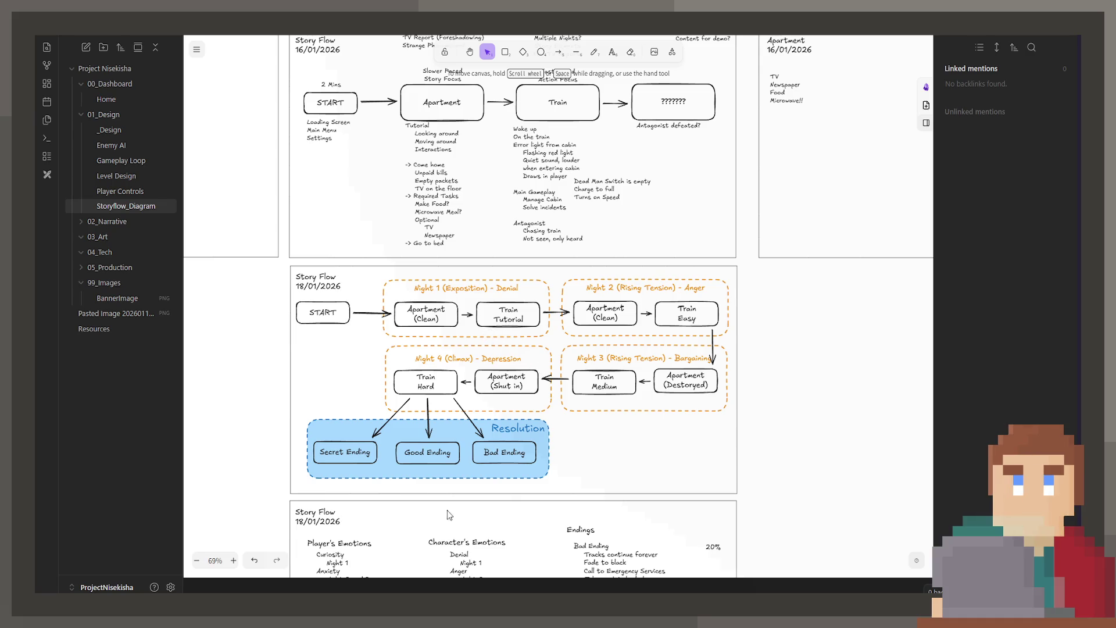
{"action": "scroll", "coordinate": [447, 514], "scroll_direction": "down", "scroll_amount": 4}
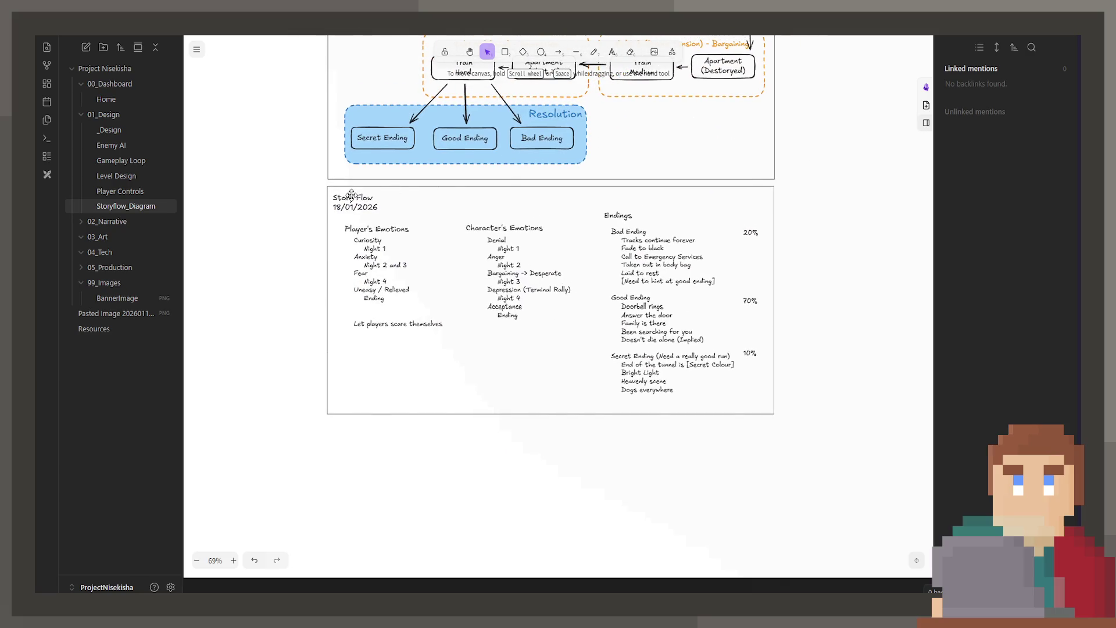
Step: Unlock the Story Flow 18/01/2026 frame and drop it below the emotions and endings card
{"action": "left_click", "coordinate": [352, 194]}
{"action": "right_click", "coordinate": [428, 219]}
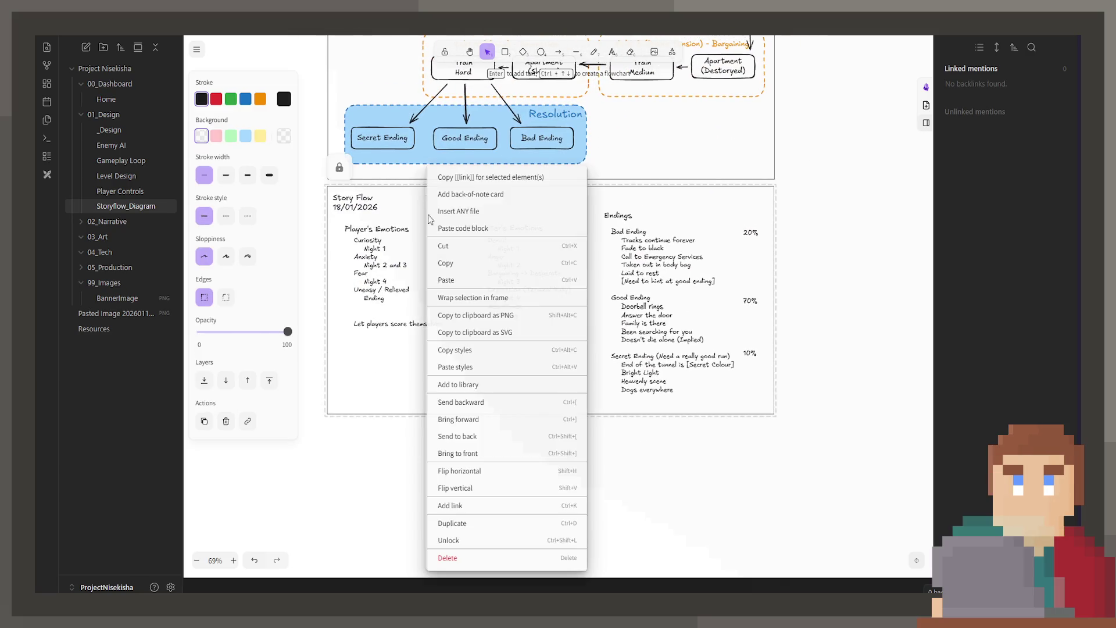
{"action": "left_click", "coordinate": [462, 539]}
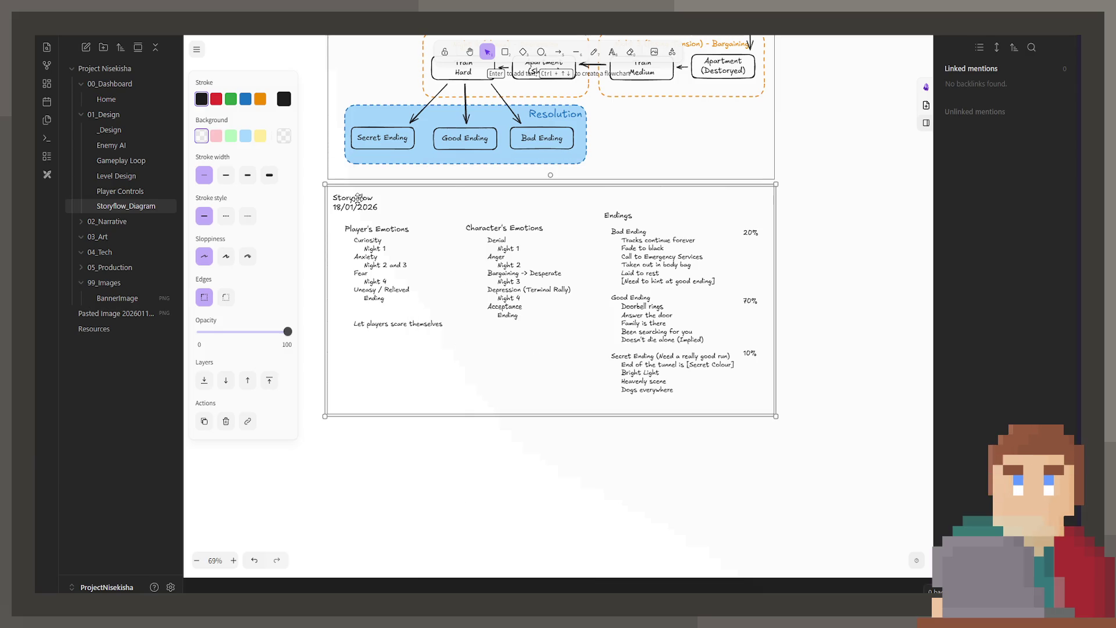
{"action": "left_click_drag", "start_coordinate": [358, 199], "coordinate": [511, 207]}
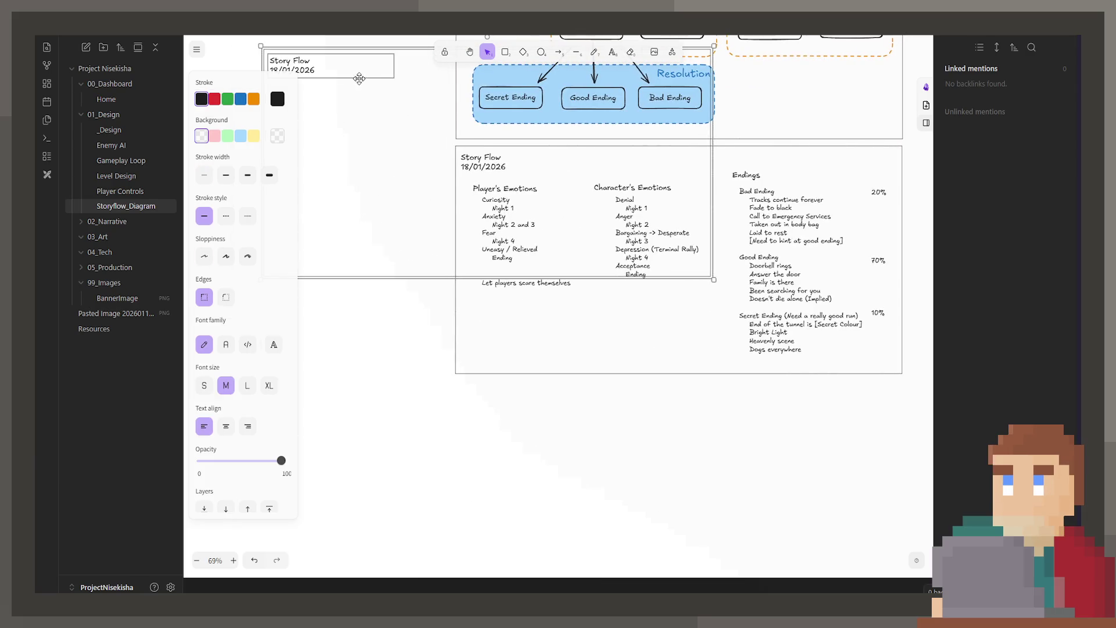
{"action": "left_click_drag", "start_coordinate": [359, 78], "coordinate": [554, 409]}
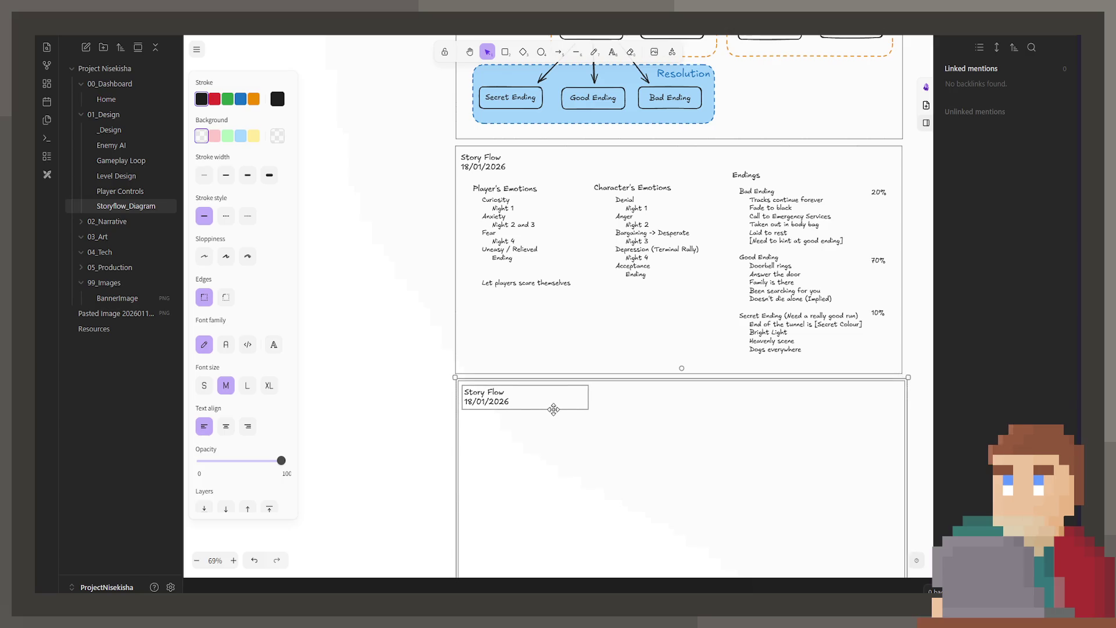
{"action": "scroll", "coordinate": [571, 317], "scroll_direction": "up", "scroll_amount": 5}
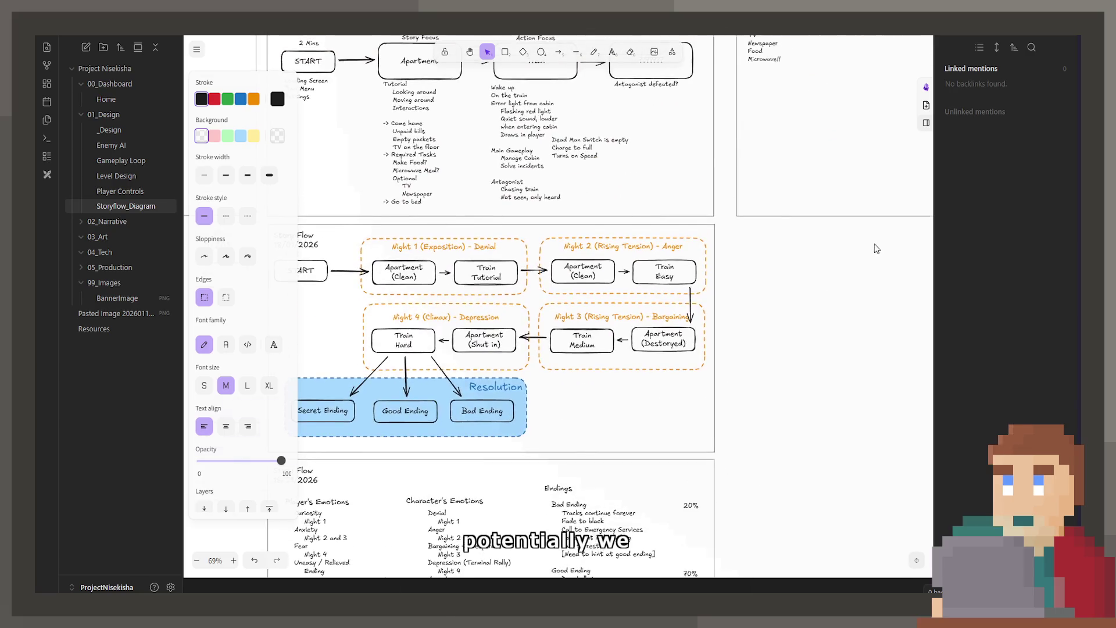
{"action": "scroll", "coordinate": [875, 248], "scroll_direction": "up", "scroll_amount": 3}
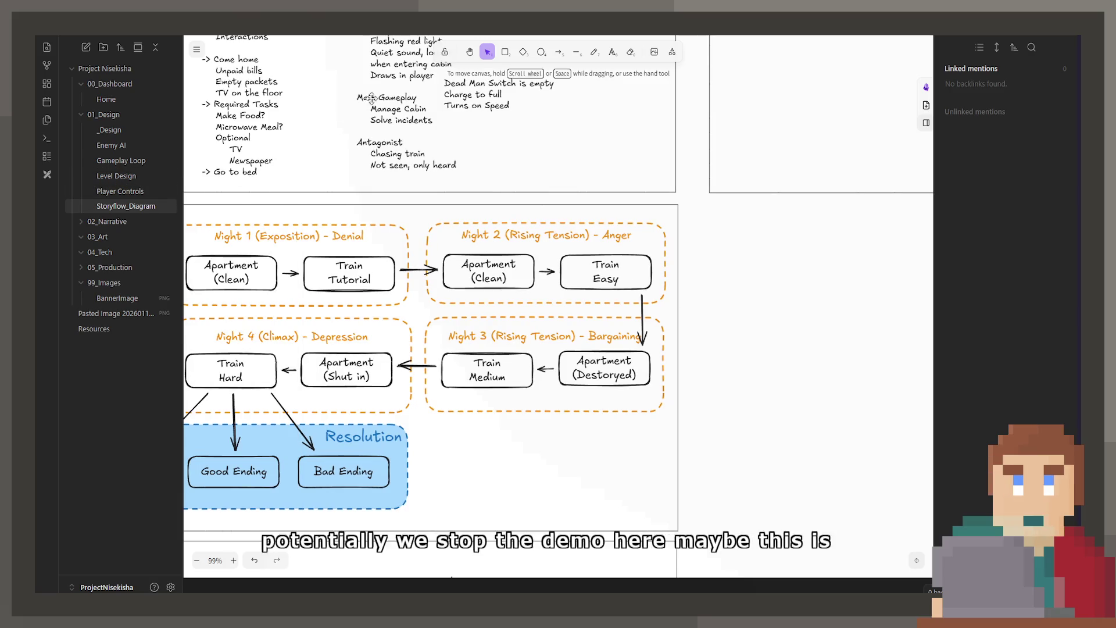
Step: Draw a dashed red line just after Night 2
{"action": "key", "text": "l"}
{"action": "left_click", "coordinate": [616, 311]}
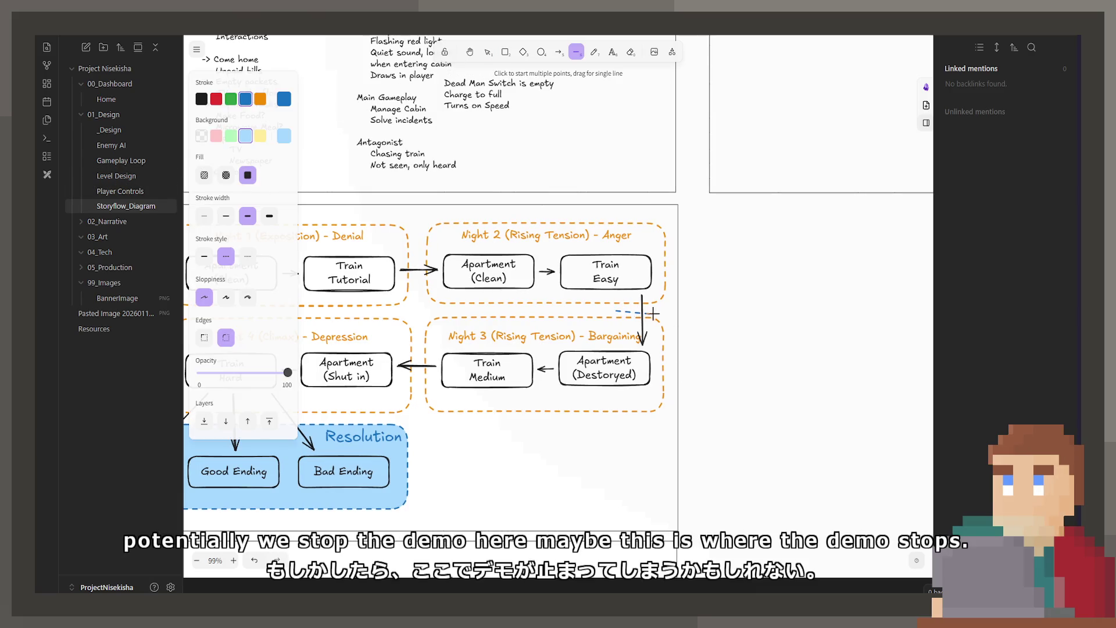
{"action": "left_click", "coordinate": [668, 310]}
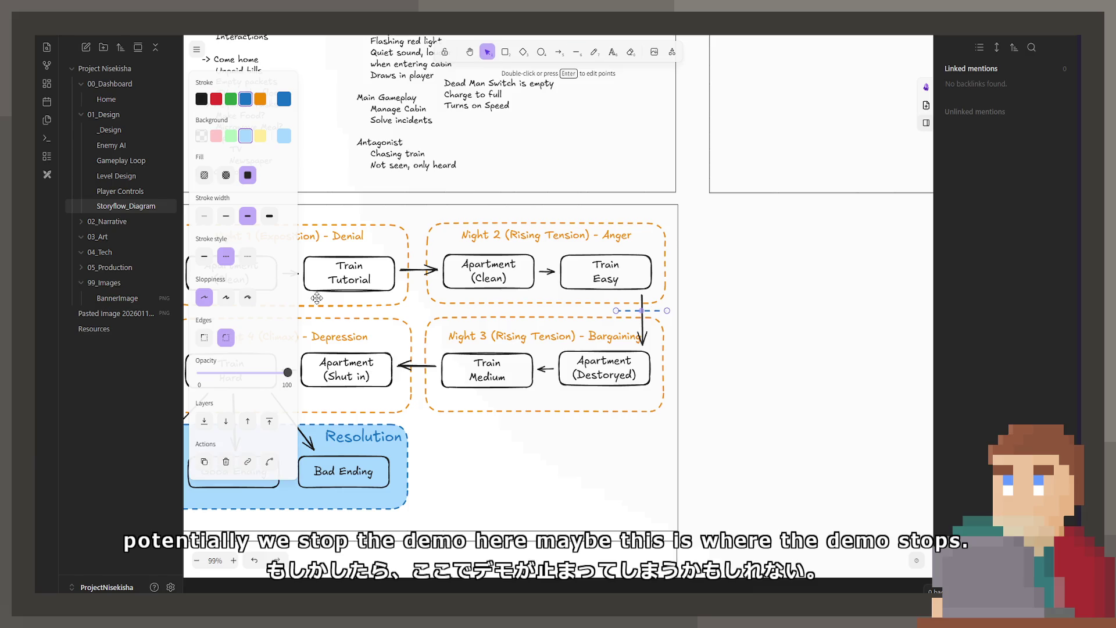
{"action": "key", "text": "Escape"}
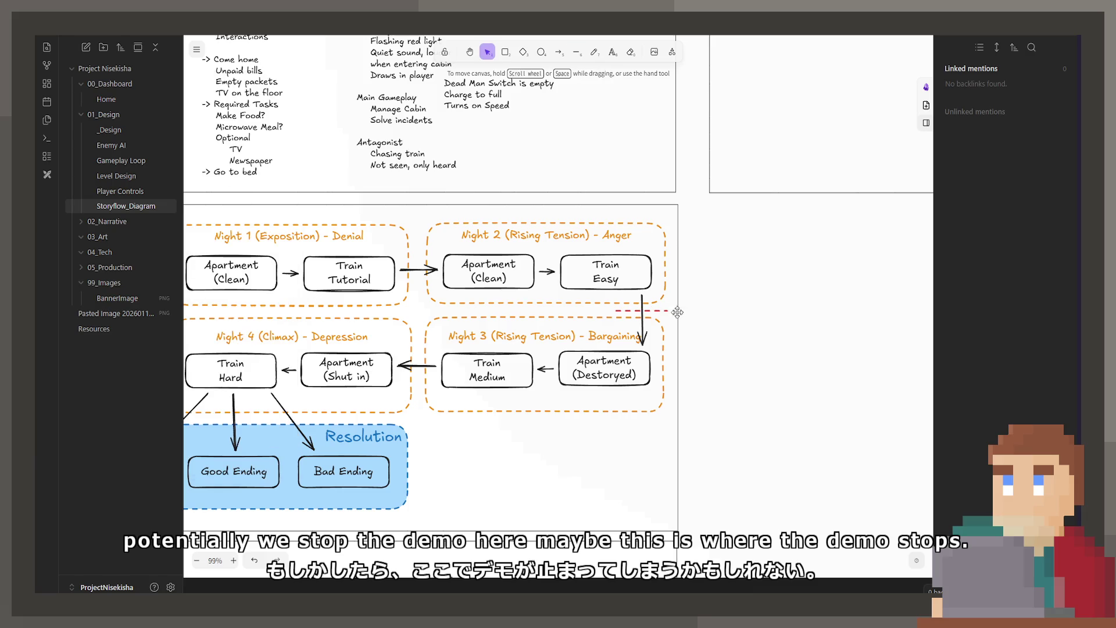
Step: Duplicate the Apartment (Clean) box beside it, rename it 'End of Demo' and colour it pink
{"action": "left_click", "coordinate": [515, 279]}
{"action": "key", "text": "ctrl+d"}
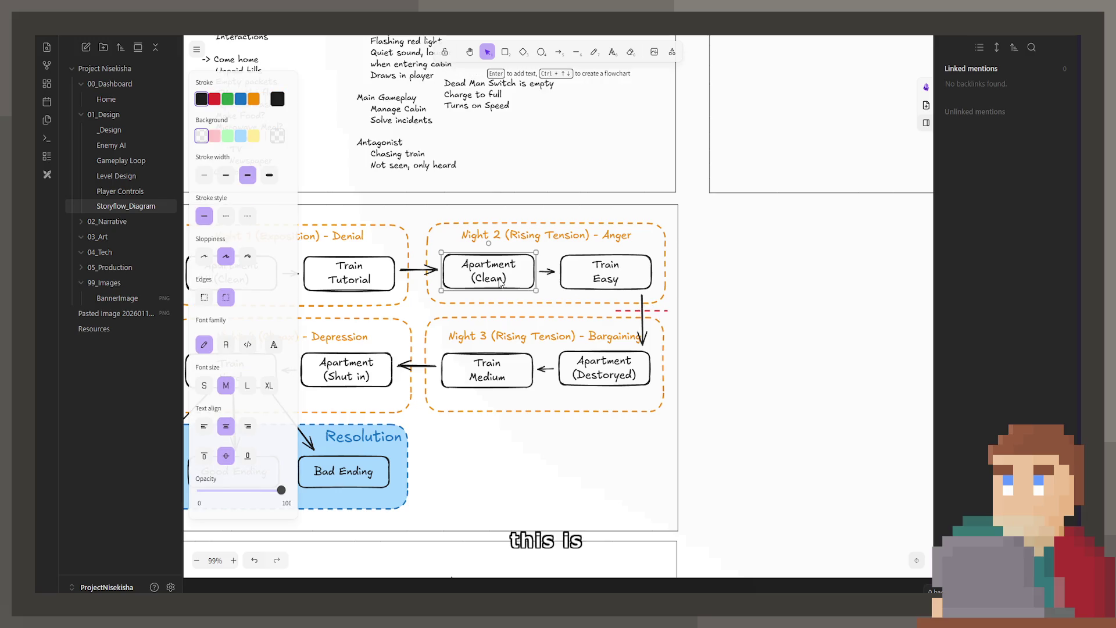
{"action": "left_click_drag", "start_coordinate": [501, 284], "coordinate": [724, 314]}
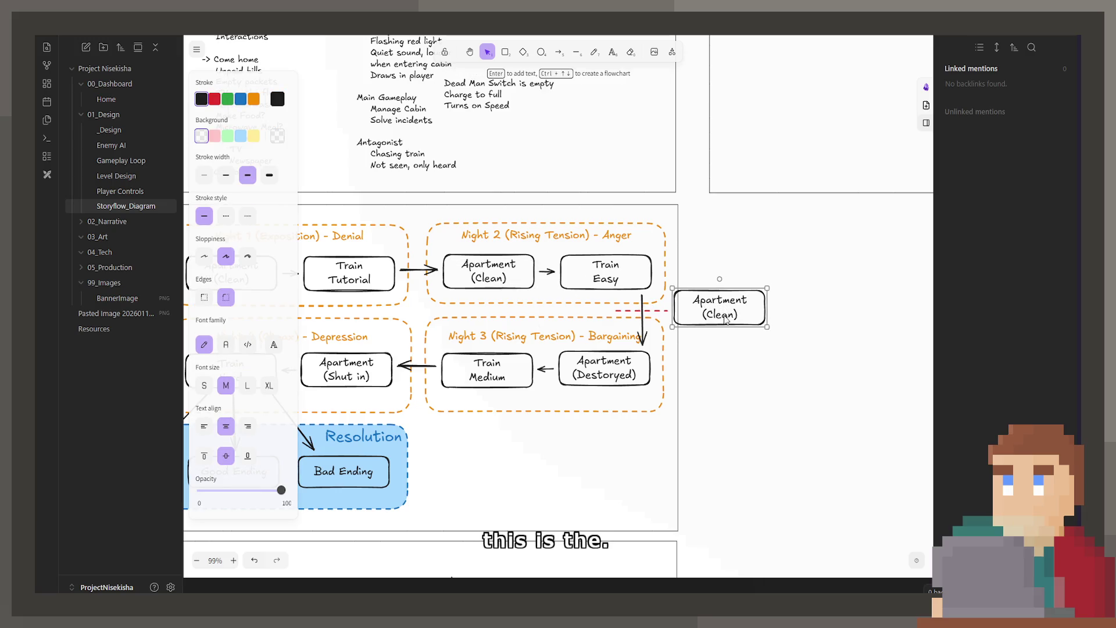
{"action": "double_click", "coordinate": [724, 322]}
{"action": "type", "text": "End of Demo"}
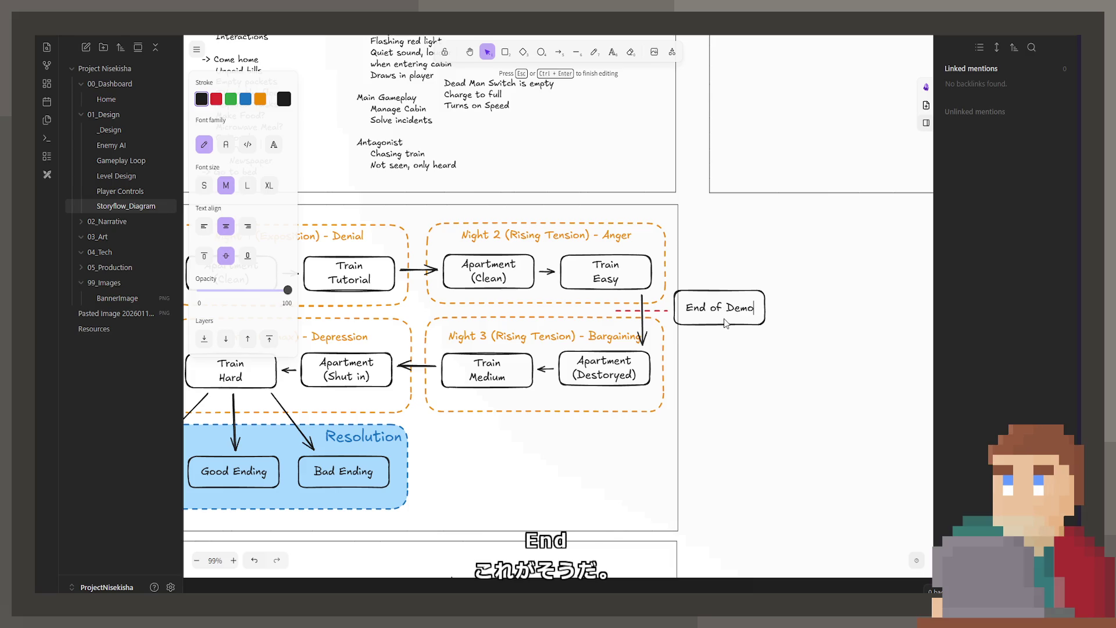
{"action": "key", "text": "Escape"}
{"action": "left_click_drag", "start_coordinate": [687, 310], "coordinate": [691, 315]}
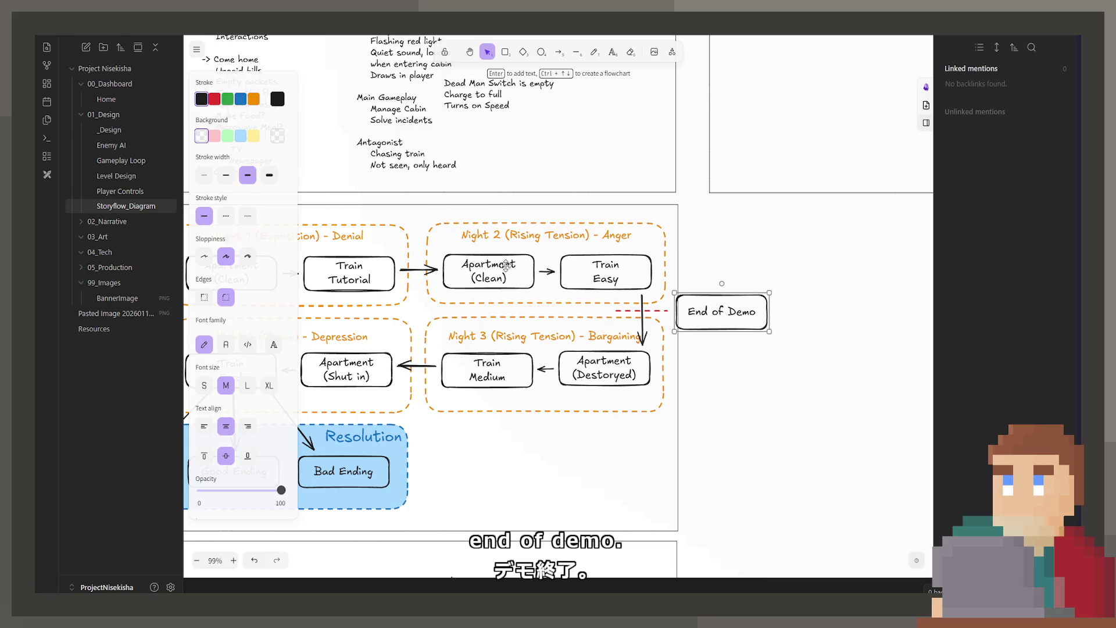
{"action": "left_click", "coordinate": [214, 134]}
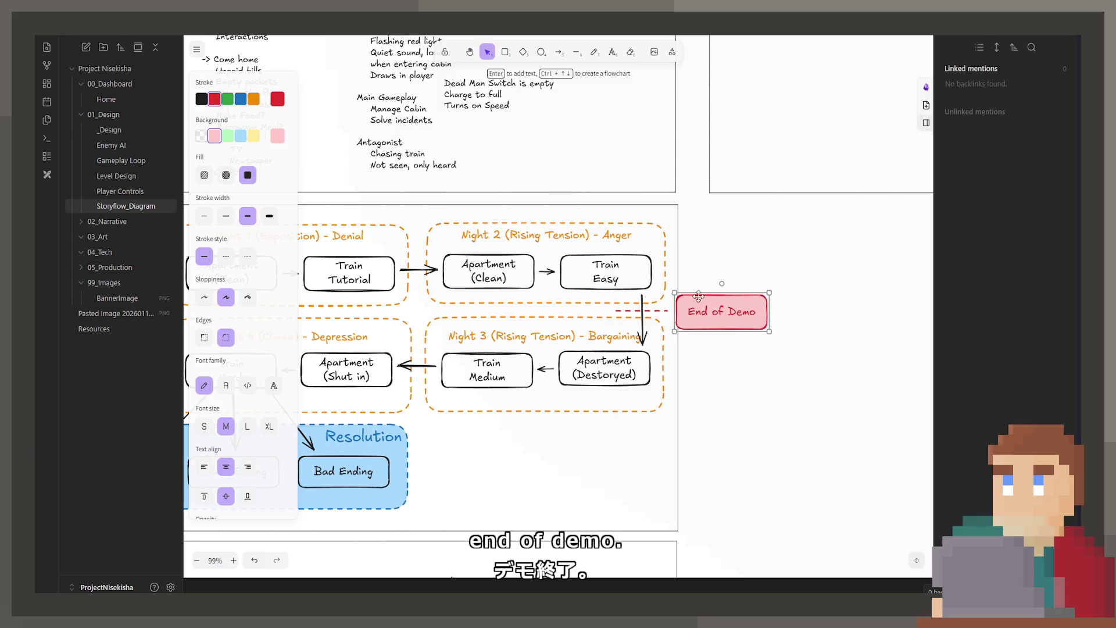
{"action": "left_click", "coordinate": [713, 348]}
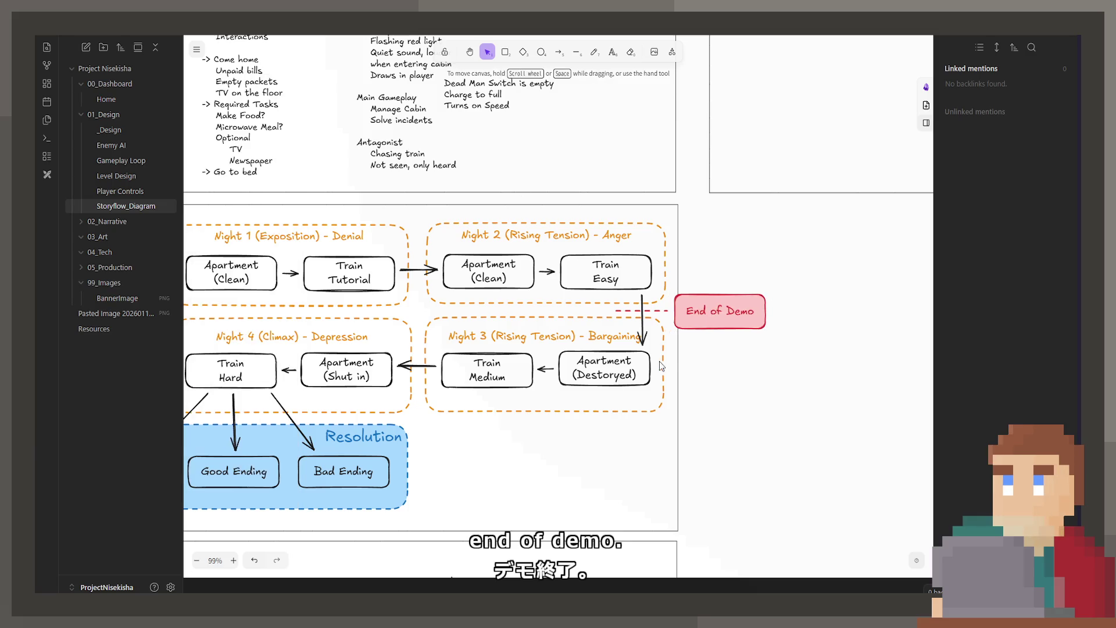
{"action": "scroll", "coordinate": [660, 362], "scroll_direction": "down", "scroll_amount": 2}
{"action": "scroll", "coordinate": [671, 230], "scroll_direction": "down", "scroll_amount": 1}
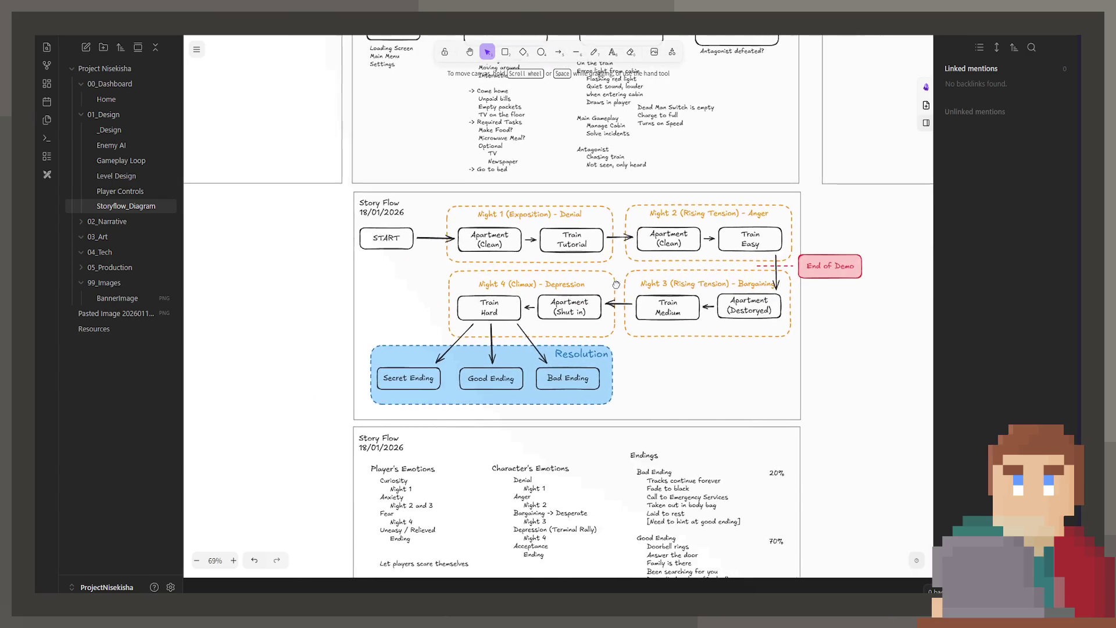
{"action": "left_click", "coordinate": [350, 201]}
{"action": "left_click", "coordinate": [880, 364]}
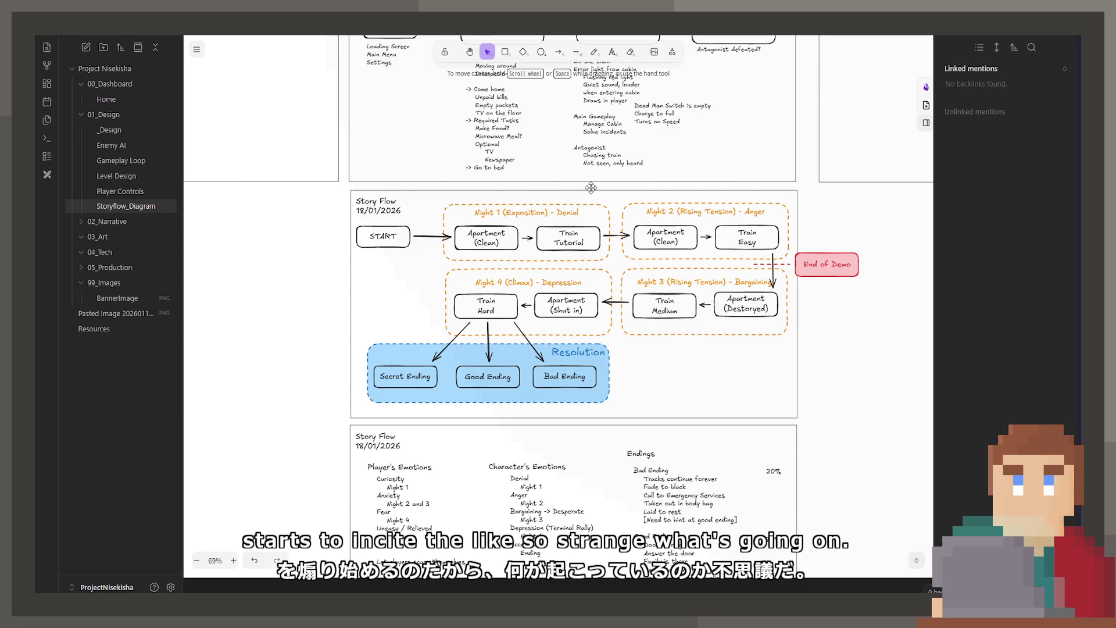
{"action": "scroll", "coordinate": [635, 275], "scroll_direction": "down", "scroll_amount": 2}
{"action": "scroll", "coordinate": [635, 275], "scroll_direction": "down", "scroll_amount": 1}
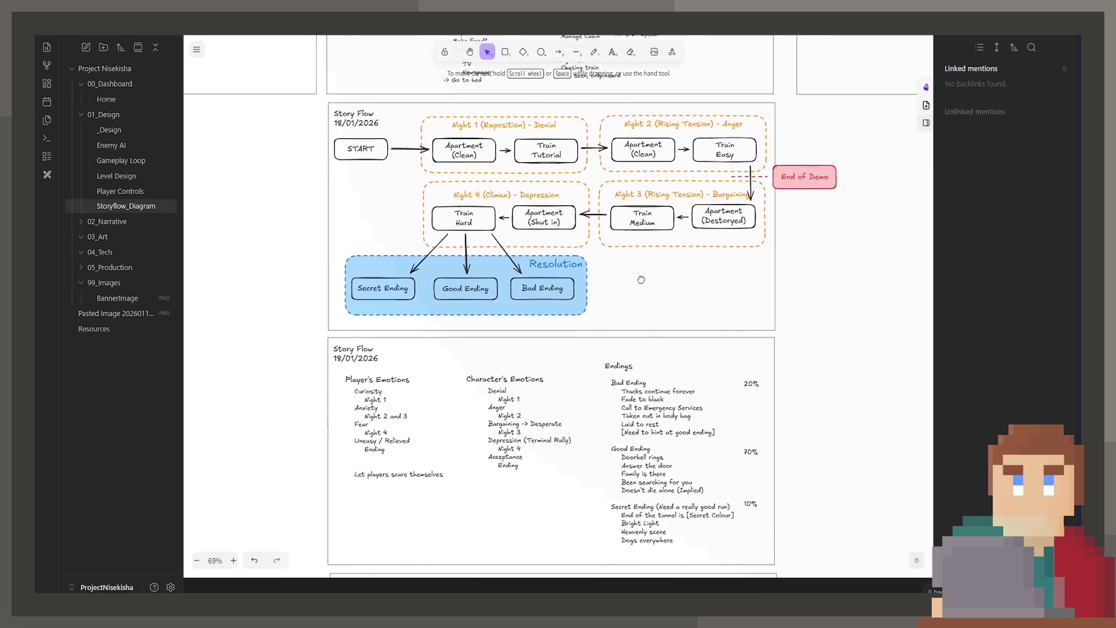
{"action": "scroll", "coordinate": [635, 275], "scroll_direction": "down", "scroll_amount": 1}
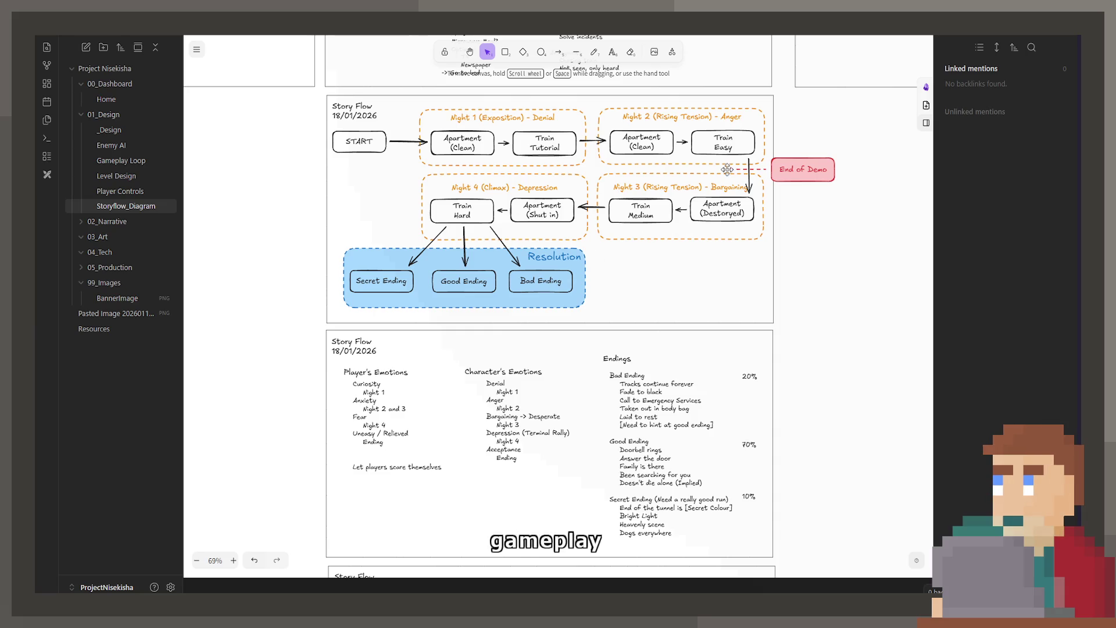
{"action": "scroll", "coordinate": [697, 202], "scroll_direction": "up", "scroll_amount": 1}
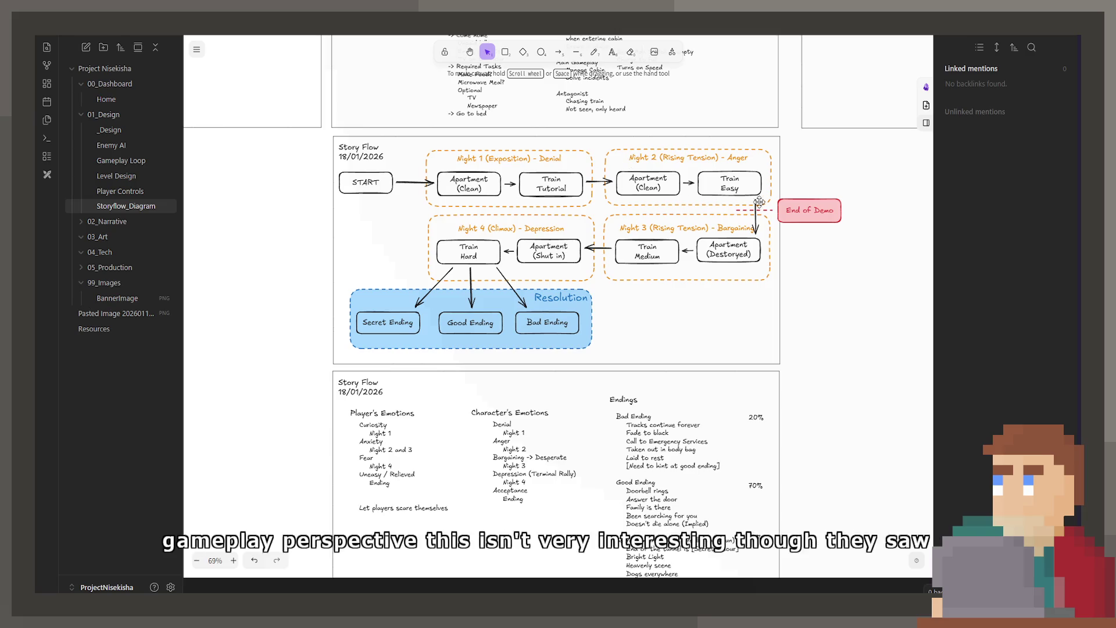
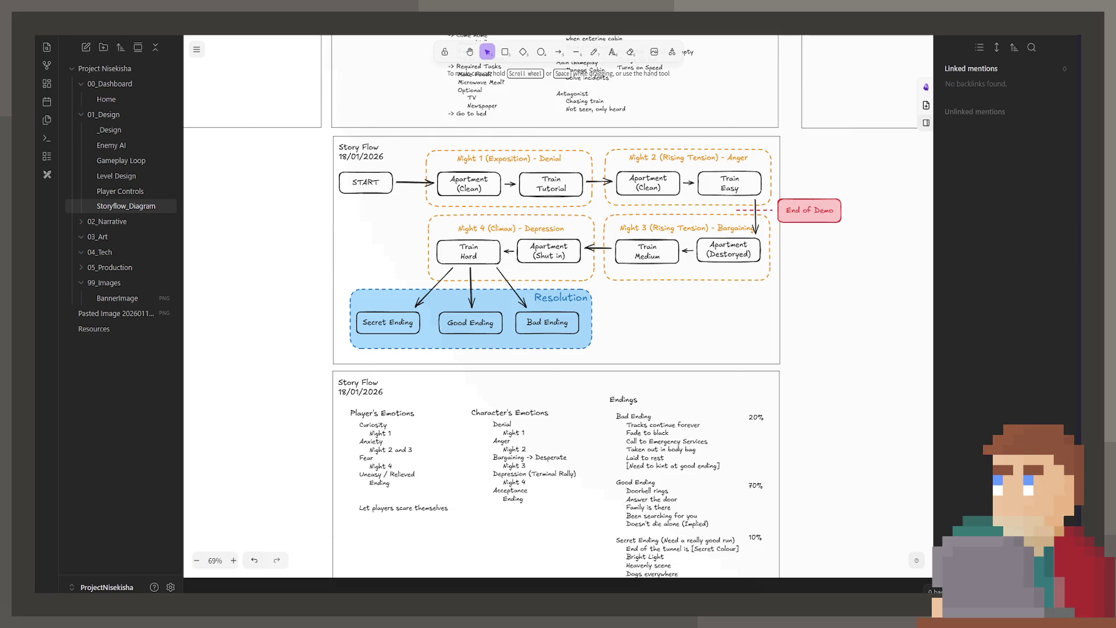
{"action": "scroll", "coordinate": [684, 297], "scroll_direction": "down", "scroll_amount": 1}
{"action": "scroll", "coordinate": [658, 236], "scroll_direction": "down", "scroll_amount": 2}
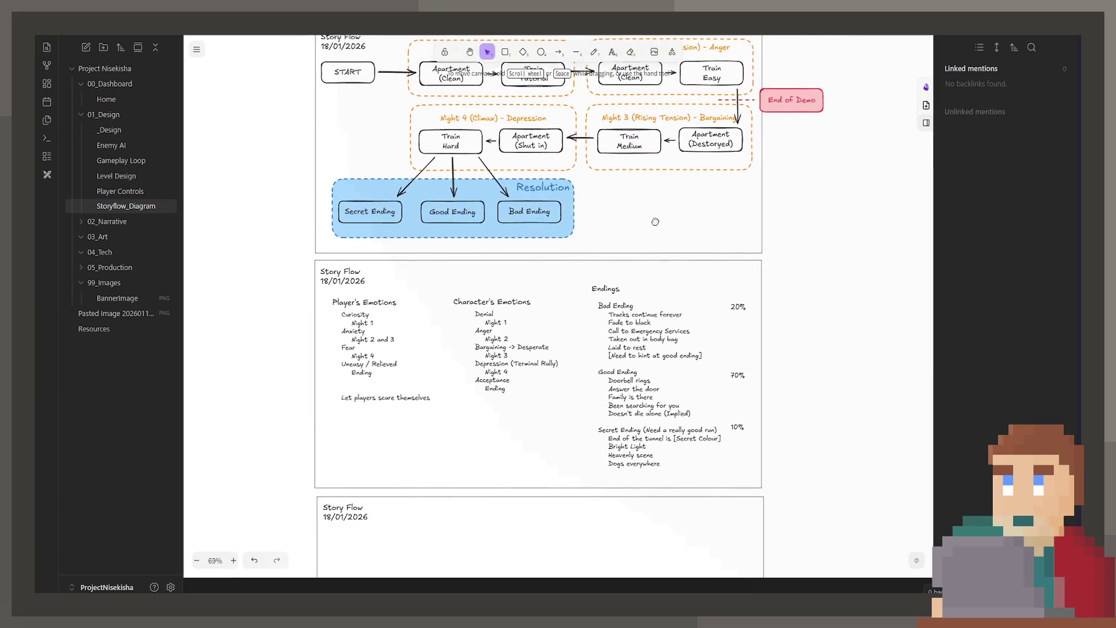
{"action": "scroll", "coordinate": [567, 288], "scroll_direction": "down", "scroll_amount": 1}
{"action": "scroll", "coordinate": [469, 330], "scroll_direction": "down", "scroll_amount": 2}
{"action": "scroll", "coordinate": [469, 331], "scroll_direction": "down", "scroll_amount": 1}
{"action": "scroll", "coordinate": [473, 367], "scroll_direction": "down", "scroll_amount": 1}
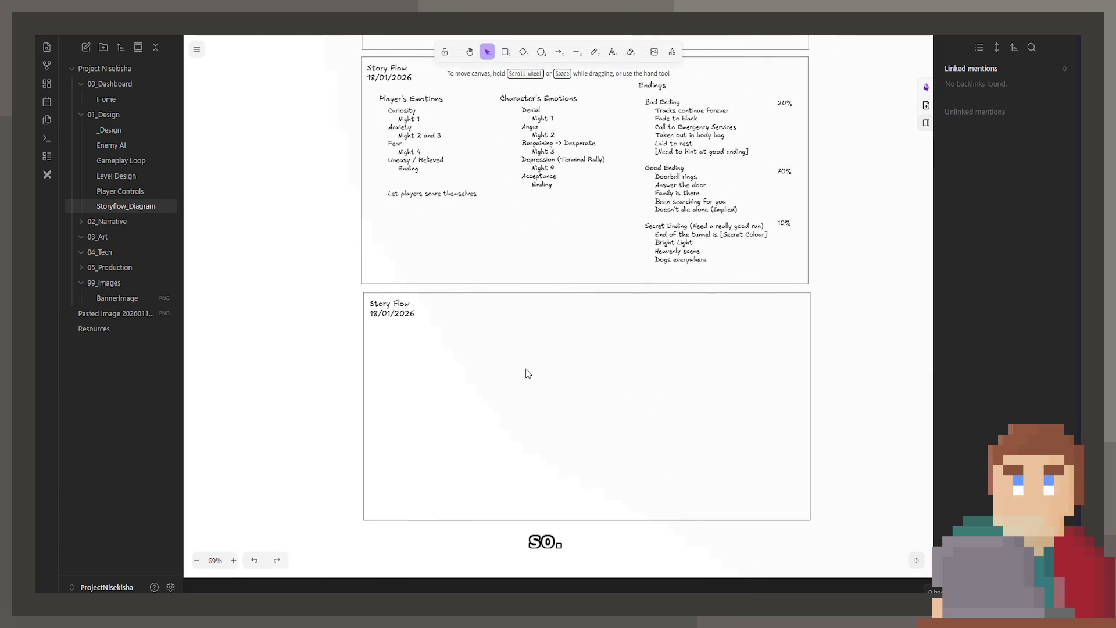
Step: Copy the Endings heading and list into the empty lower Story Flow frame
{"action": "left_click", "coordinate": [713, 147]}
{"action": "left_click", "coordinate": [656, 83]}
{"action": "left_click_drag", "start_coordinate": [710, 183], "coordinate": [453, 433]}
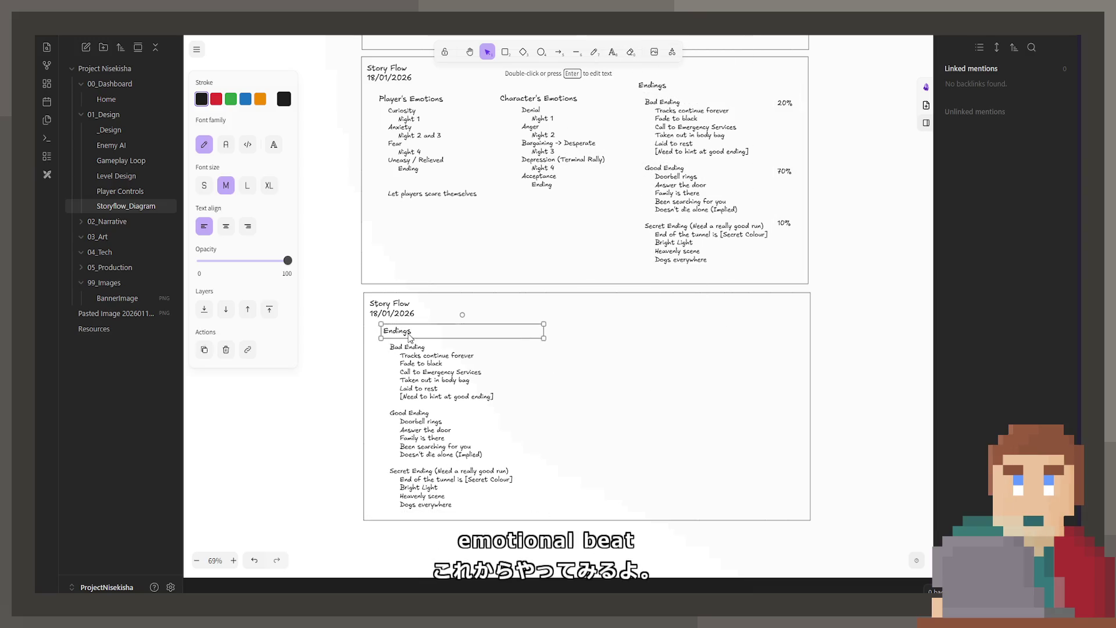
Step: Rename the copied heading to Emotional Moments and begin replacing its list with "Reveal of the illness"
{"action": "double_click", "coordinate": [406, 333]}
{"action": "type", "text": "Emotional M"}
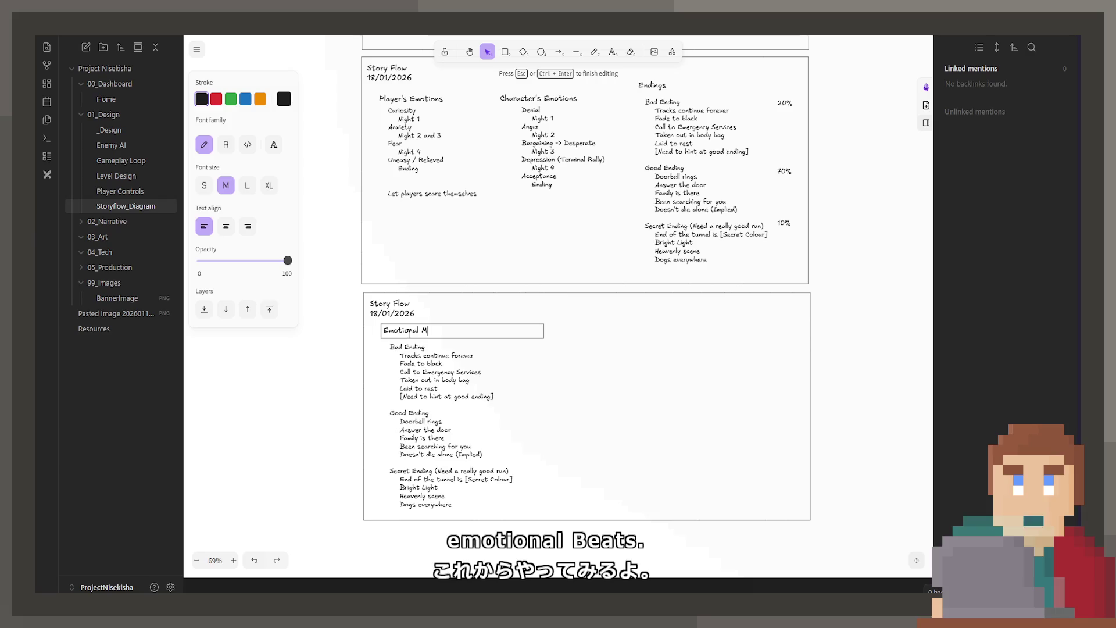
{"action": "type", "text": "oments"}
{"action": "left_click", "coordinate": [441, 387]}
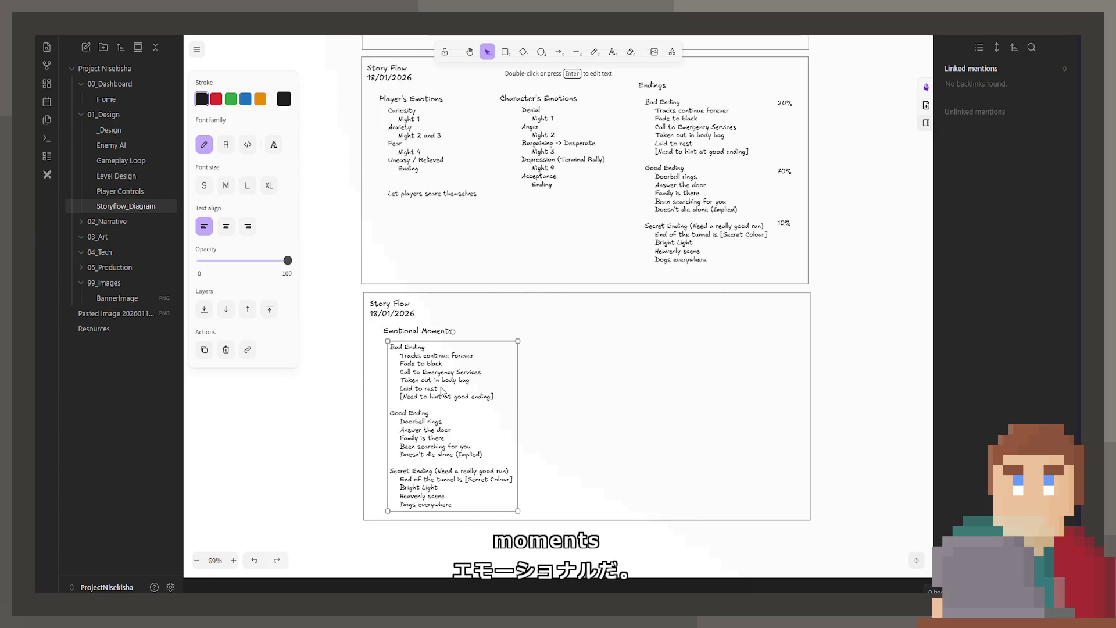
{"action": "double_click", "coordinate": [441, 388]}
{"action": "type", "text": "Reveal"}
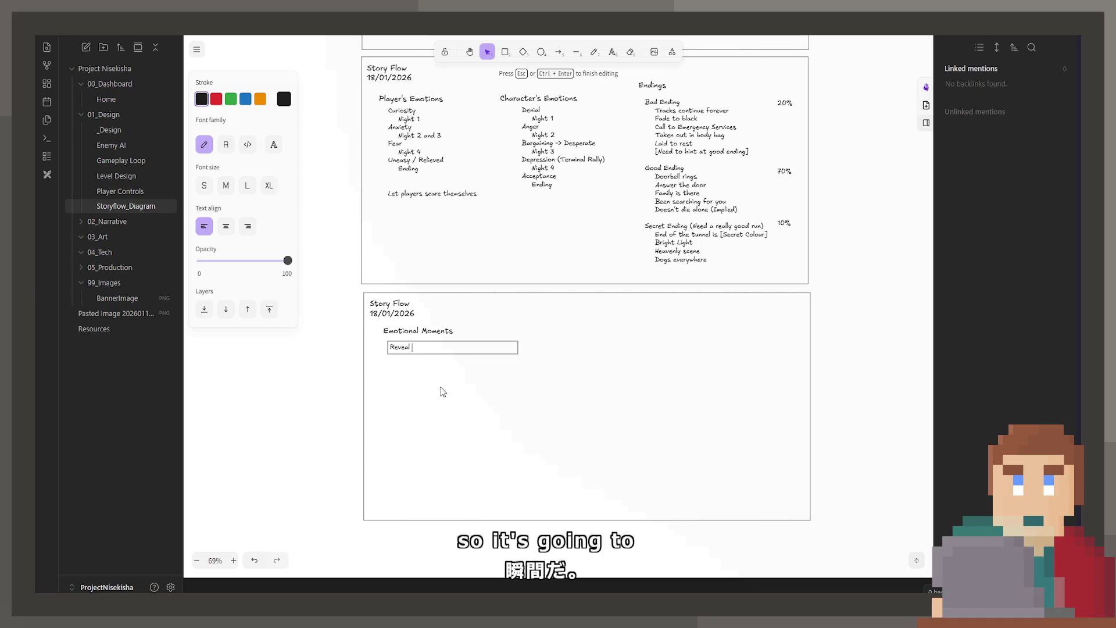
{"action": "type", "text": " of the illness"}
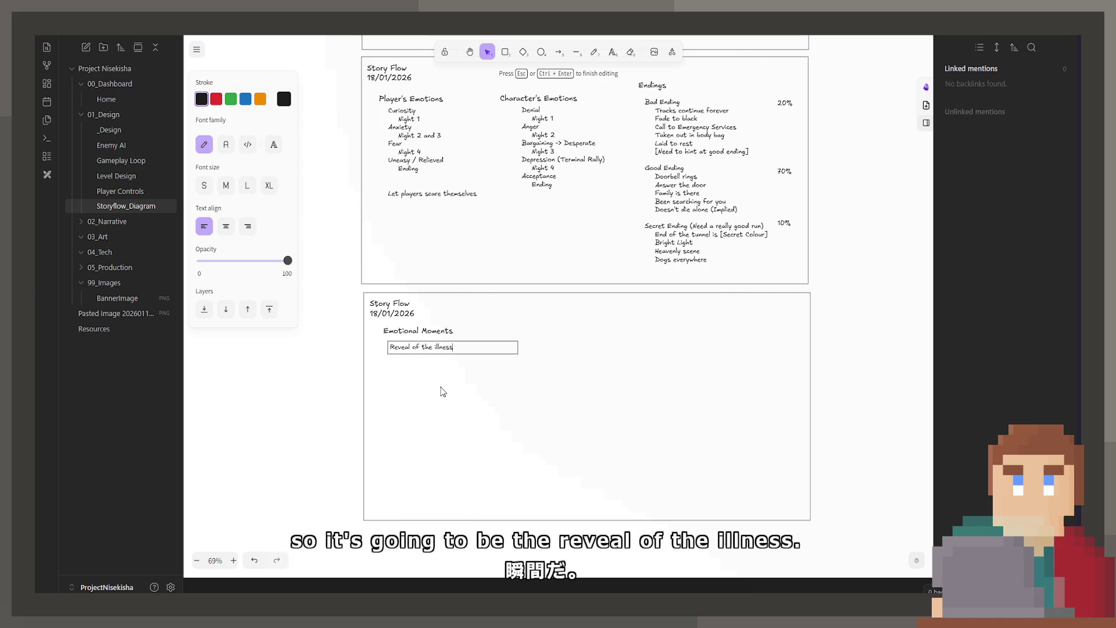
{"action": "scroll", "coordinate": [398, 372], "scroll_direction": "up", "scroll_amount": 3}
Step: Add an indented sub-line noting the character already knows when the game starts
{"action": "key", "text": "Escape"}
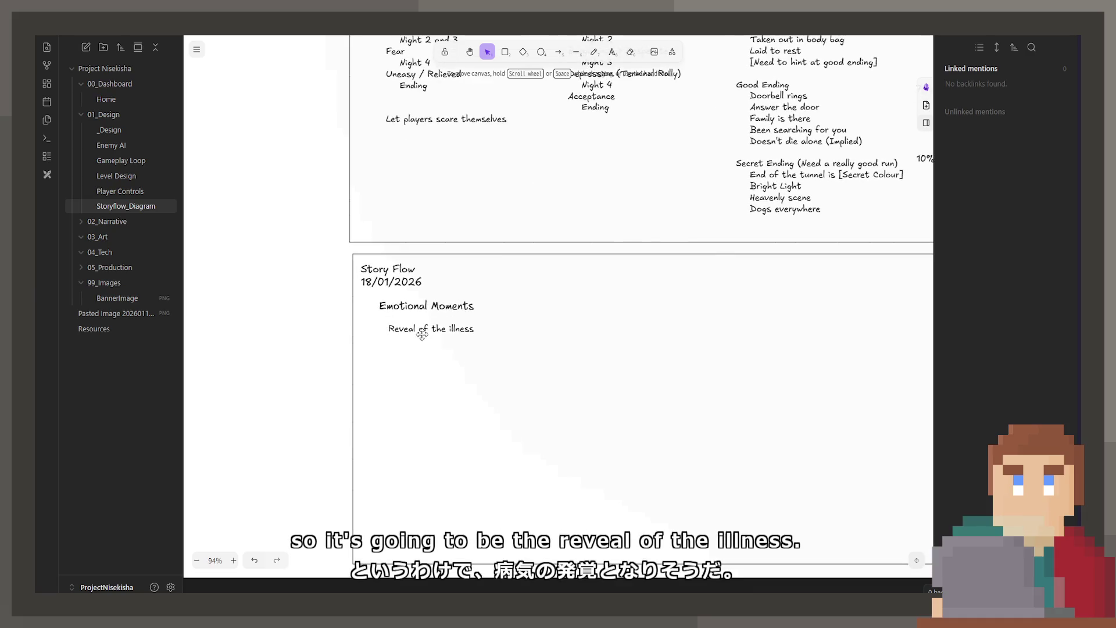
{"action": "left_click", "coordinate": [429, 328]}
{"action": "double_click", "coordinate": [522, 329]}
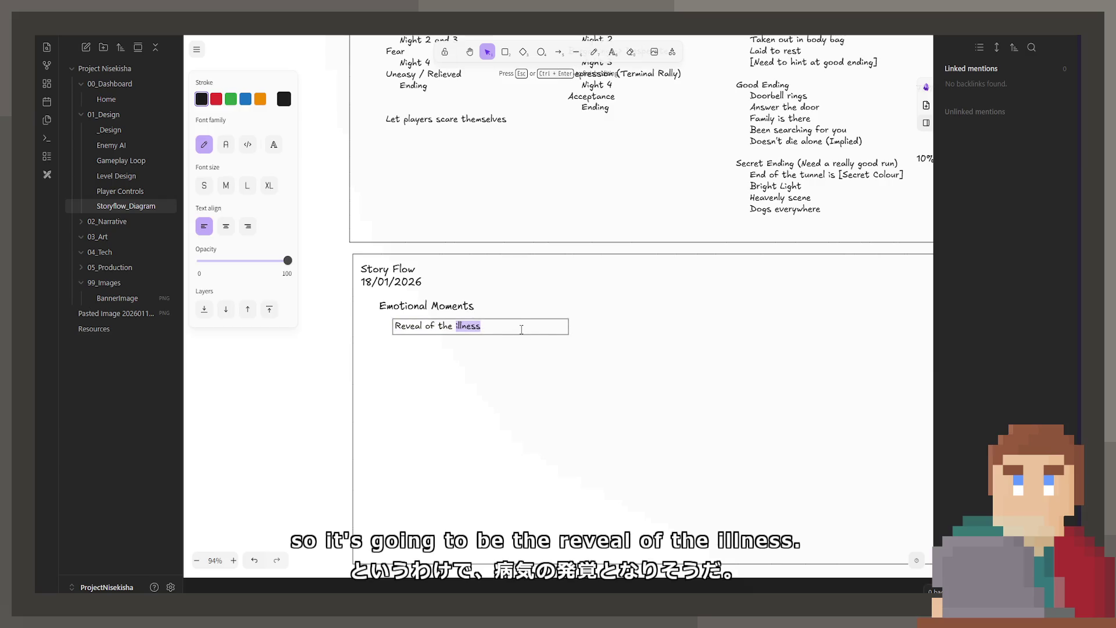
{"action": "left_click", "coordinate": [518, 329]}
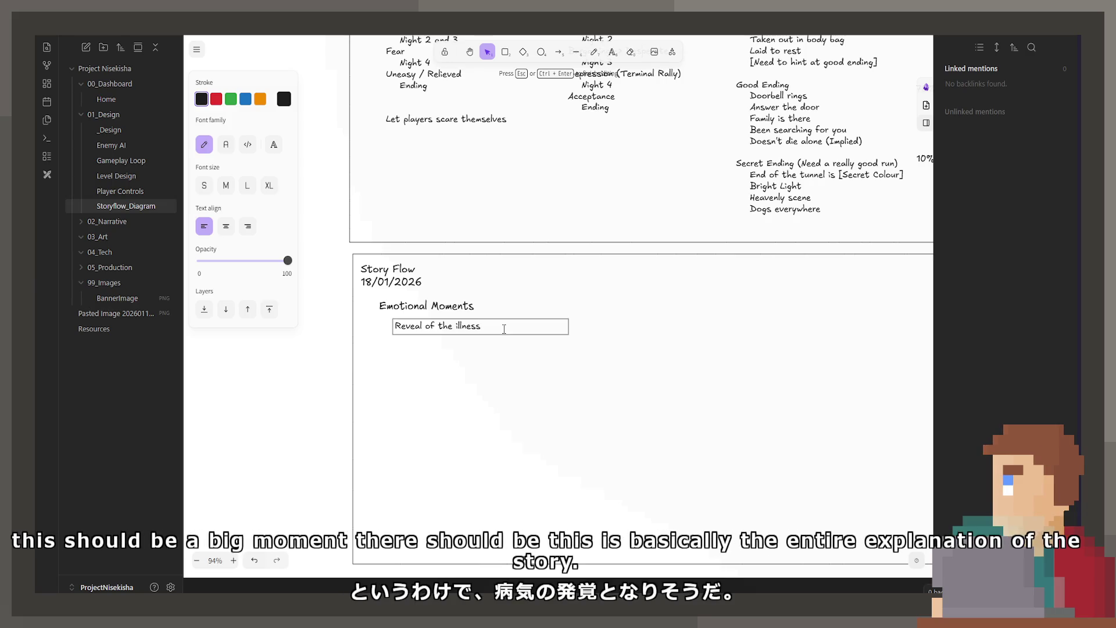
{"action": "key", "text": "Return"}
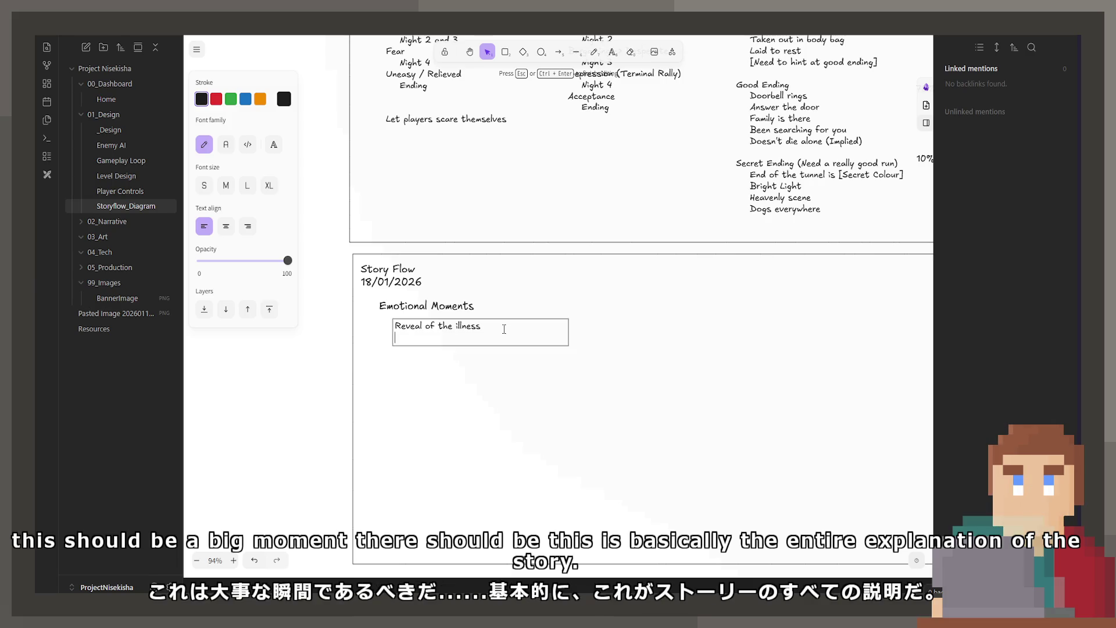
{"action": "type", "text": "Character kn"}
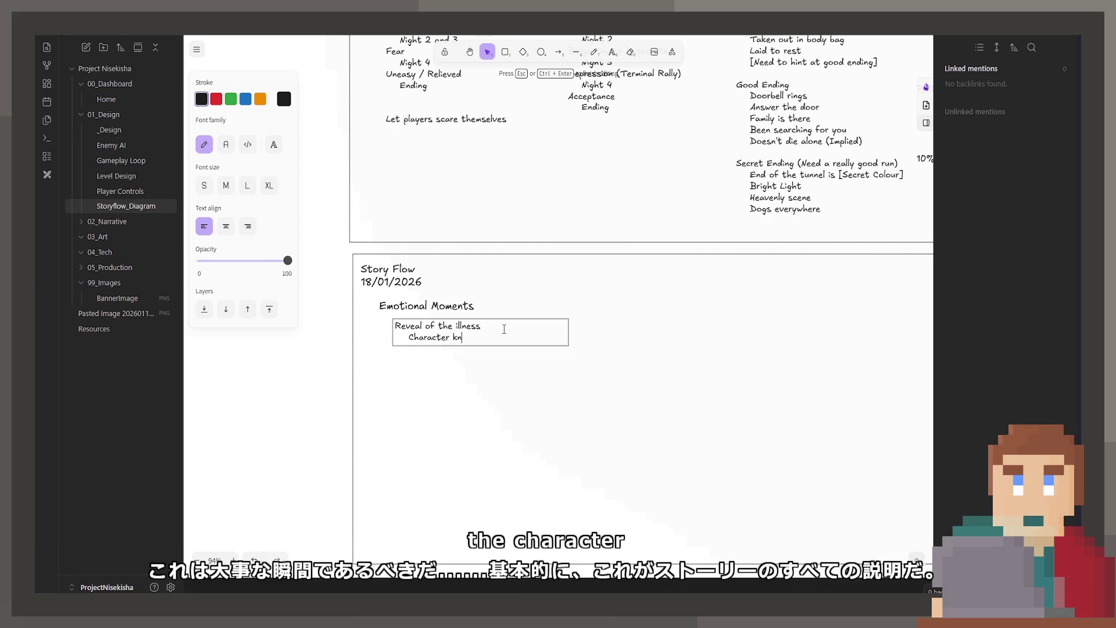
{"action": "type", "text": "ows already when t"}
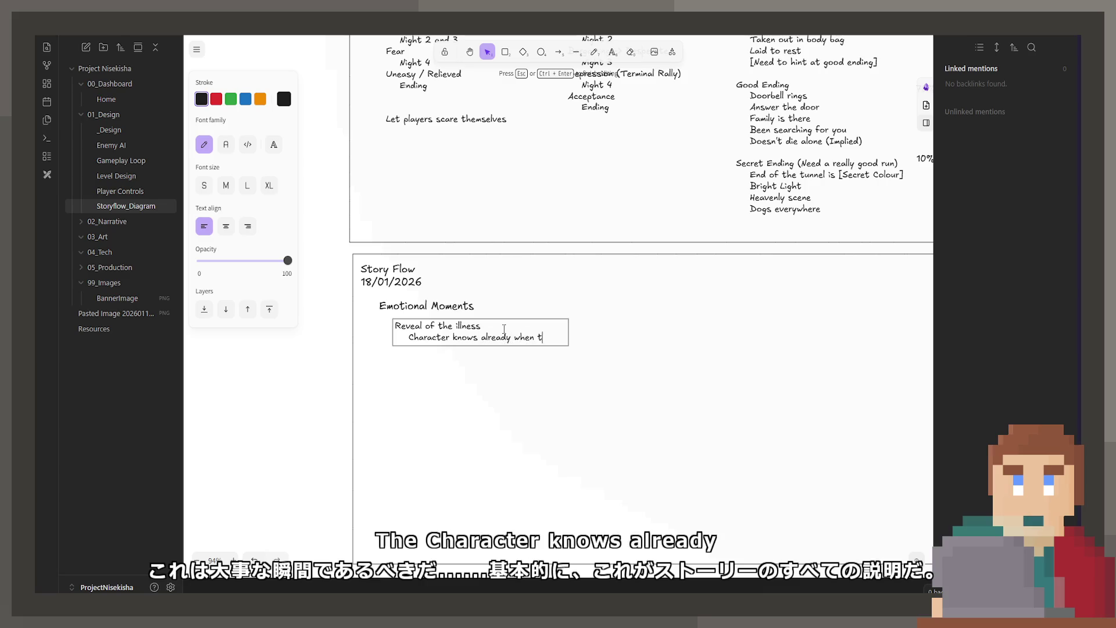
{"action": "type", "text": "he game sta"}
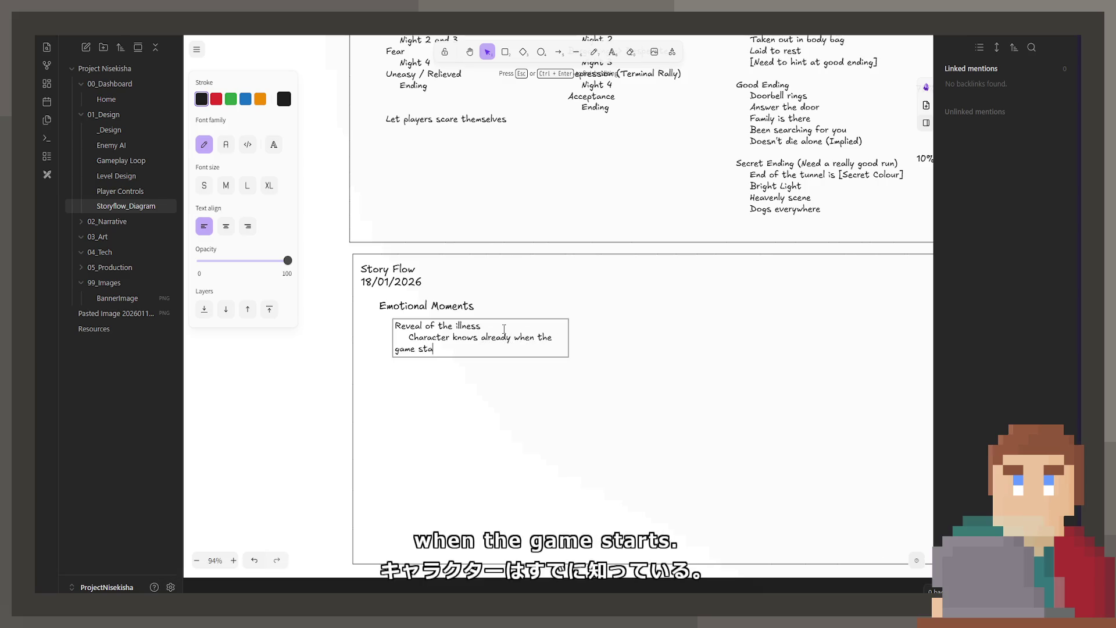
{"action": "type", "text": "rts"}
{"action": "key", "text": "Home"}
{"action": "key", "text": "Tab"}
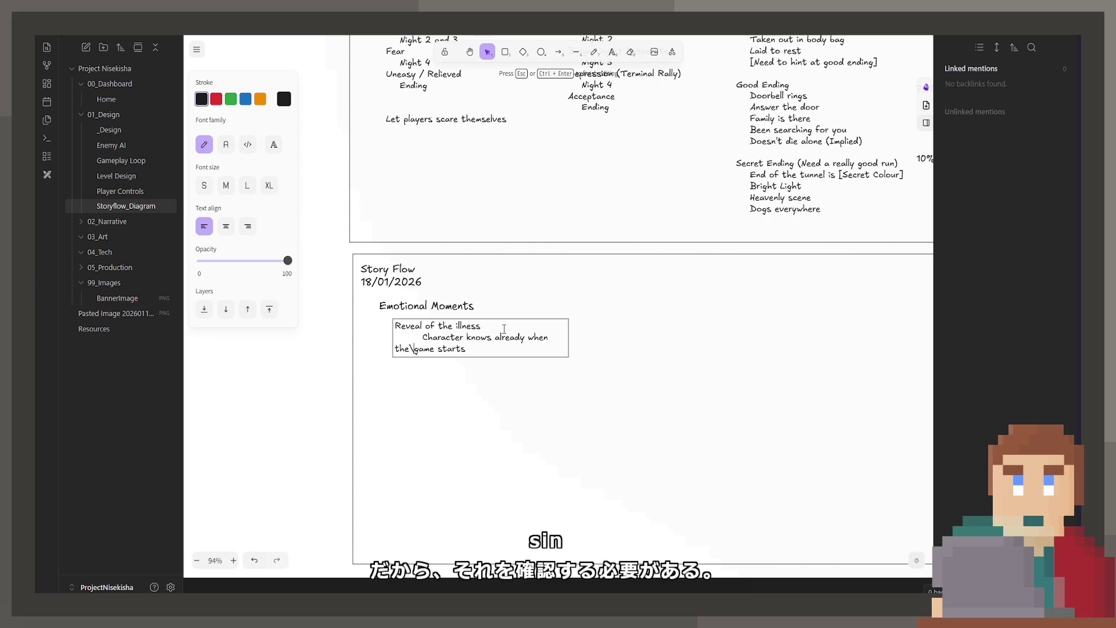
{"action": "key", "text": "BackSpace"}
{"action": "key", "text": "BackSpace"}
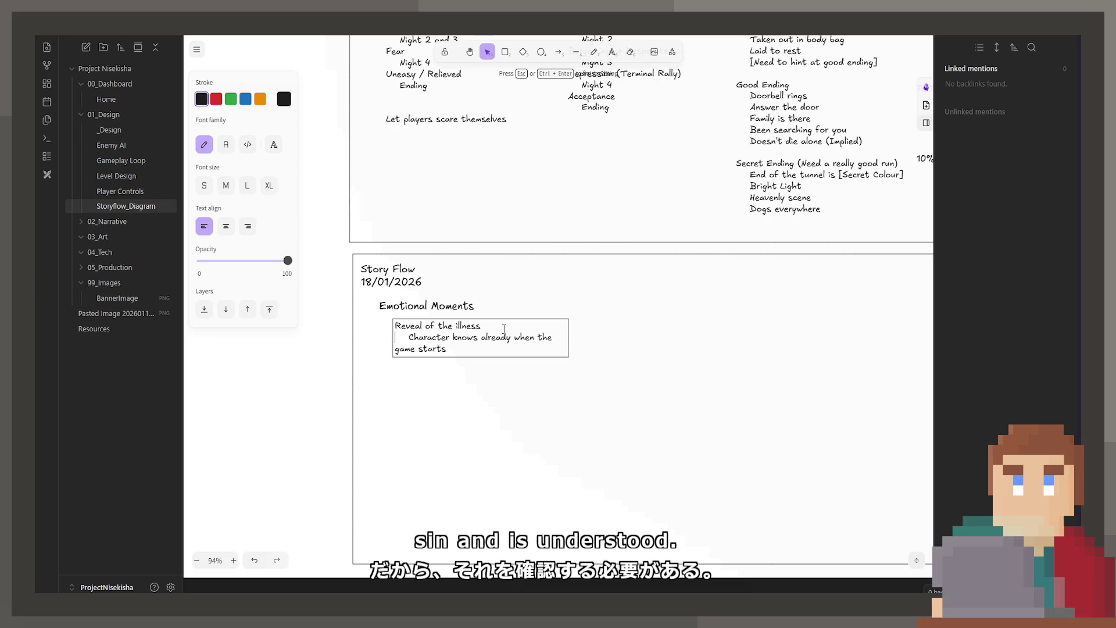
{"action": "key", "text": "BackSpace"}
{"action": "key", "text": "BackSpace"}
{"action": "key", "text": "BackSpace"}
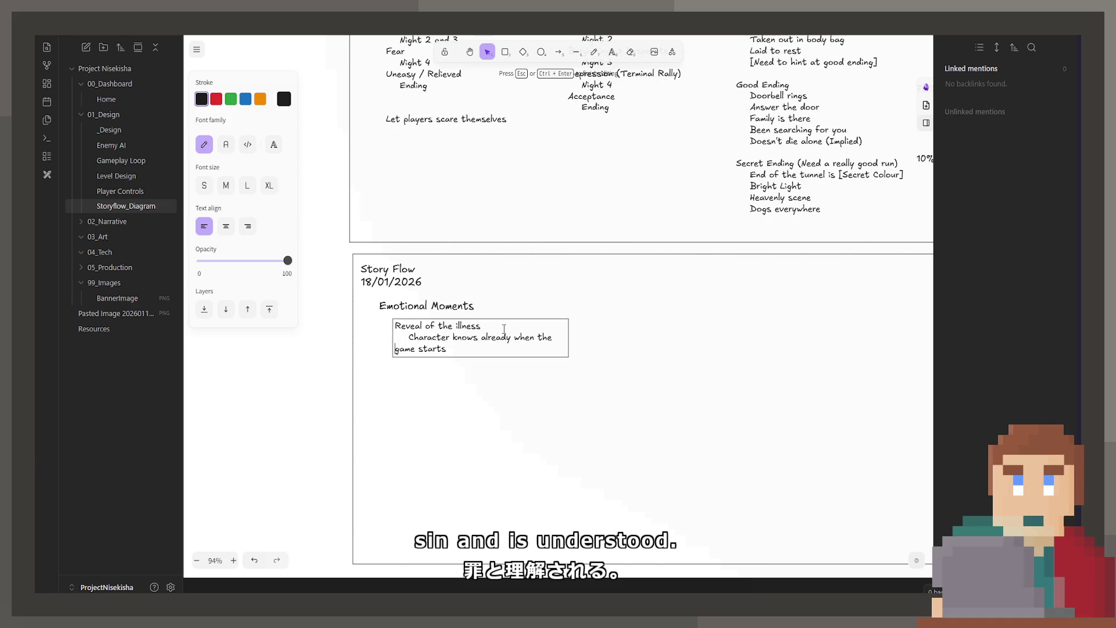
{"action": "key", "text": "Tab"}
{"action": "key", "text": "End"}
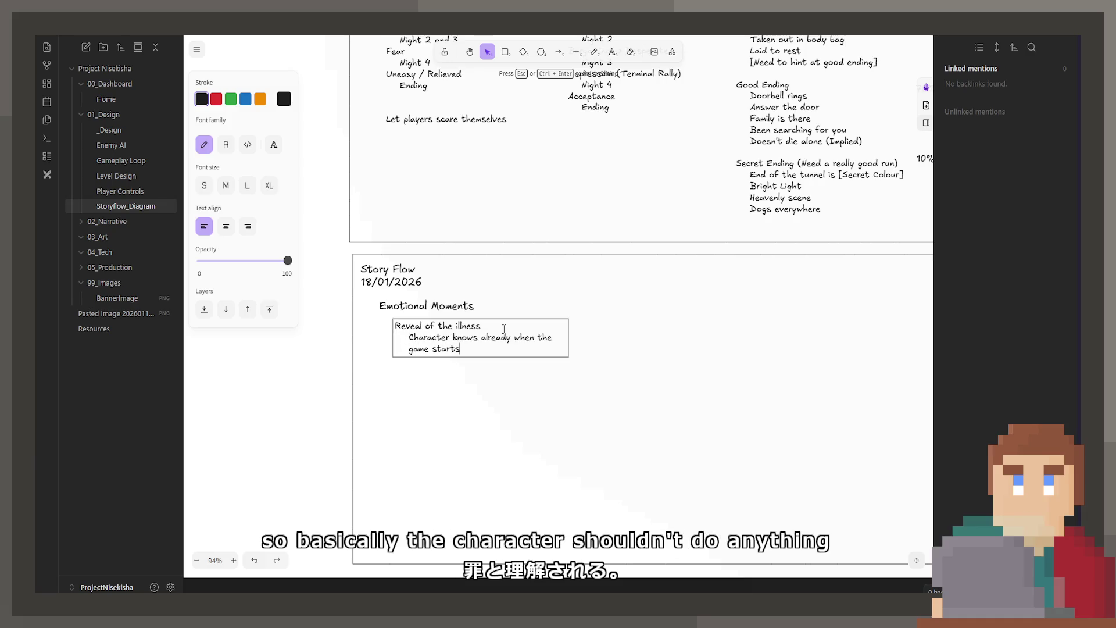
Step: Leave blank space below and reword the first line to "The player learns about the illness"
{"action": "key", "text": "Return"}
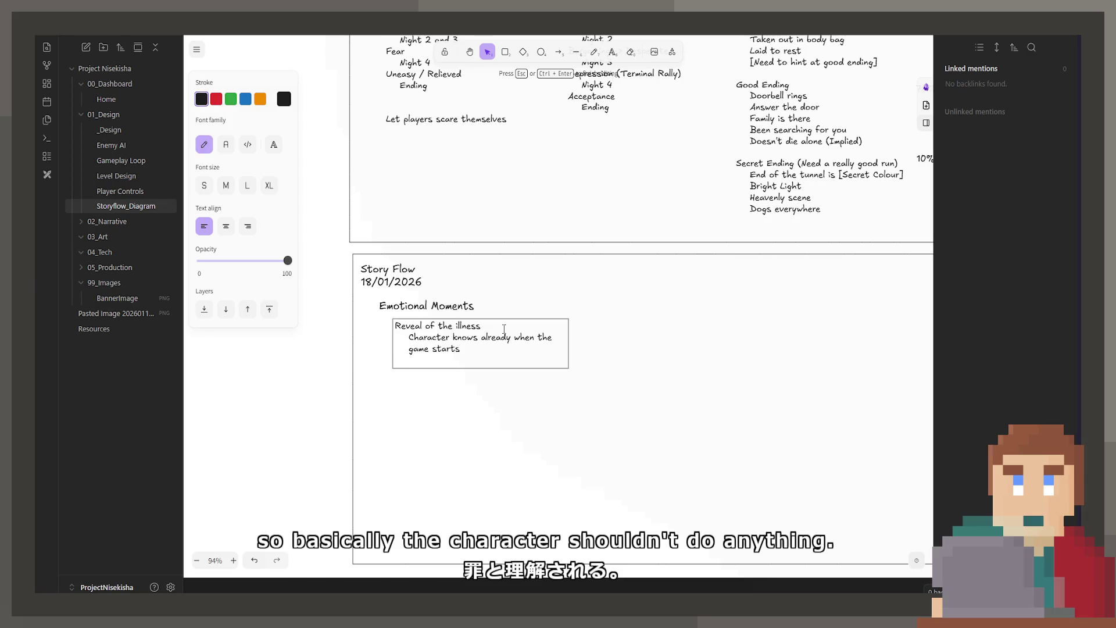
{"action": "key", "text": "BackSpace"}
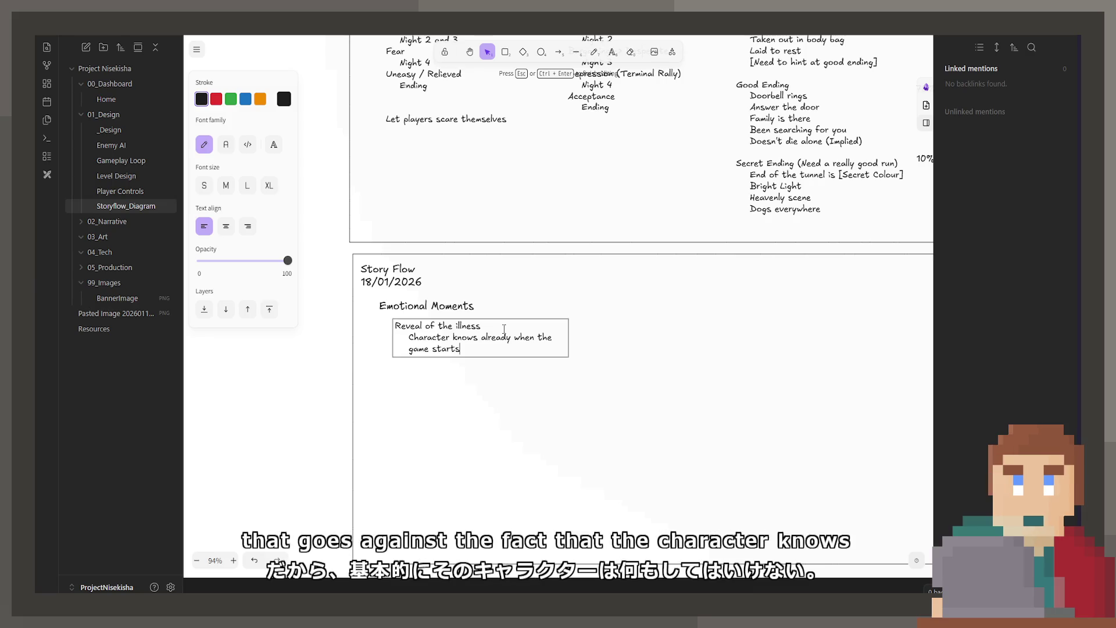
{"action": "key", "text": "Return"}
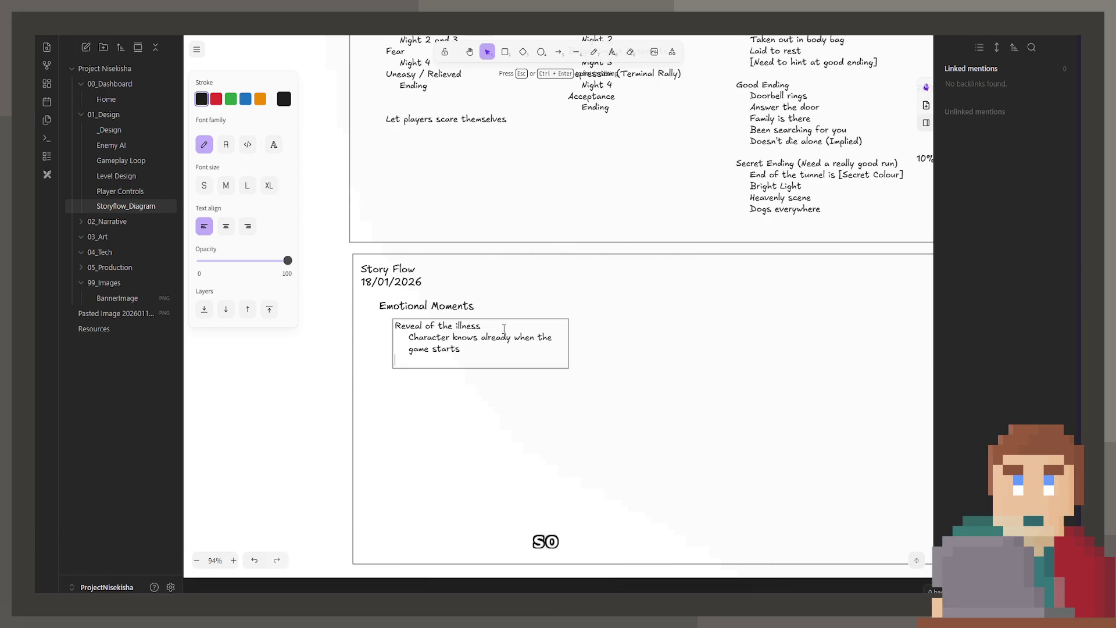
{"action": "key", "text": "Return"}
{"action": "key", "text": "Return"}
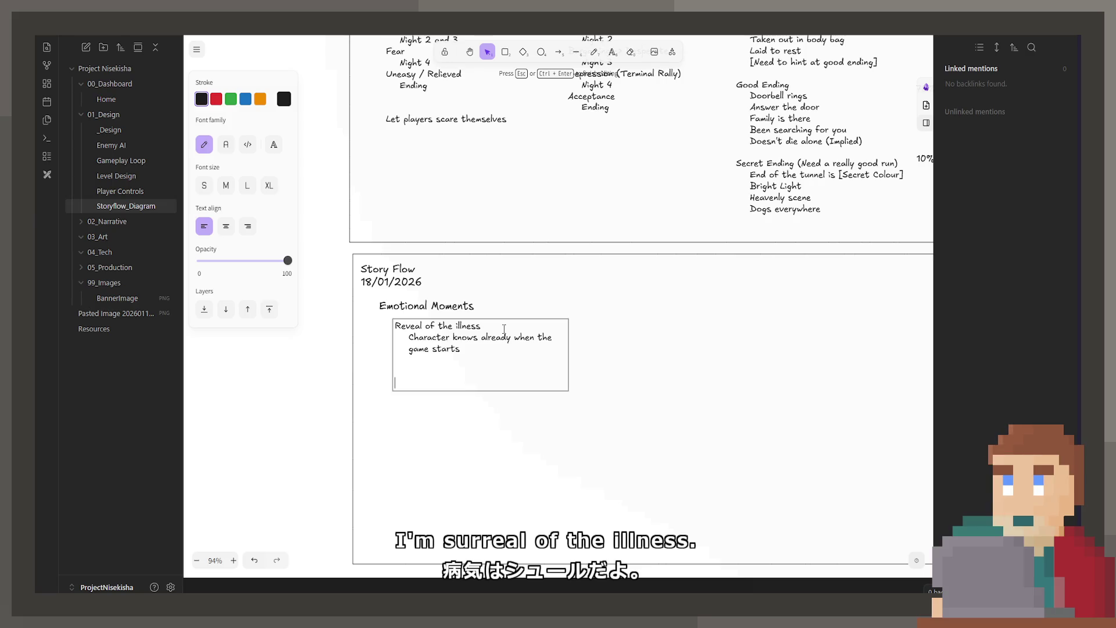
{"action": "key", "text": "ctrl+Home"}
{"action": "type", "text": "The "}
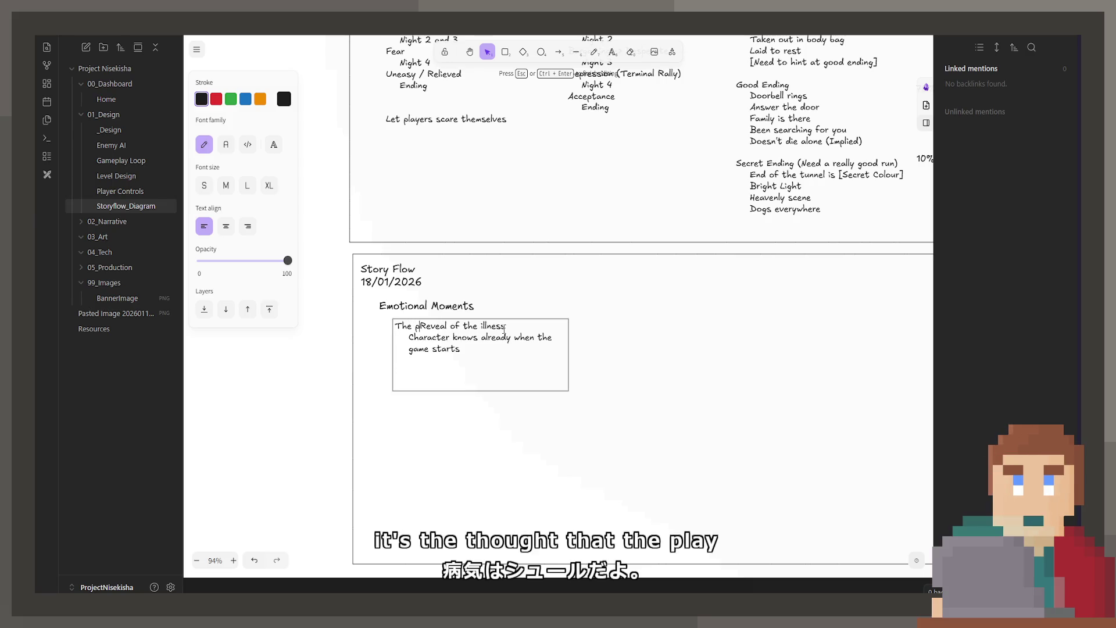
{"action": "type", "text": "player learns"}
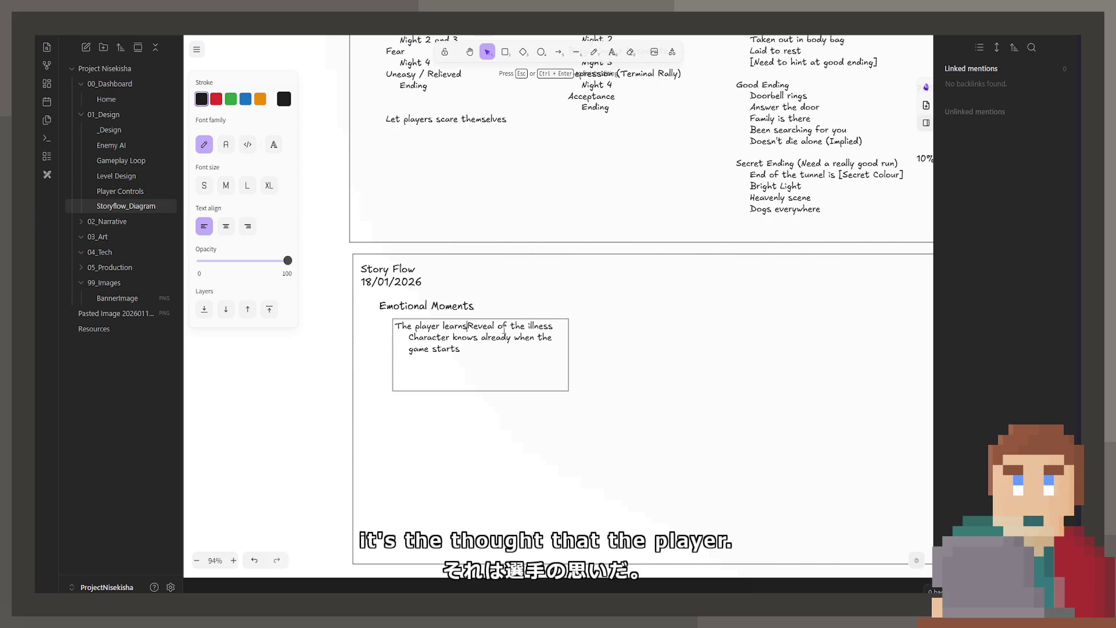
{"action": "type", "text": " about"}
{"action": "key", "text": "Delete"}
{"action": "key", "text": "Delete"}
{"action": "key", "text": "Delete"}
{"action": "key", "text": "Delete"}
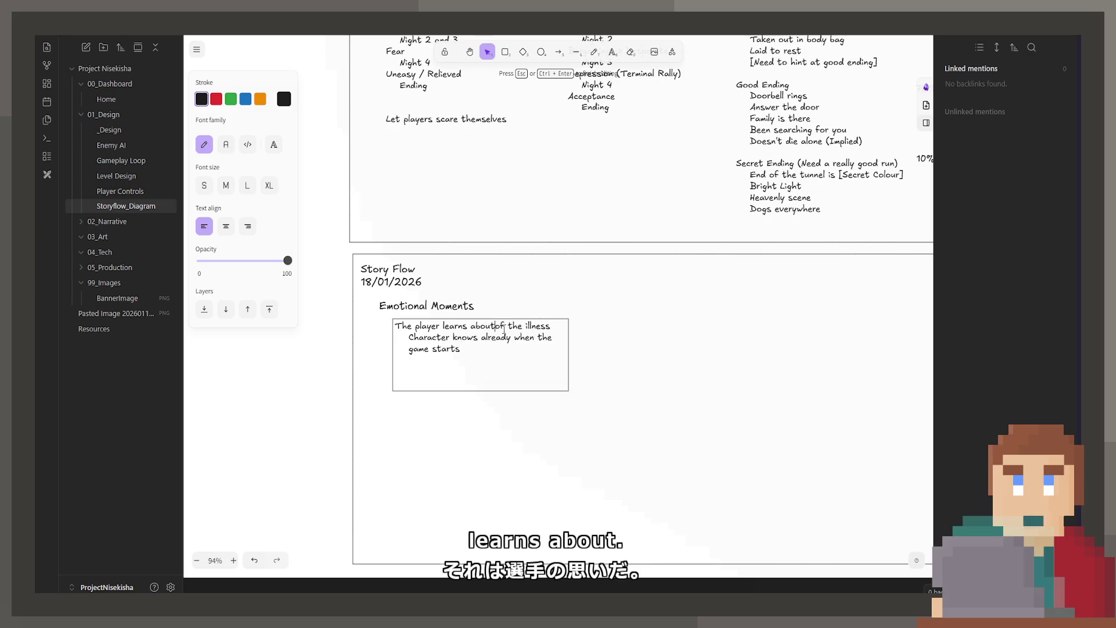
{"action": "key", "text": "Delete"}
{"action": "key", "text": "Delete"}
{"action": "key", "text": "Delete"}
{"action": "key", "text": "ctrl+End"}
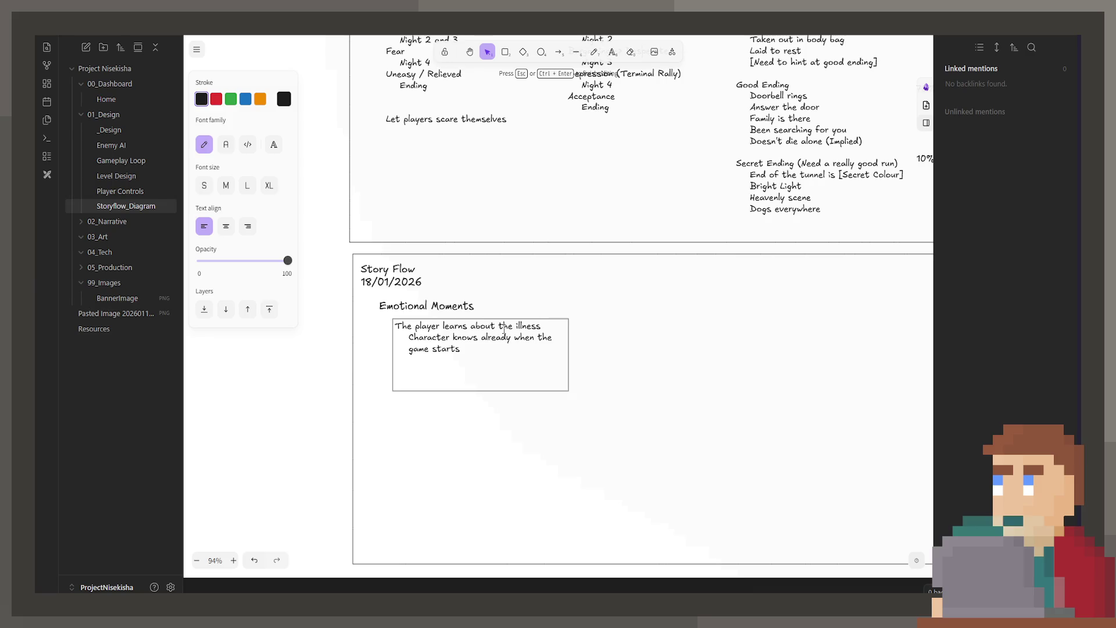
{"action": "type", "text": "T"}
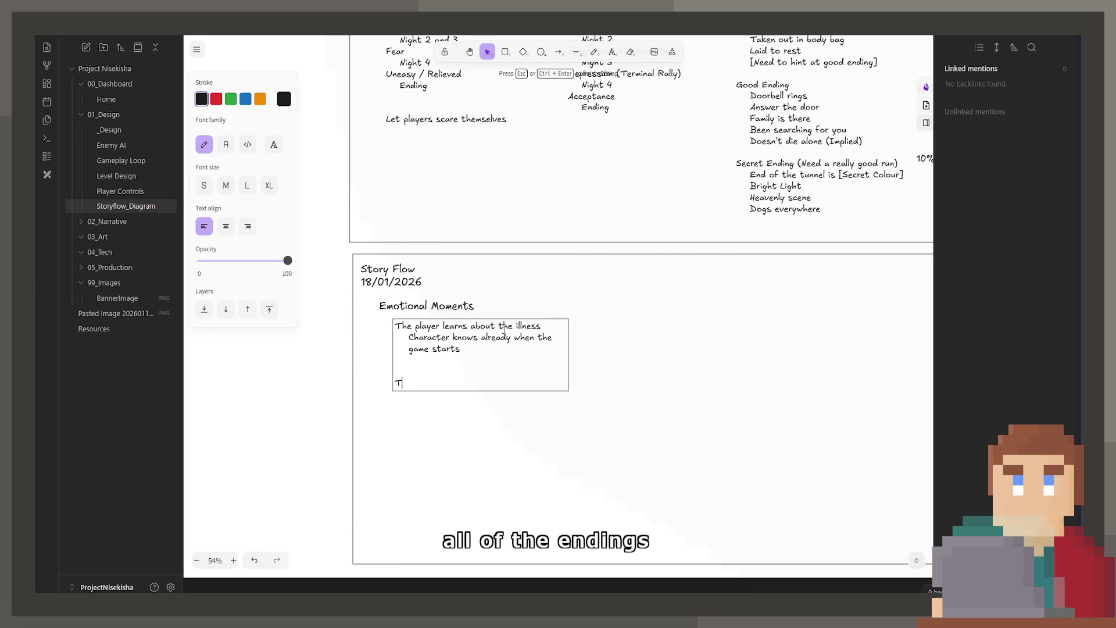
{"action": "type", "text": "he player dies"}
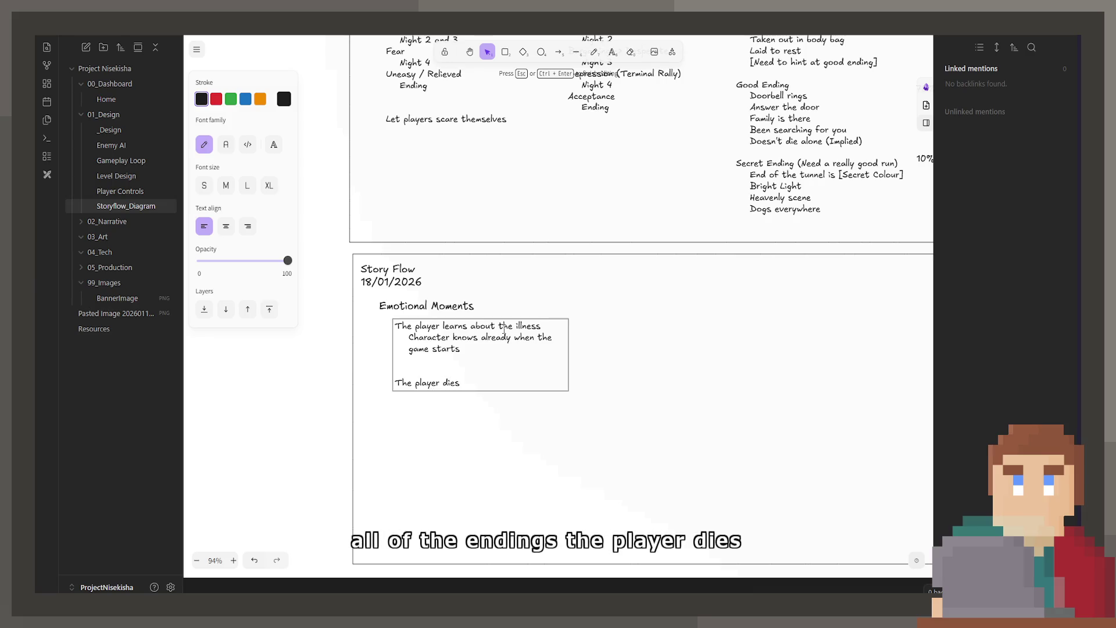
Step: Add the player dies, the family returns, safe in Heaven and the apartment destruction to Emotional Moments
{"action": "key", "text": "Return"}
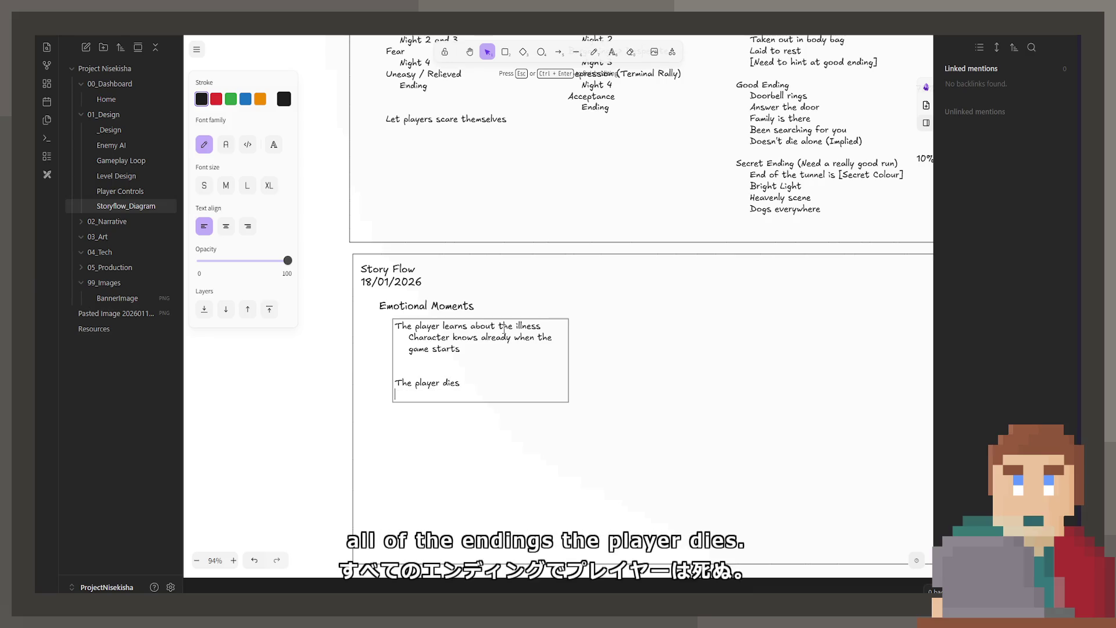
{"action": "type", "text": "The family retur"}
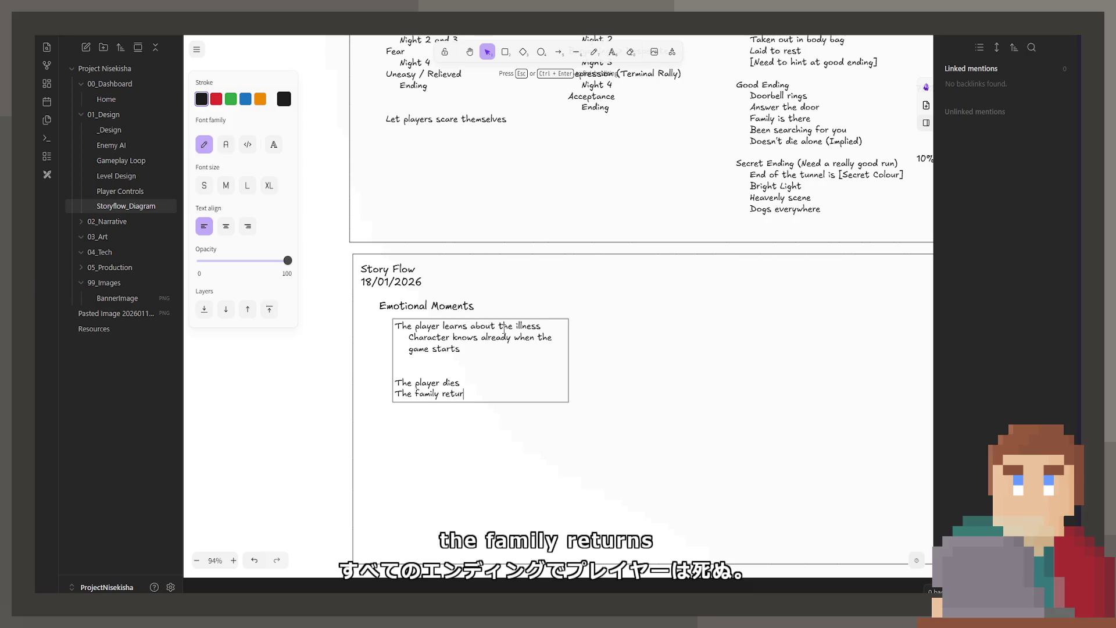
{"action": "type", "text": "ns"}
{"action": "key", "text": "Return"}
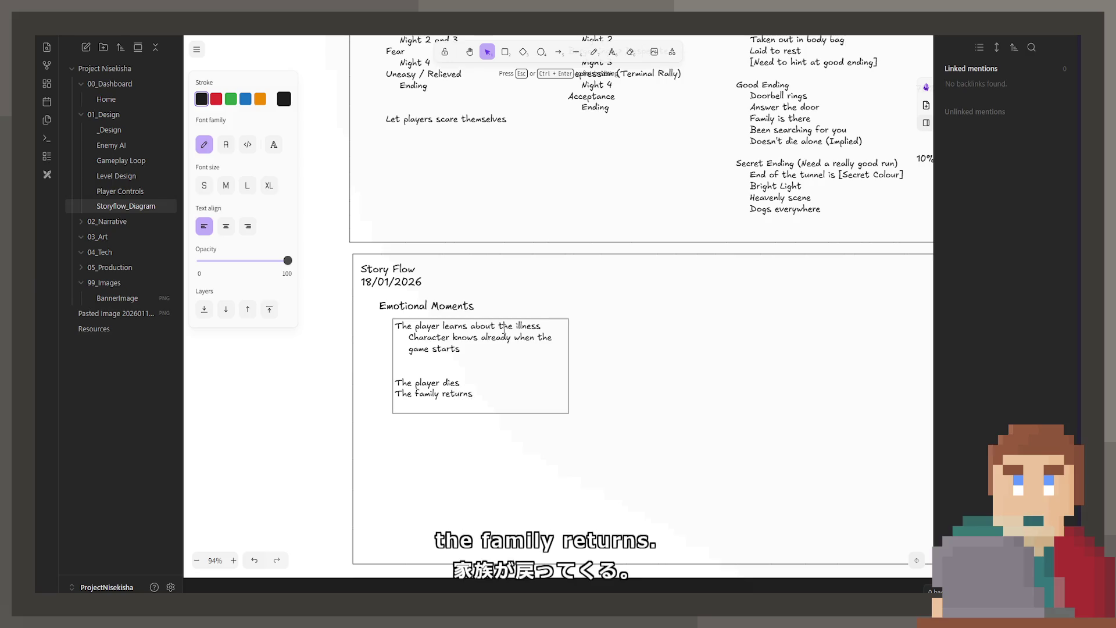
{"action": "type", "text": "The pol"}
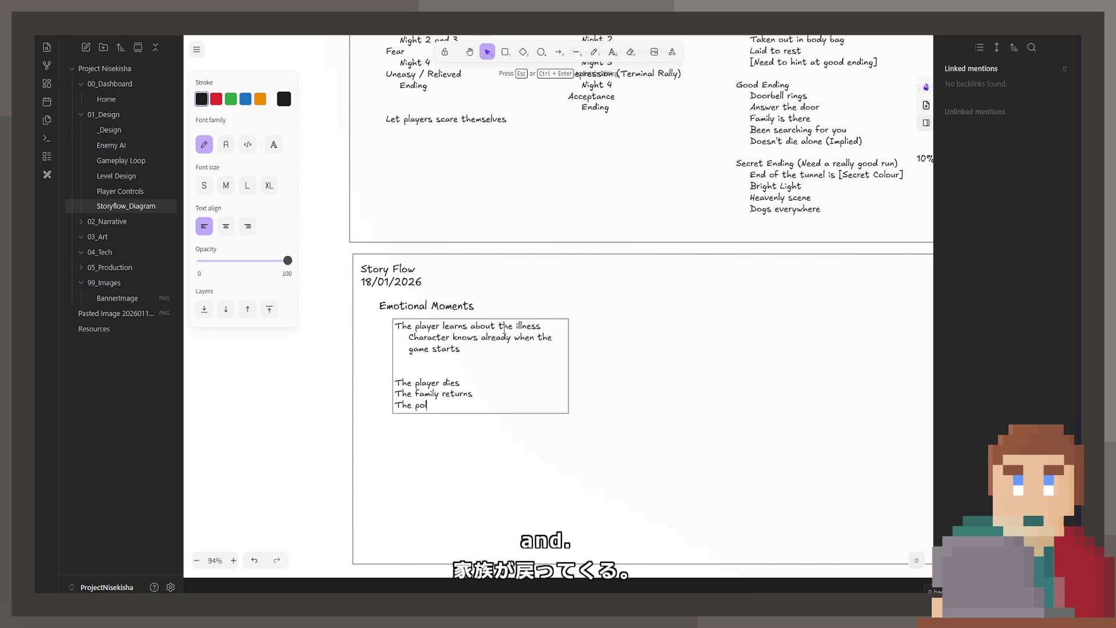
{"action": "key", "text": "BackSpace"}
{"action": "key", "text": "BackSpace"}
{"action": "type", "text": "layer is safe "}
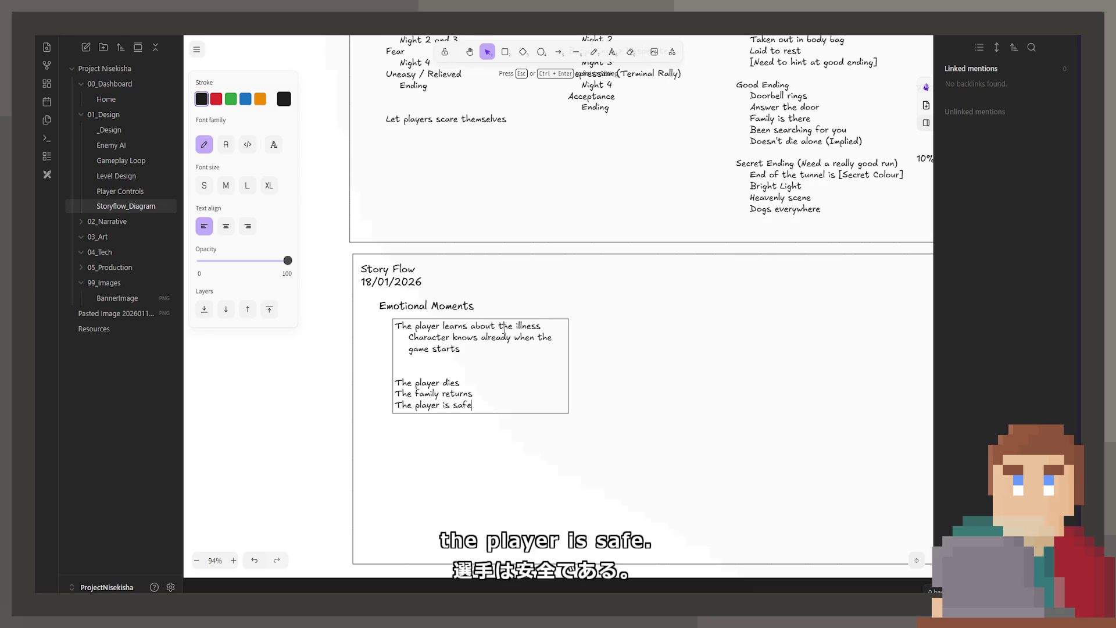
{"action": "type", "text": "(Heaven"}
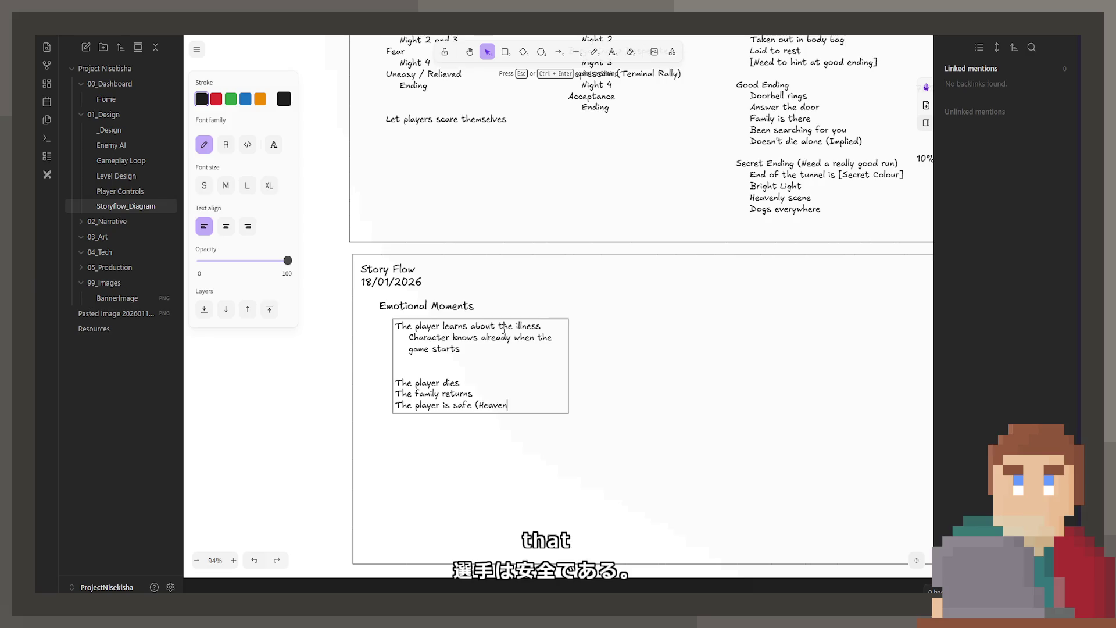
{"action": "type", "text": ")"}
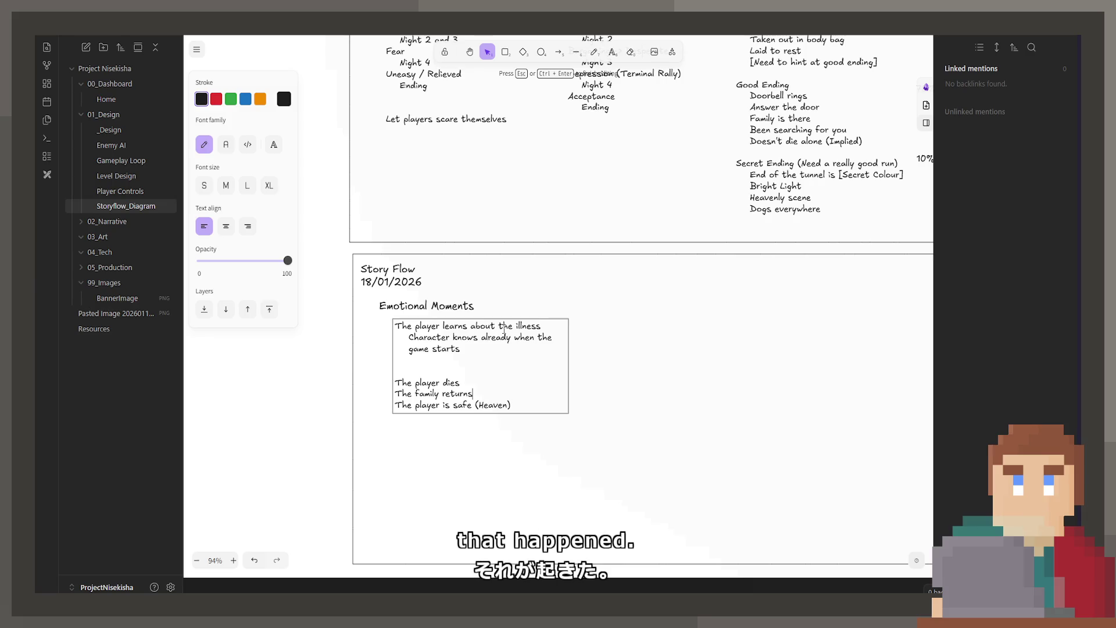
{"action": "key", "text": "Return"}
{"action": "key", "text": "Return"}
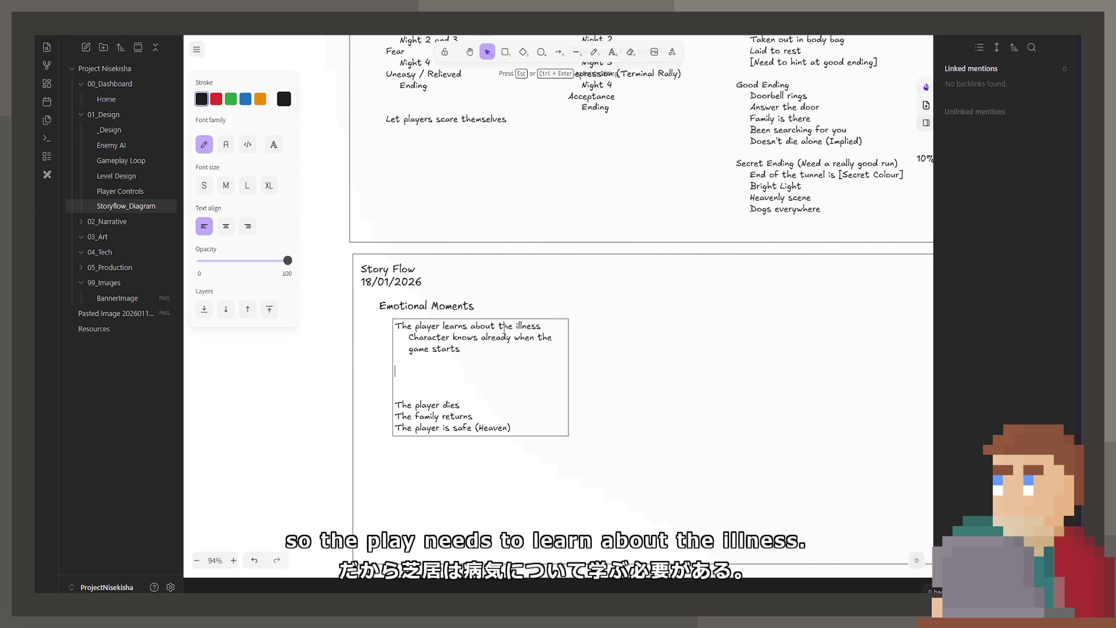
{"action": "type", "text": "Th"}
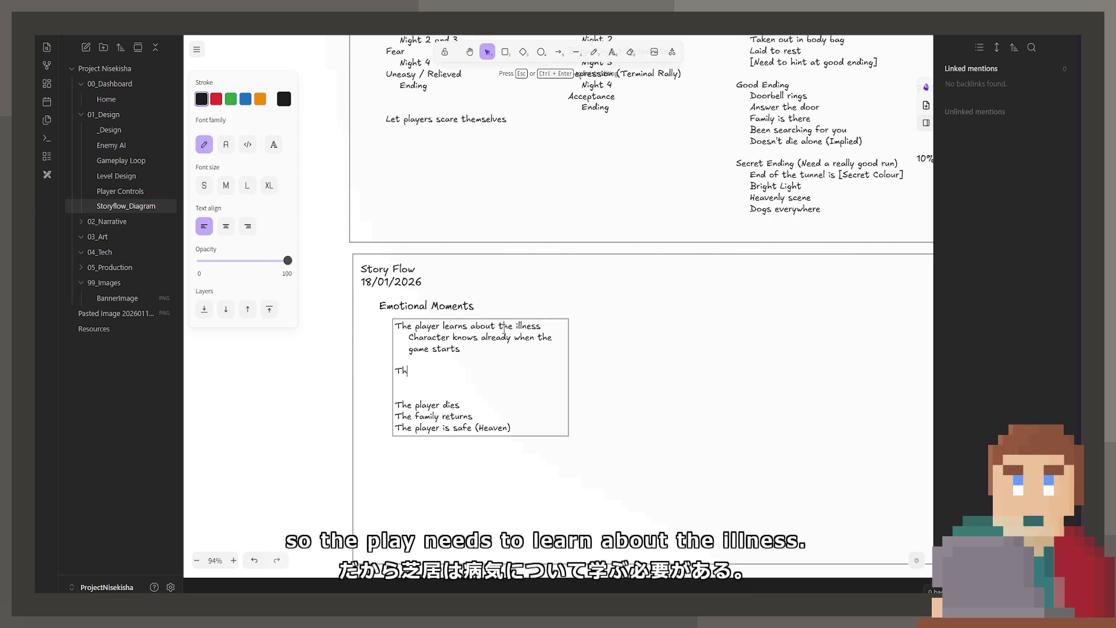
{"action": "type", "text": "e character "}
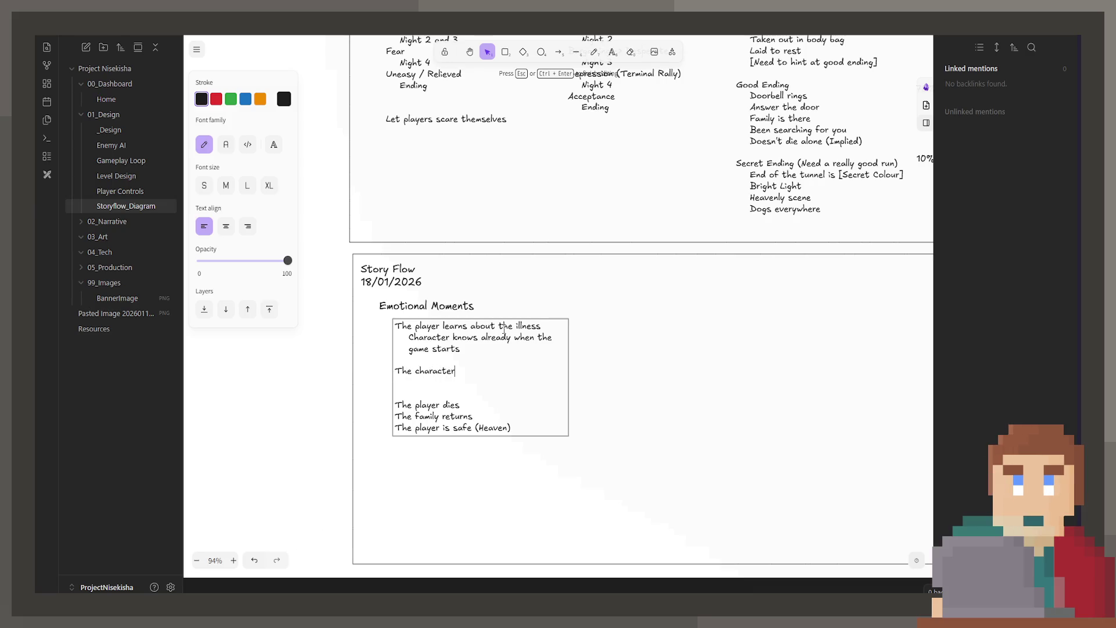
{"action": "type", "text": "destorys the apar"}
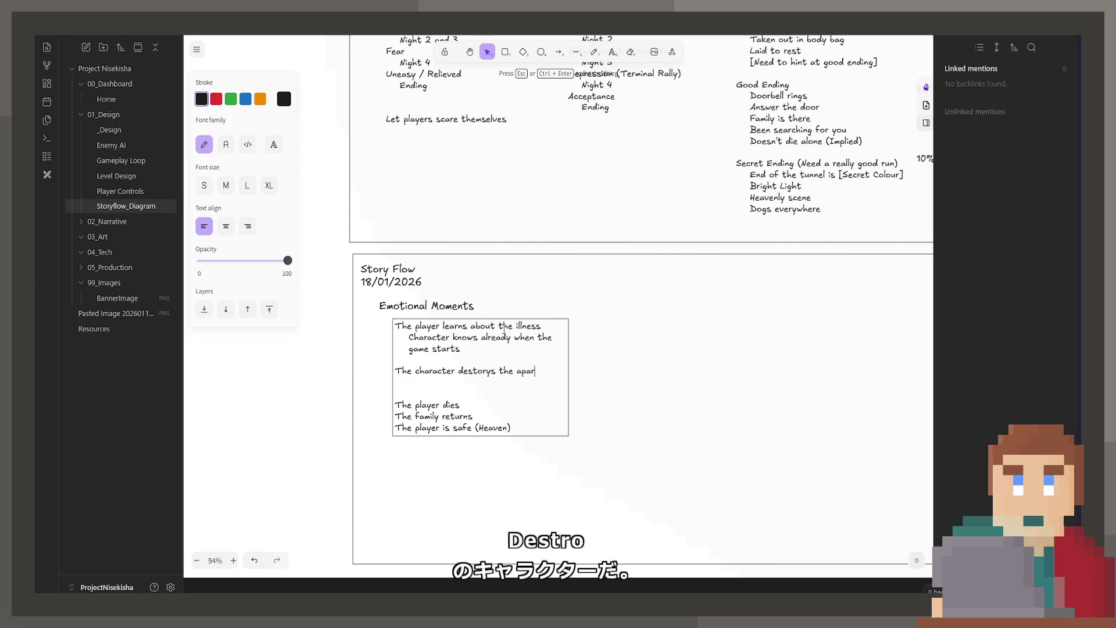
{"action": "type", "text": "tment"}
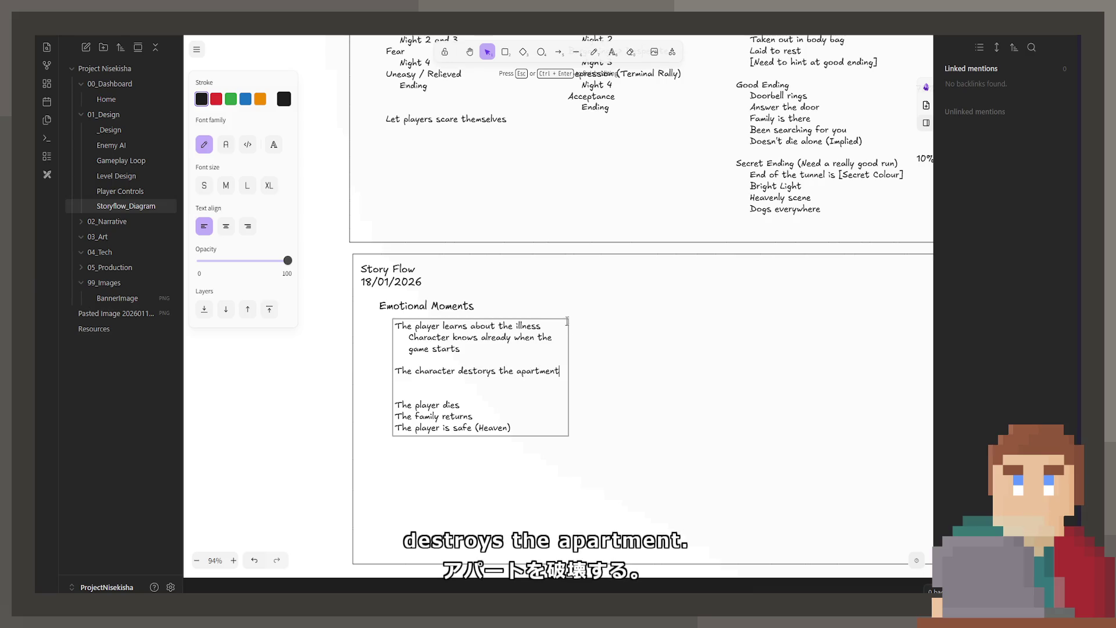
{"action": "left_click_drag", "start_coordinate": [872, 285], "coordinate": [697, 331]}
{"action": "scroll", "coordinate": [645, 375], "scroll_direction": "up", "scroll_amount": 5}
{"action": "scroll", "coordinate": [611, 410], "scroll_direction": "down", "scroll_amount": 2, "text": "ctrl"}
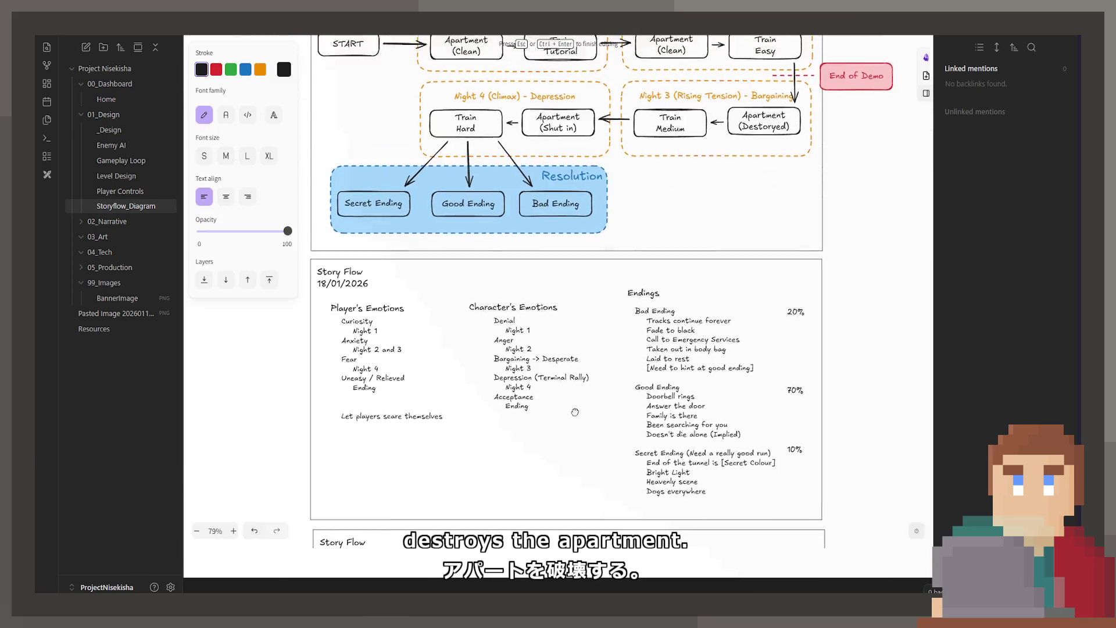
{"action": "scroll", "coordinate": [594, 426], "scroll_direction": "down", "scroll_amount": 3}
{"action": "scroll", "coordinate": [595, 352], "scroll_direction": "down", "scroll_amount": 2}
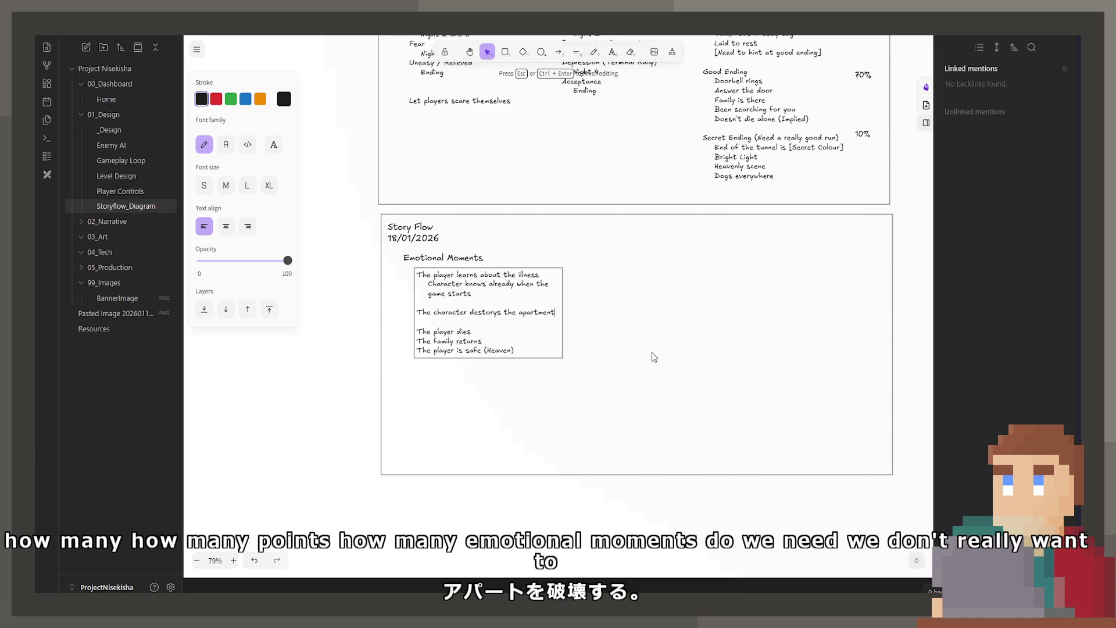
{"action": "scroll", "coordinate": [630, 341], "scroll_direction": "up", "scroll_amount": 2}
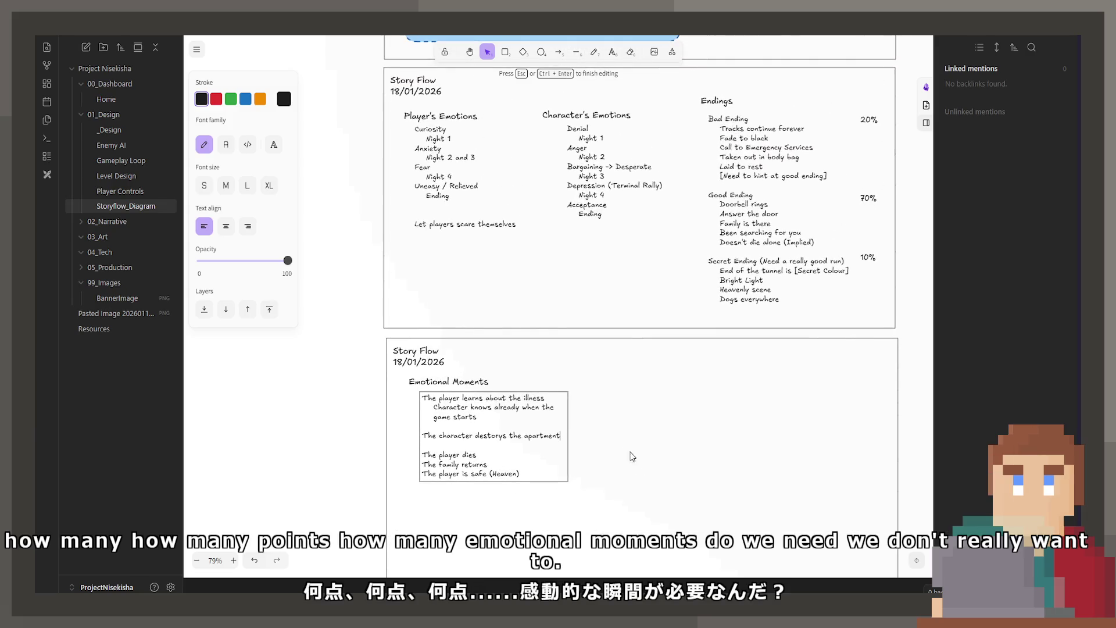
{"action": "left_click_drag", "start_coordinate": [573, 373], "coordinate": [577, 334]}
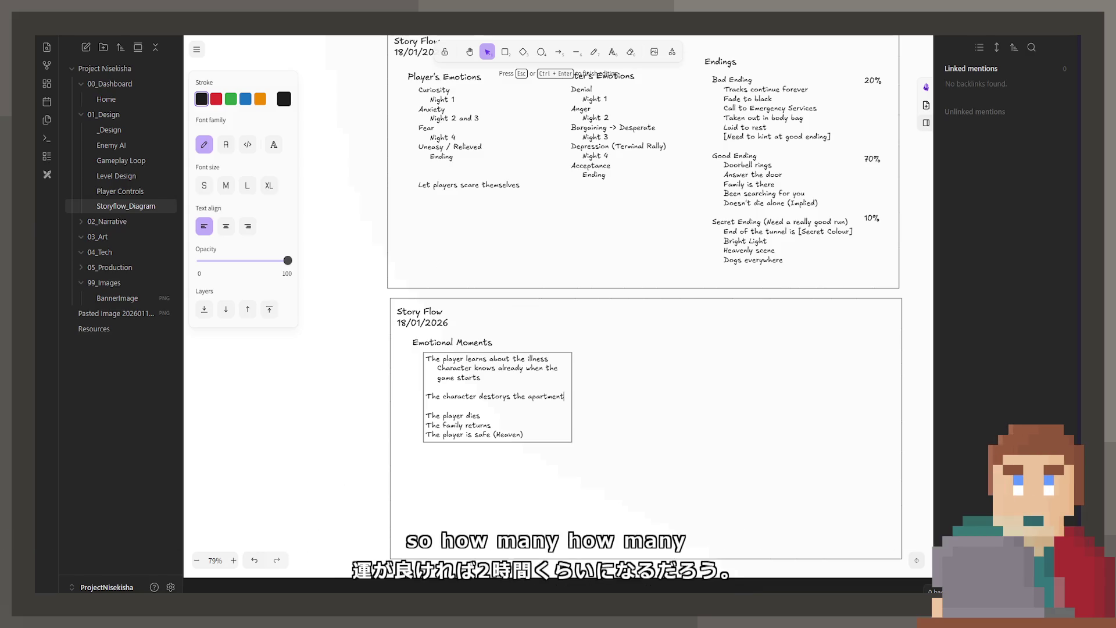
{"action": "key", "text": "Escape"}
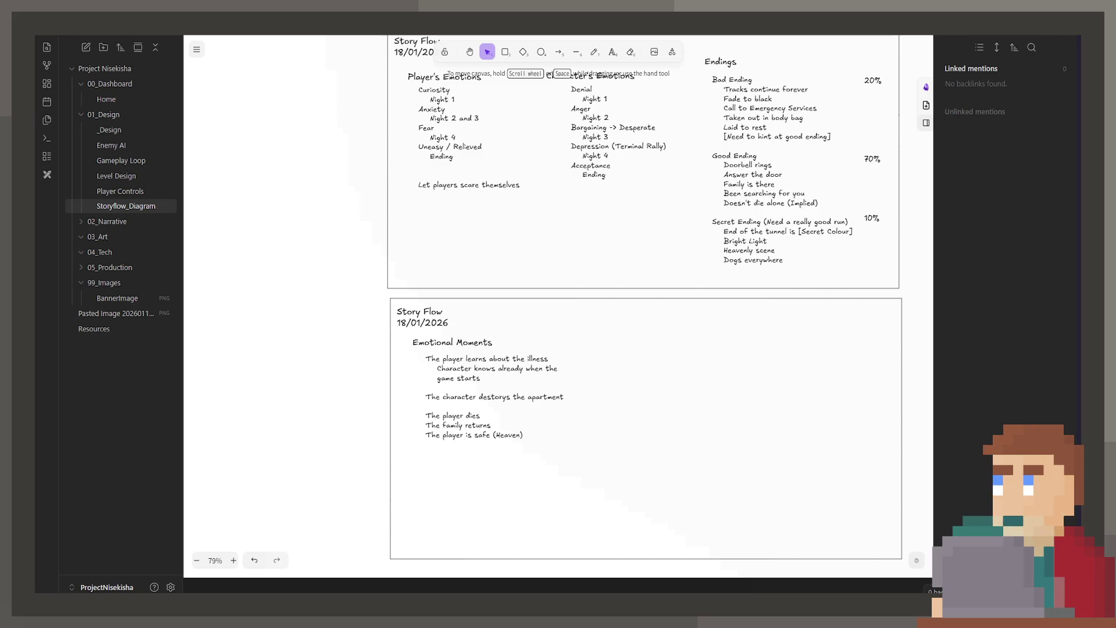
Step: Review the Story Flow boxes from Night 2 Train Easy through the Secret, Good and Bad endings
{"action": "left_click_drag", "start_coordinate": [728, 351], "coordinate": [783, 492]}
{"action": "scroll", "coordinate": [784, 492], "scroll_direction": "up", "scroll_amount": 3}
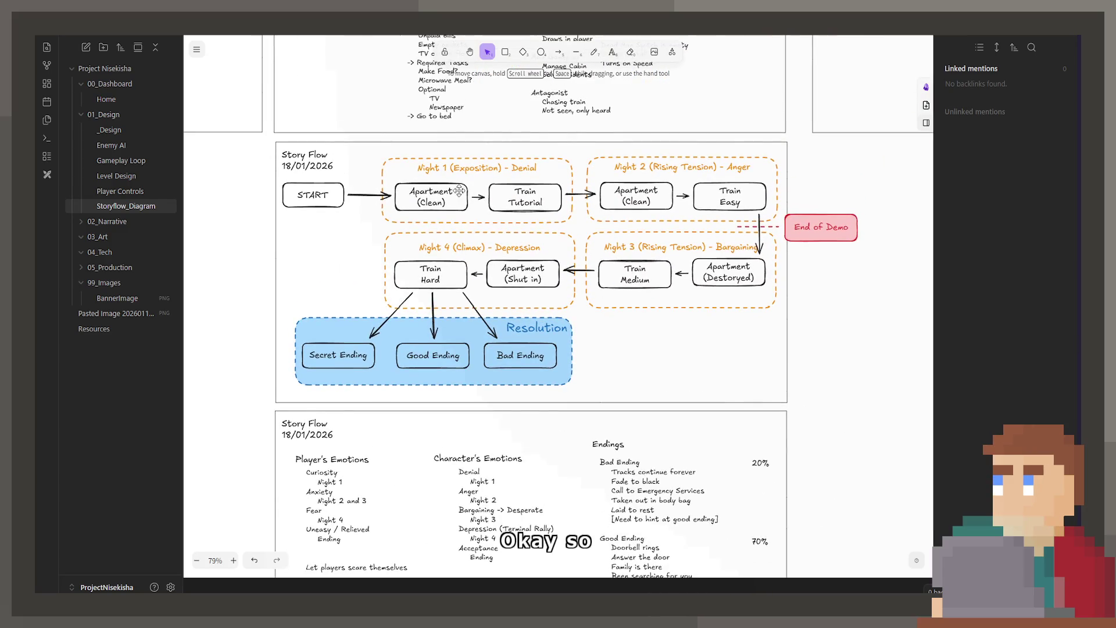
{"action": "scroll", "coordinate": [662, 197], "scroll_direction": "down", "scroll_amount": 1}
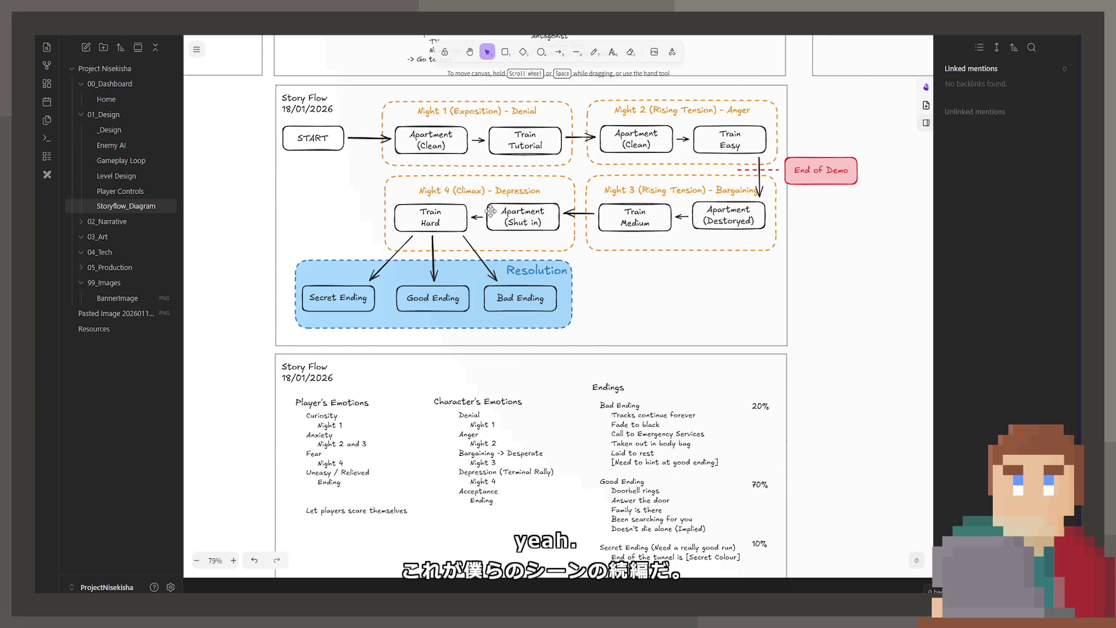
{"action": "left_click", "coordinate": [521, 137]}
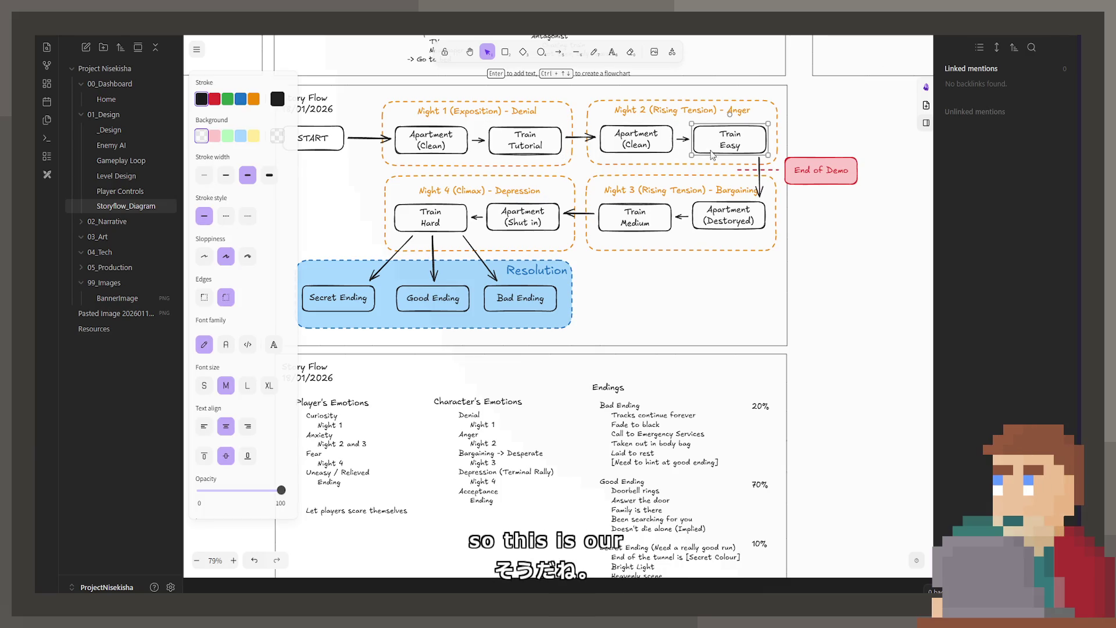
{"action": "left_click", "coordinate": [721, 220]}
{"action": "left_click", "coordinate": [635, 219]}
{"action": "left_click", "coordinate": [526, 224]}
{"action": "left_click", "coordinate": [431, 218]}
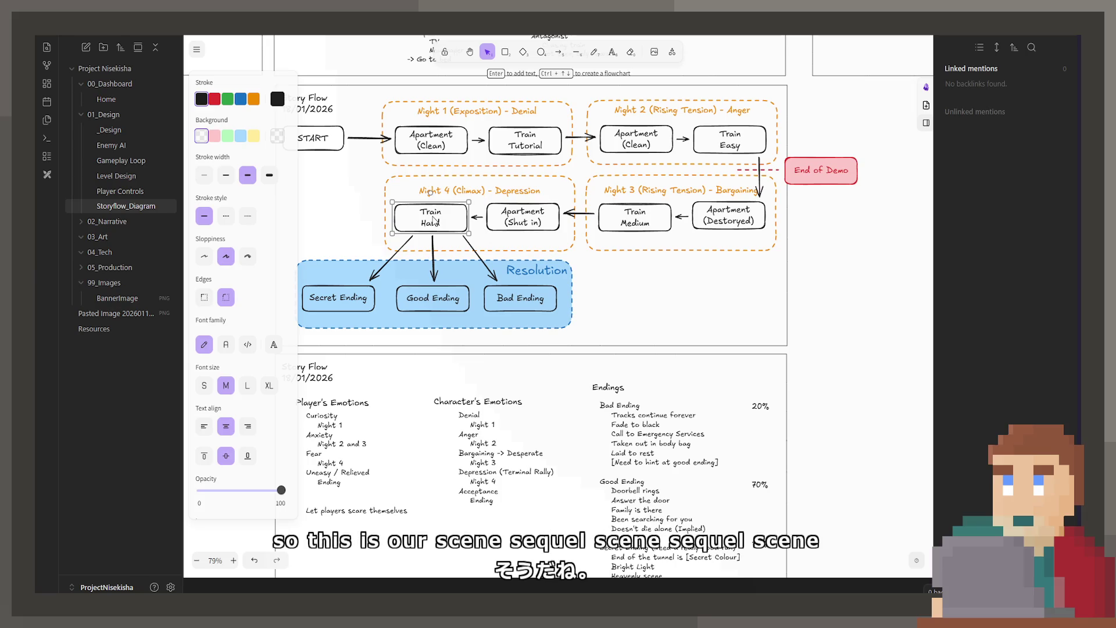
{"action": "left_click", "coordinate": [357, 300]}
{"action": "left_click", "coordinate": [423, 301]}
{"action": "left_click", "coordinate": [515, 296]}
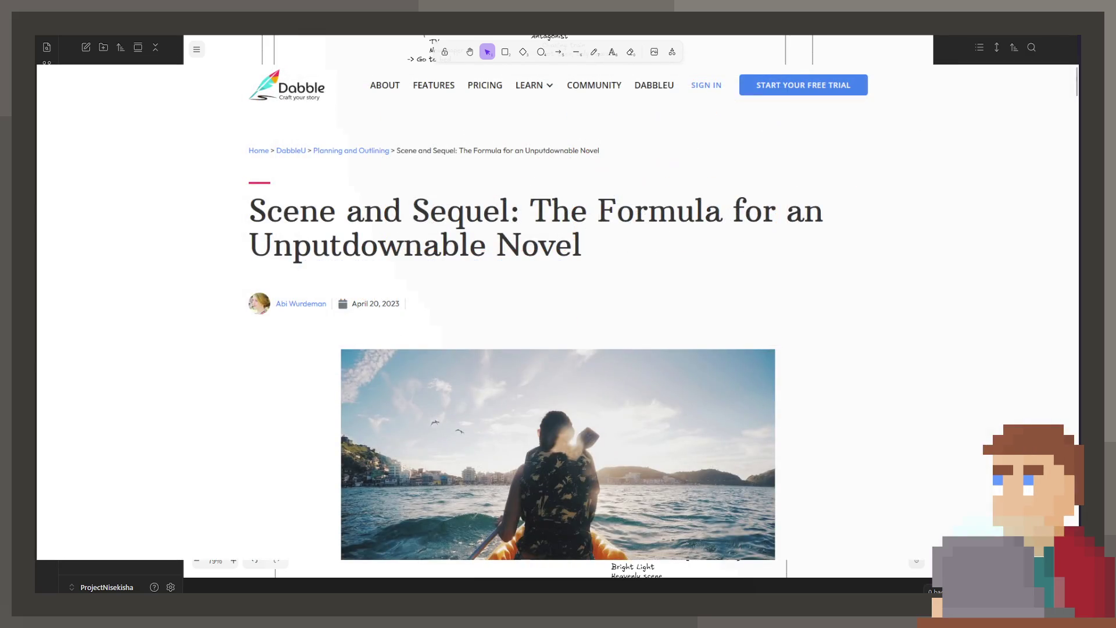
{"action": "scroll", "coordinate": [558, 350], "scroll_direction": "down", "scroll_amount": 5}
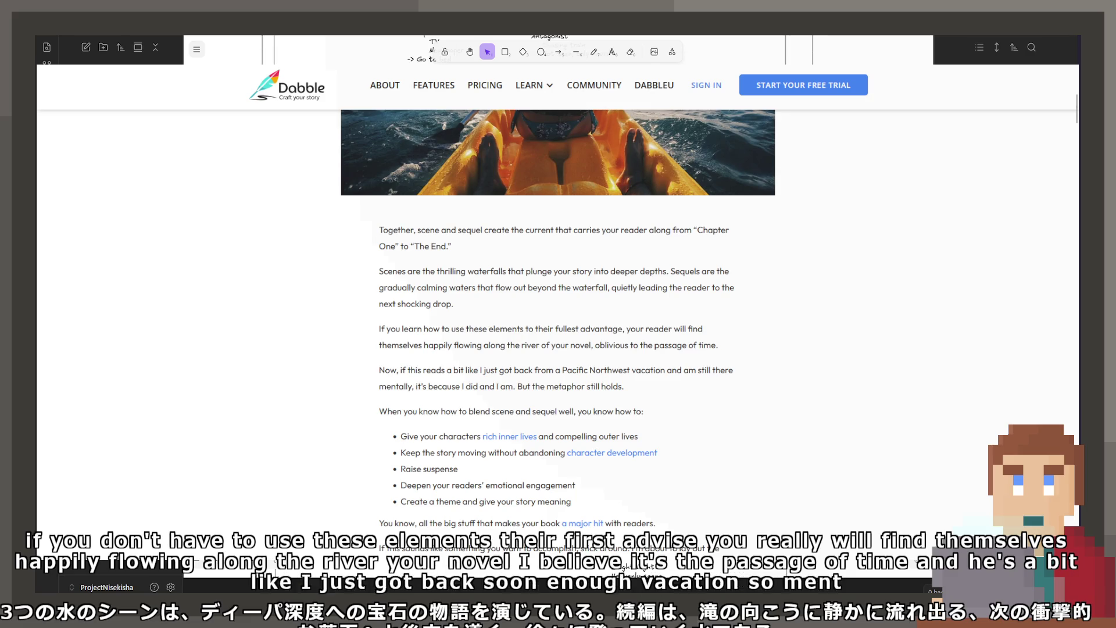
{"action": "scroll", "coordinate": [558, 349], "scroll_direction": "down", "scroll_amount": 1}
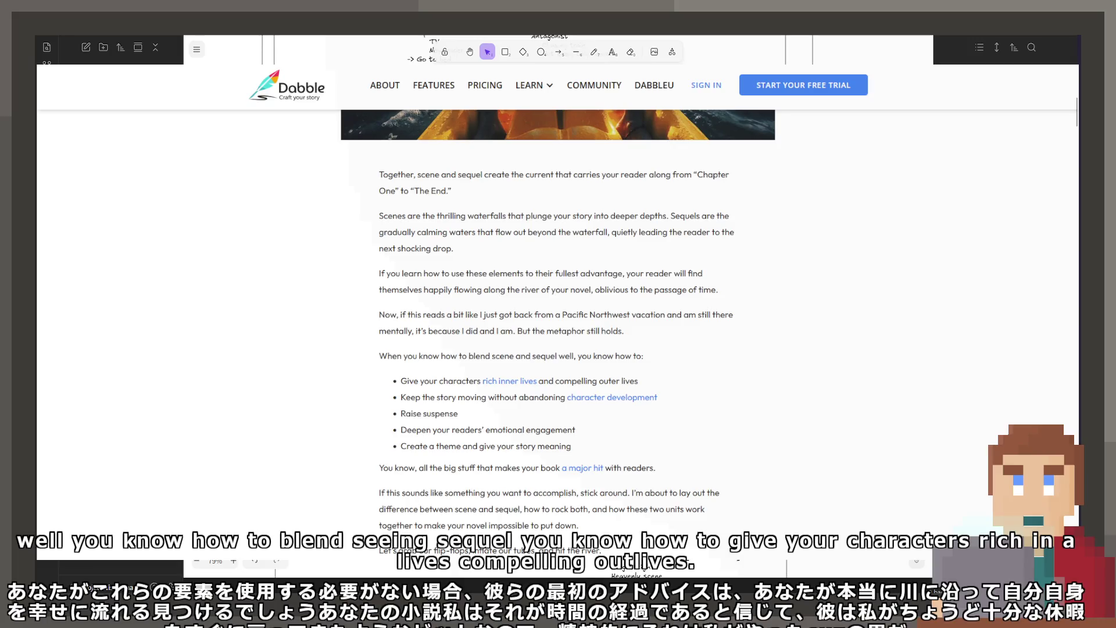
{"action": "scroll", "coordinate": [558, 349], "scroll_direction": "down", "scroll_amount": 2}
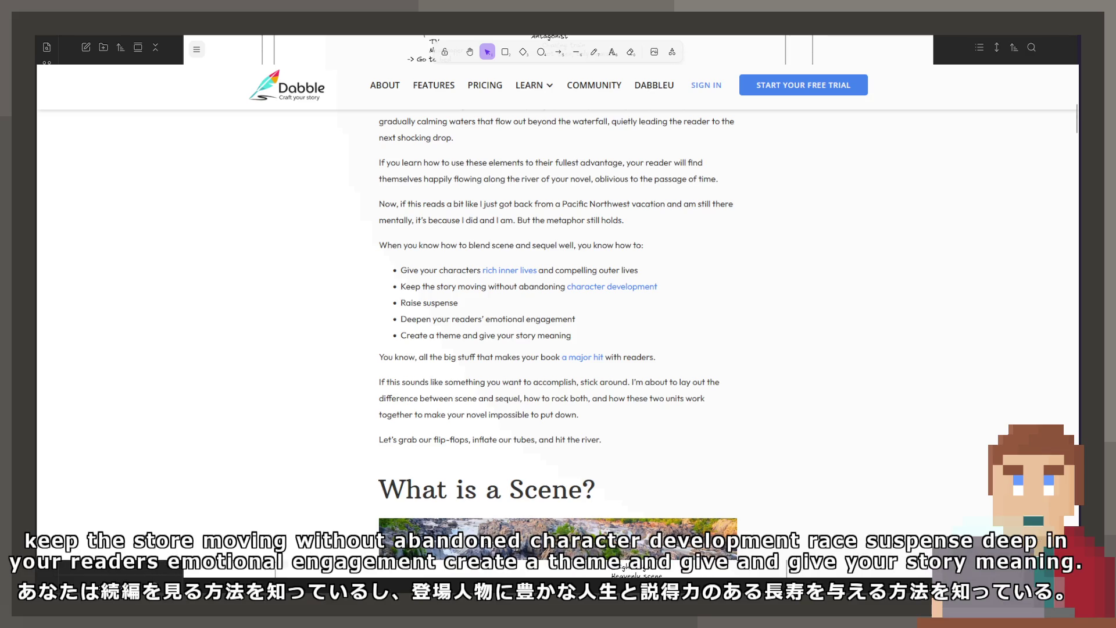
{"action": "scroll", "coordinate": [558, 348], "scroll_direction": "down", "scroll_amount": 1}
{"action": "scroll", "coordinate": [558, 349], "scroll_direction": "down", "scroll_amount": 1}
{"action": "scroll", "coordinate": [558, 348], "scroll_direction": "down", "scroll_amount": 2}
{"action": "scroll", "coordinate": [558, 349], "scroll_direction": "down", "scroll_amount": 1}
{"action": "scroll", "coordinate": [558, 349], "scroll_direction": "down", "scroll_amount": 2}
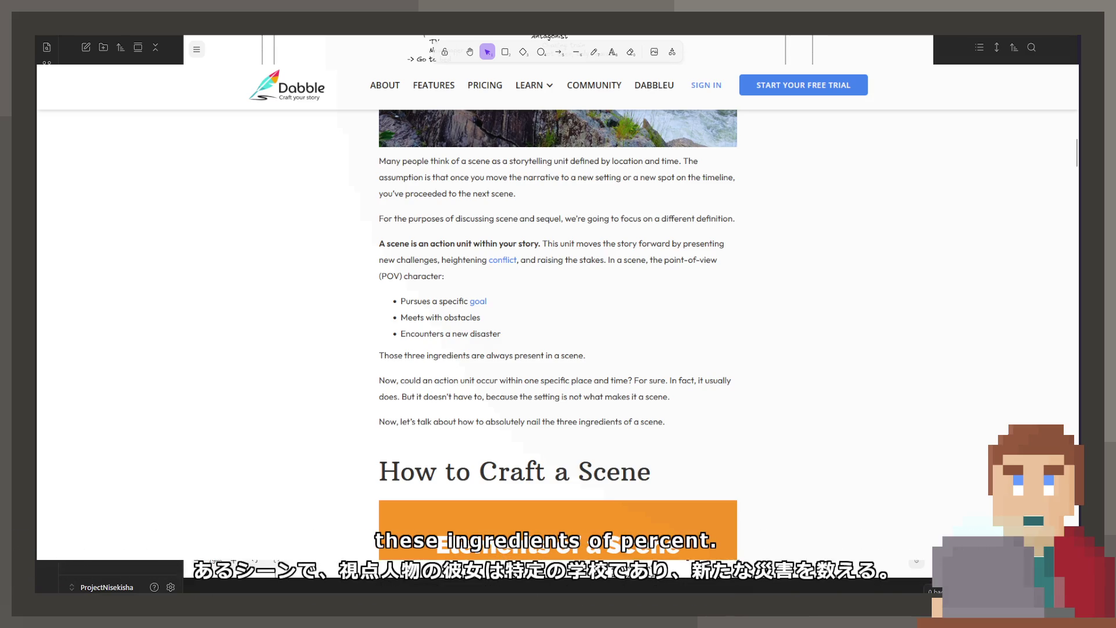
{"action": "scroll", "coordinate": [558, 331], "scroll_direction": "down", "scroll_amount": 1}
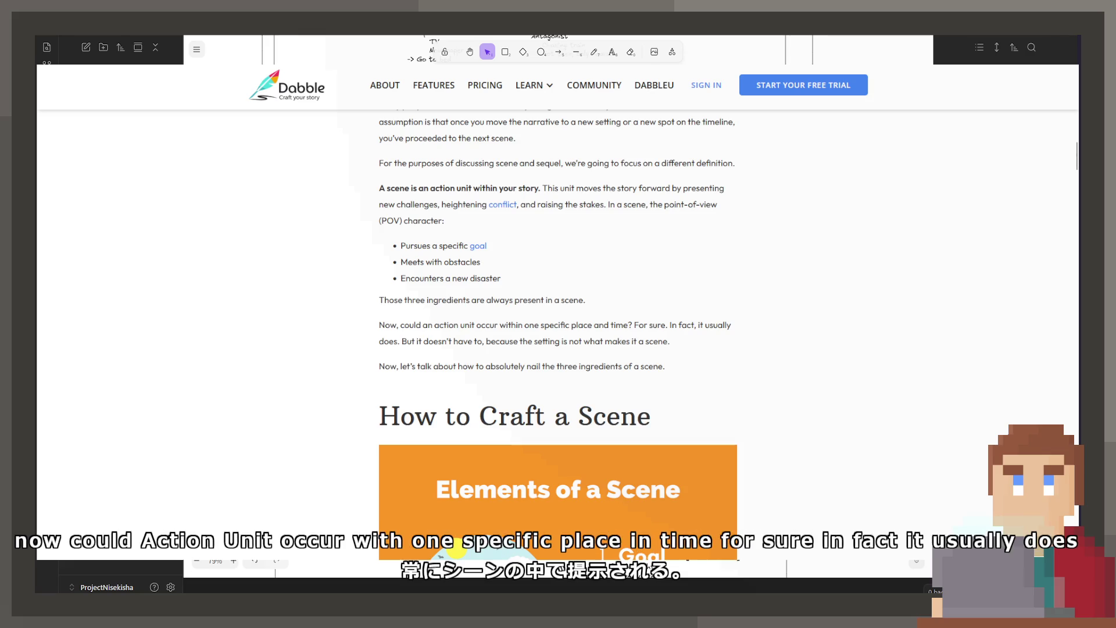
{"action": "scroll", "coordinate": [559, 349], "scroll_direction": "down", "scroll_amount": 1}
{"action": "scroll", "coordinate": [558, 348], "scroll_direction": "down", "scroll_amount": 2}
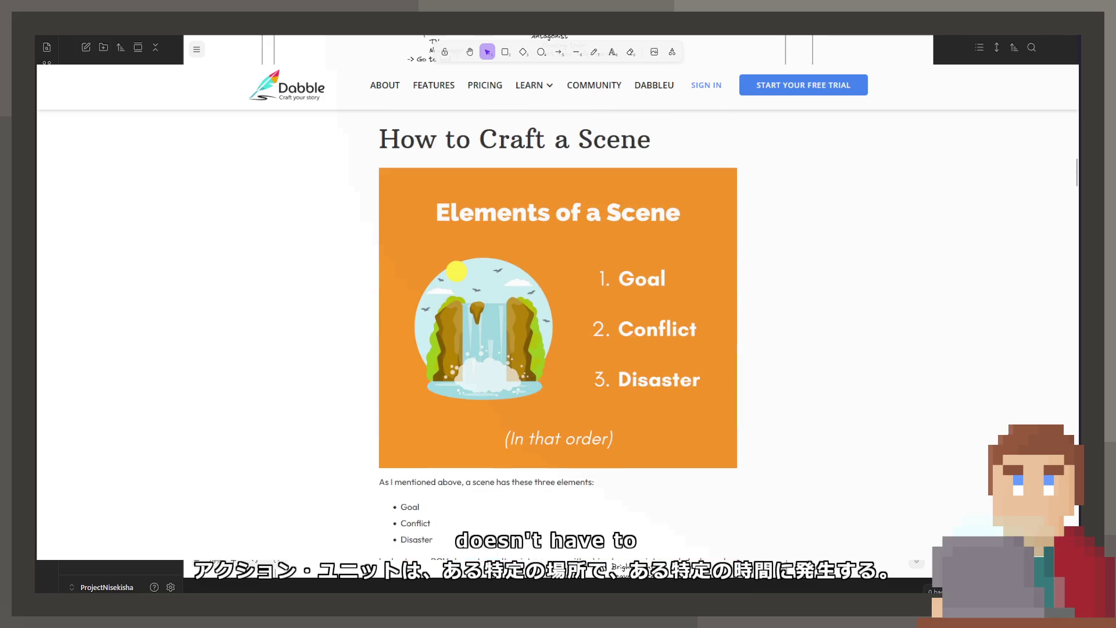
{"action": "scroll", "coordinate": [558, 349], "scroll_direction": "down", "scroll_amount": 1}
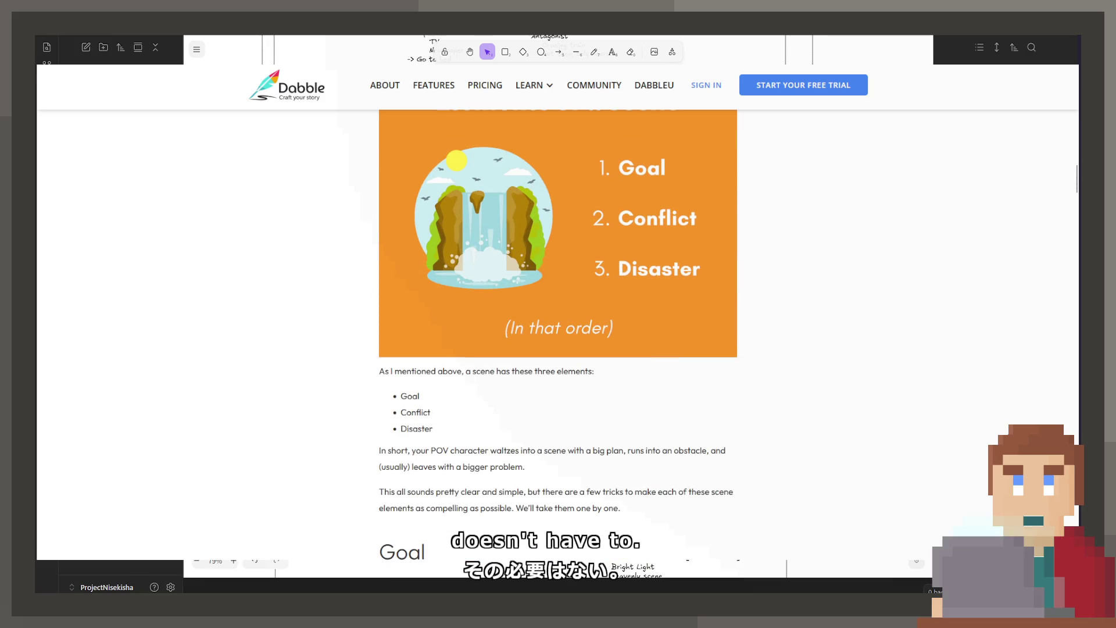
{"action": "scroll", "coordinate": [559, 349], "scroll_direction": "down", "scroll_amount": 1}
{"action": "scroll", "coordinate": [559, 349], "scroll_direction": "down", "scroll_amount": 1}
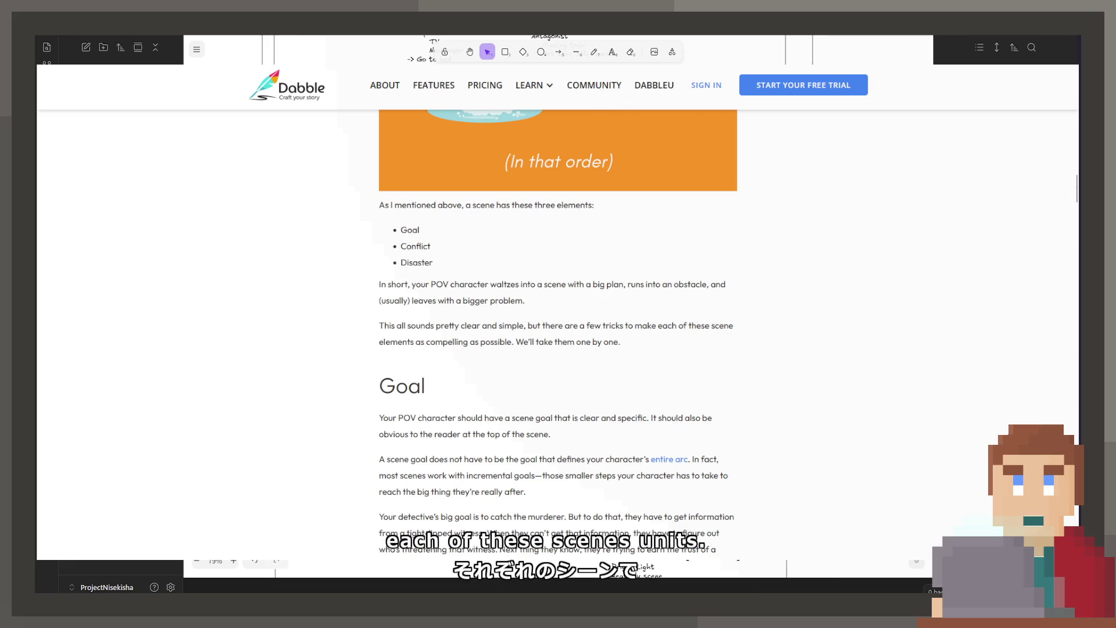
{"action": "scroll", "coordinate": [558, 331], "scroll_direction": "down", "scroll_amount": 2}
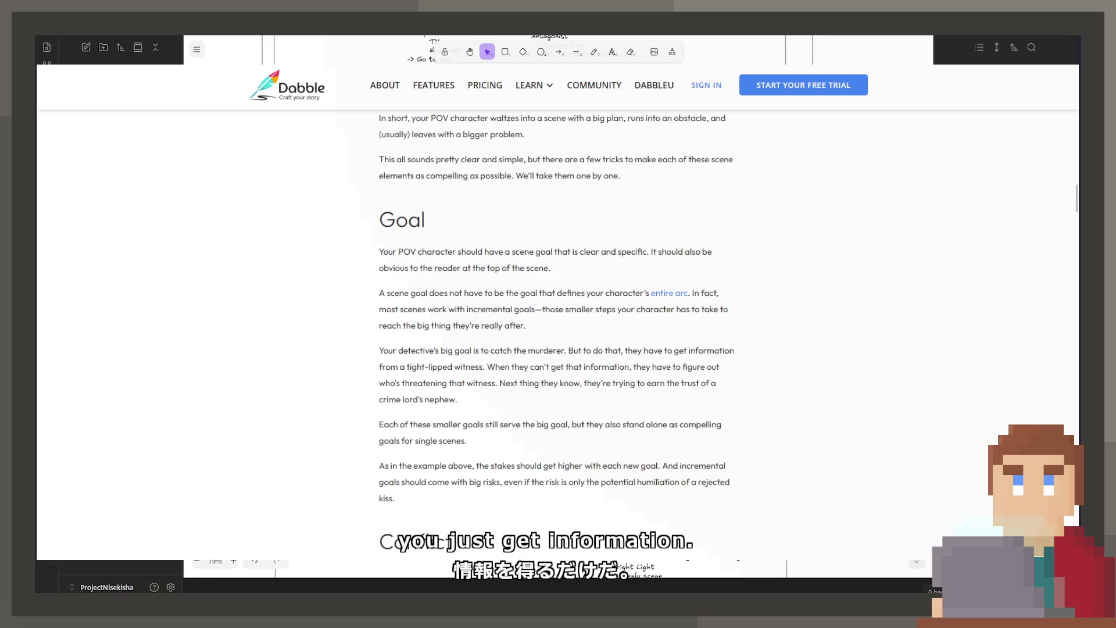
{"action": "scroll", "coordinate": [558, 332], "scroll_direction": "down", "scroll_amount": 2}
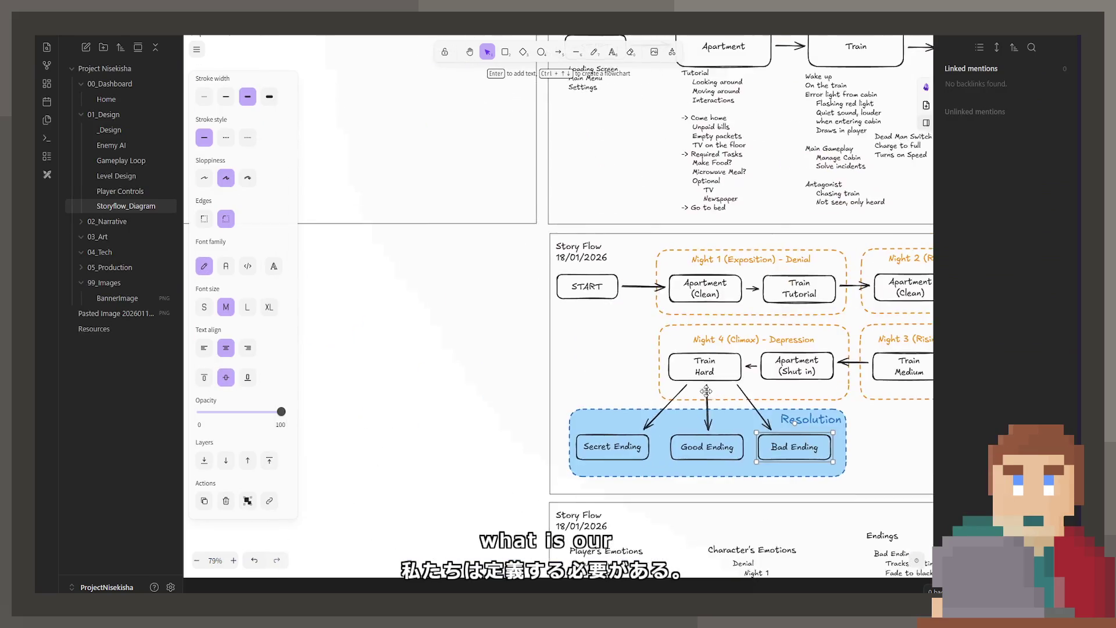
{"action": "scroll", "coordinate": [558, 348], "scroll_direction": "up", "scroll_amount": 5}
{"action": "scroll", "coordinate": [493, 398], "scroll_direction": "left", "scroll_amount": 10}
Step: Insert a GOAL: heading below Illness in the Main Character notes, leaving its entry blank
{"action": "double_click", "coordinate": [491, 392]}
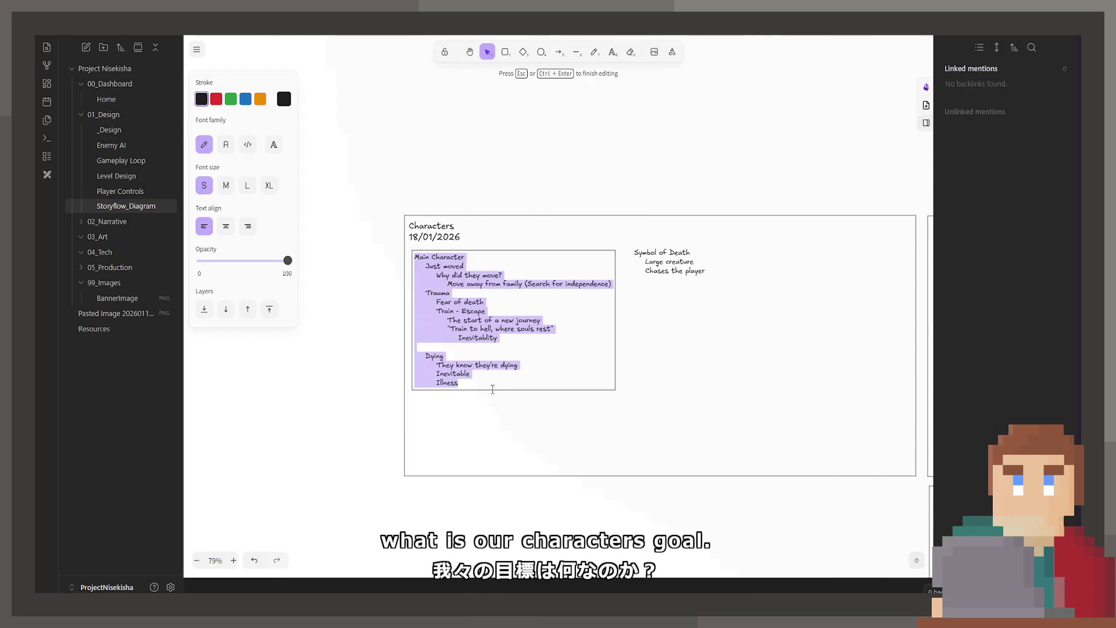
{"action": "key", "text": "Return"}
{"action": "key", "text": "Return"}
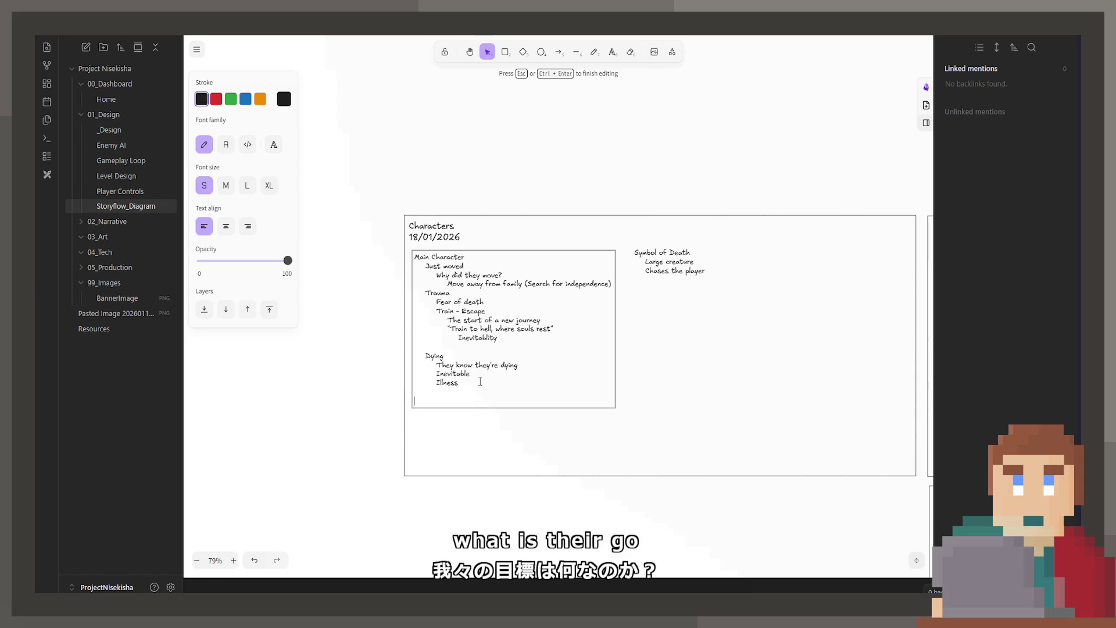
{"action": "type", "text": "GOAL"}
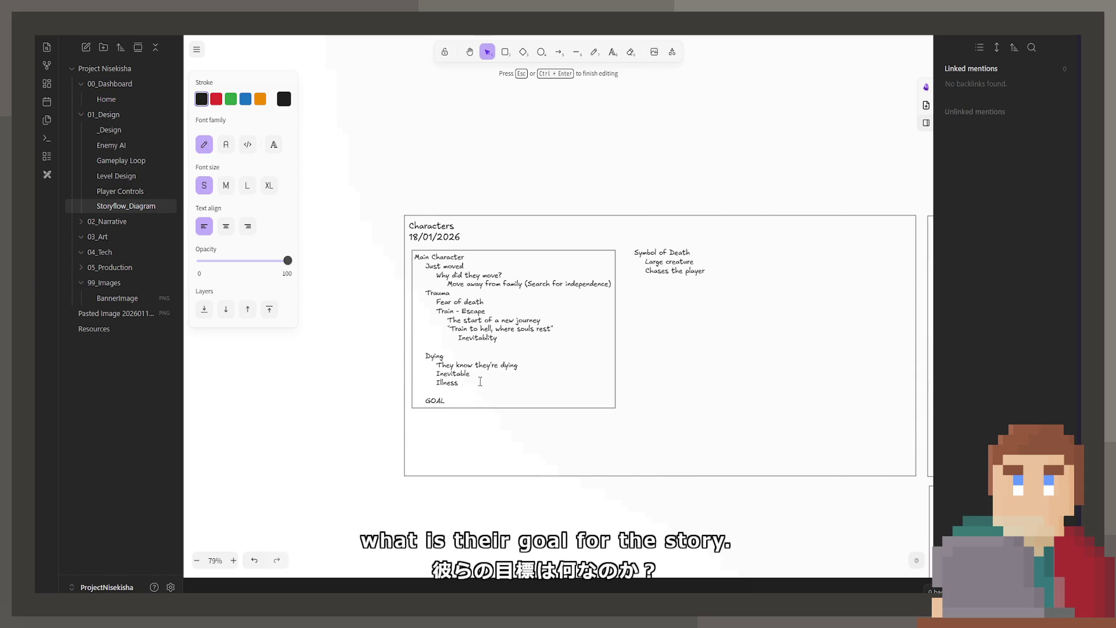
{"action": "key", "text": "Return"}
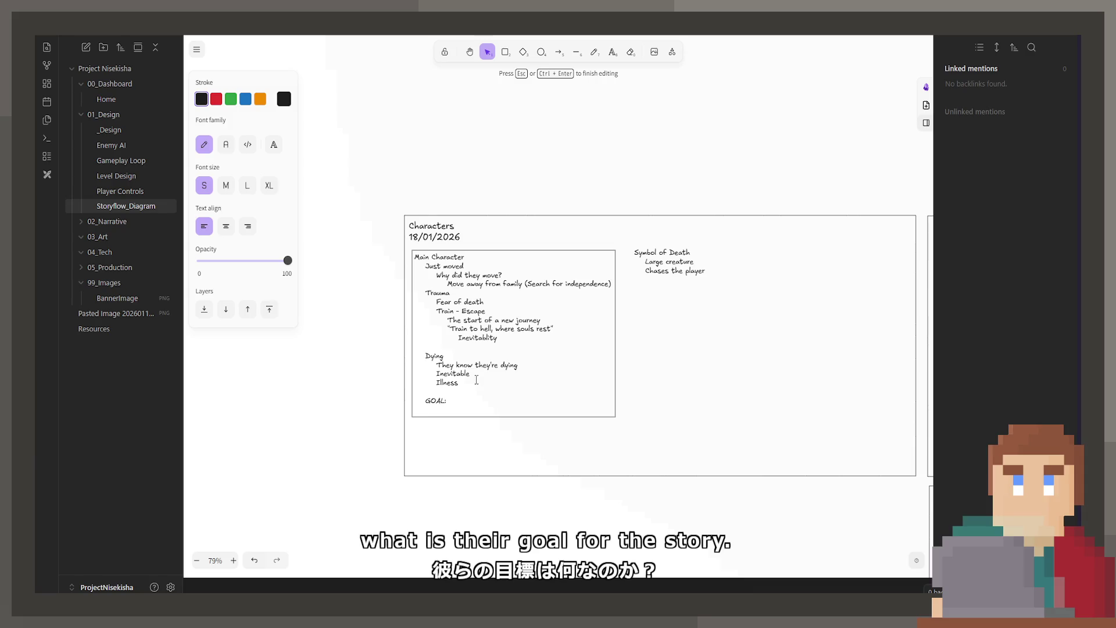
{"action": "key", "text": "Escape"}
{"action": "scroll", "coordinate": [437, 393], "scroll_direction": "up", "scroll_amount": 2}
{"action": "scroll", "coordinate": [406, 404], "scroll_direction": "up", "scroll_amount": 3}
{"action": "double_click", "coordinate": [407, 404]}
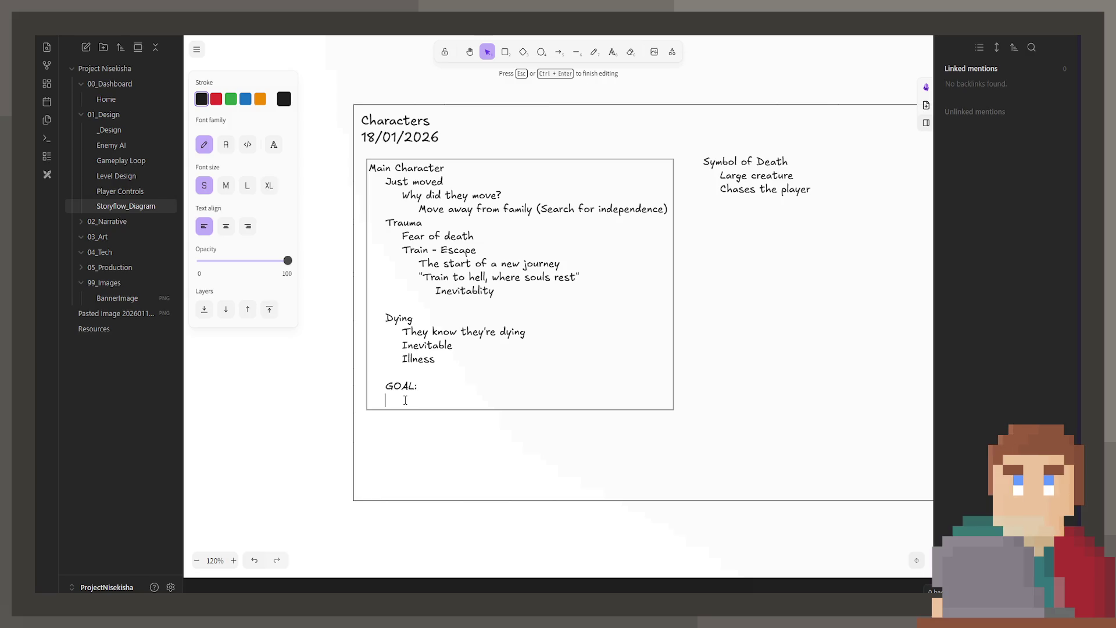
Step: Note above GOAL: that they think they're being selfless, not burdening family and friends
{"action": "key", "text": "Up"}
{"action": "key", "text": "Up"}
{"action": "key", "text": "Return"}
{"action": "key", "text": "Tab"}
{"action": "type", "text": "Think they're being selfless"}
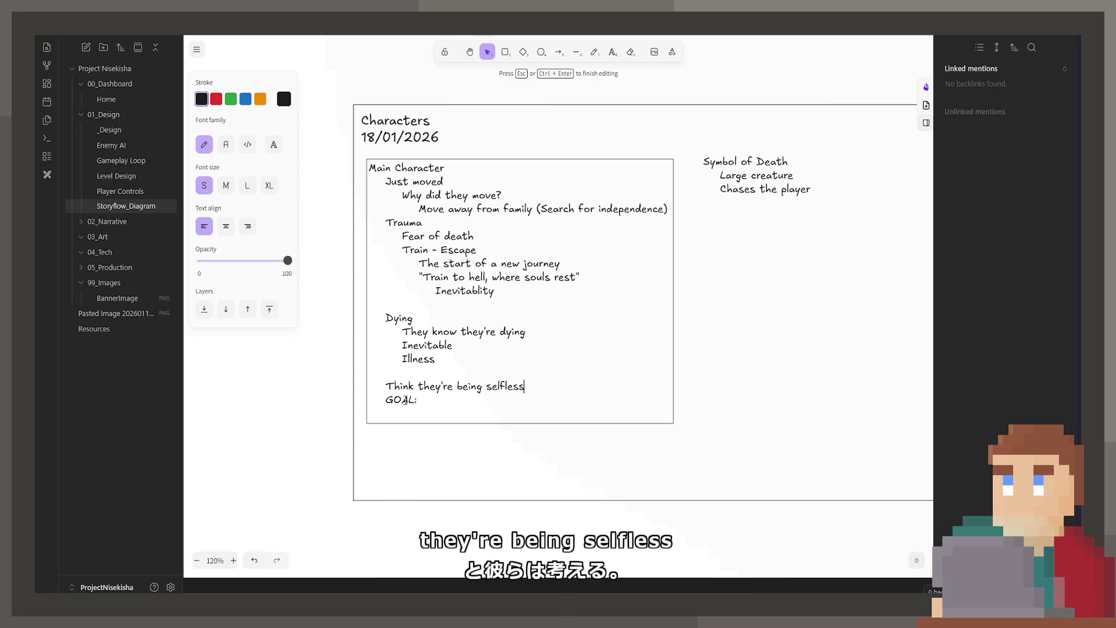
{"action": "key", "text": "Return"}
{"action": "type", "text": "ey're not putting the burden on their family andf"}
{"action": "key", "text": "BackSpace"}
{"action": "key", "text": "Return"}
{"action": "key", "text": "Tab"}
{"action": "key", "text": "Tab"}
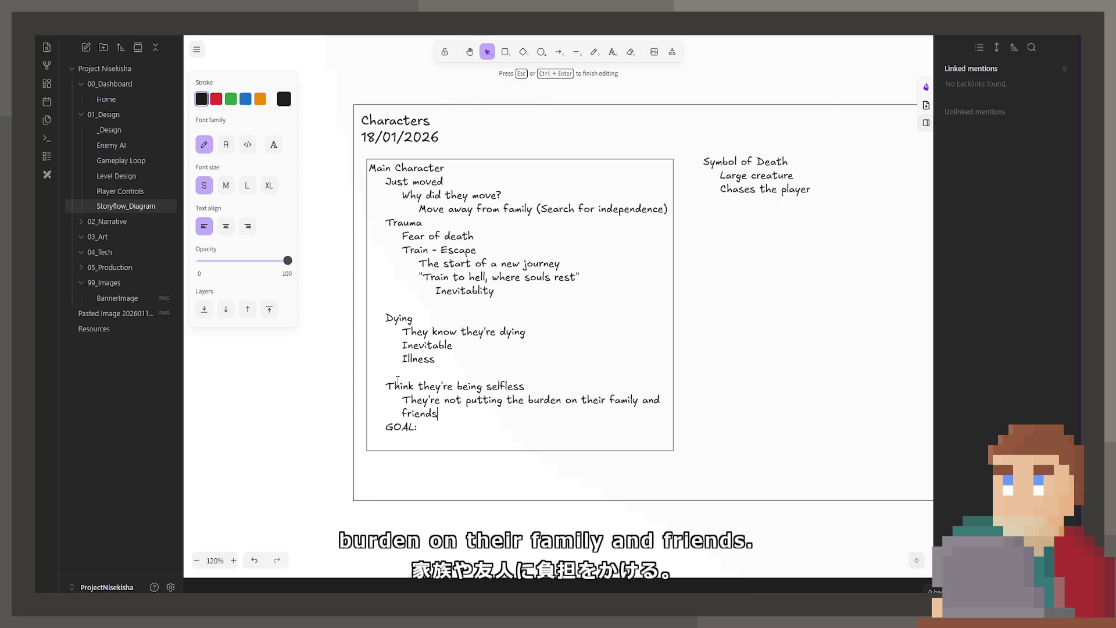
Step: Add an indented blank line under GOAL: and remove the blank line below Inevitability
{"action": "left_click", "coordinate": [566, 446]}
{"action": "key", "text": "Return"}
{"action": "key", "text": "Tab"}
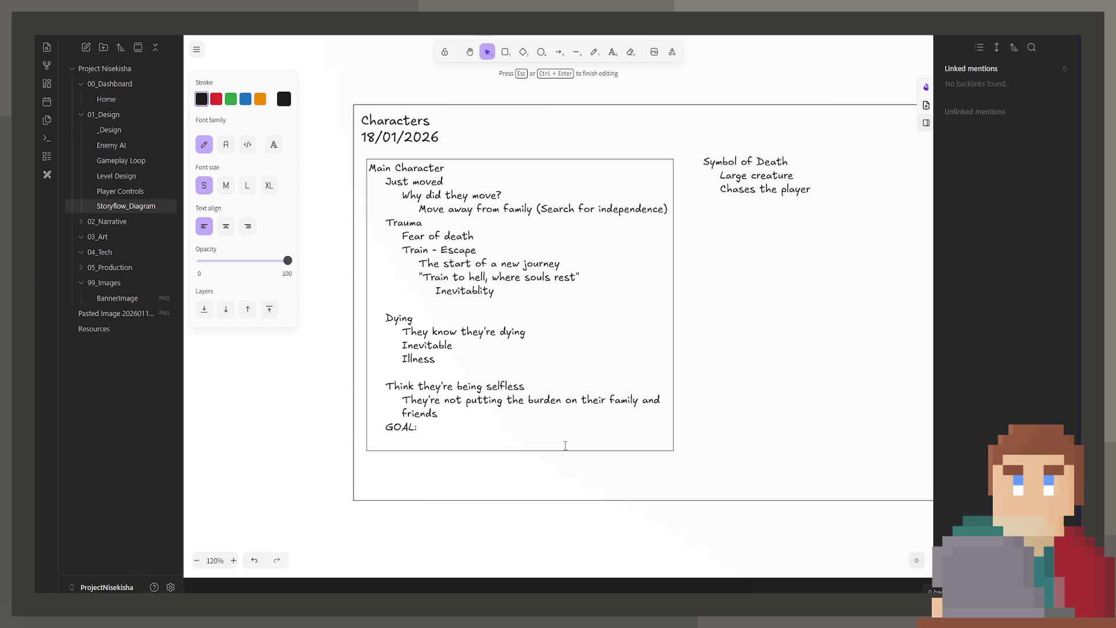
{"action": "key", "text": "Up"}
{"action": "key", "text": "Up"}
{"action": "key", "text": "BackSpace"}
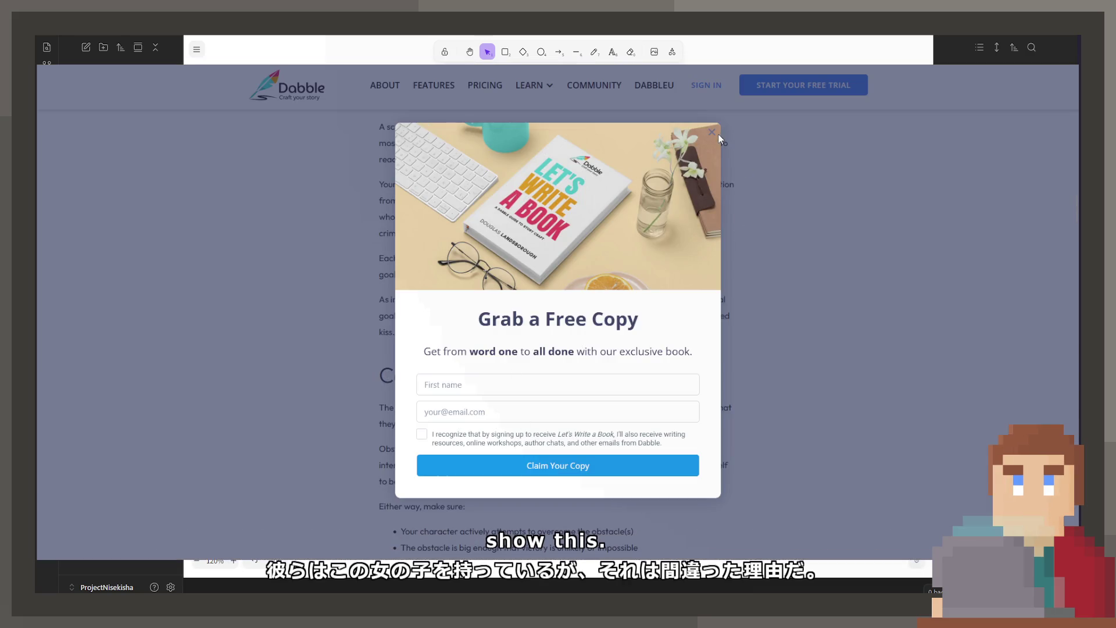
Step: Dismiss the free-copy popup, read to the Disaster section, then reopen the Main Character notes
{"action": "left_click", "coordinate": [717, 136]}
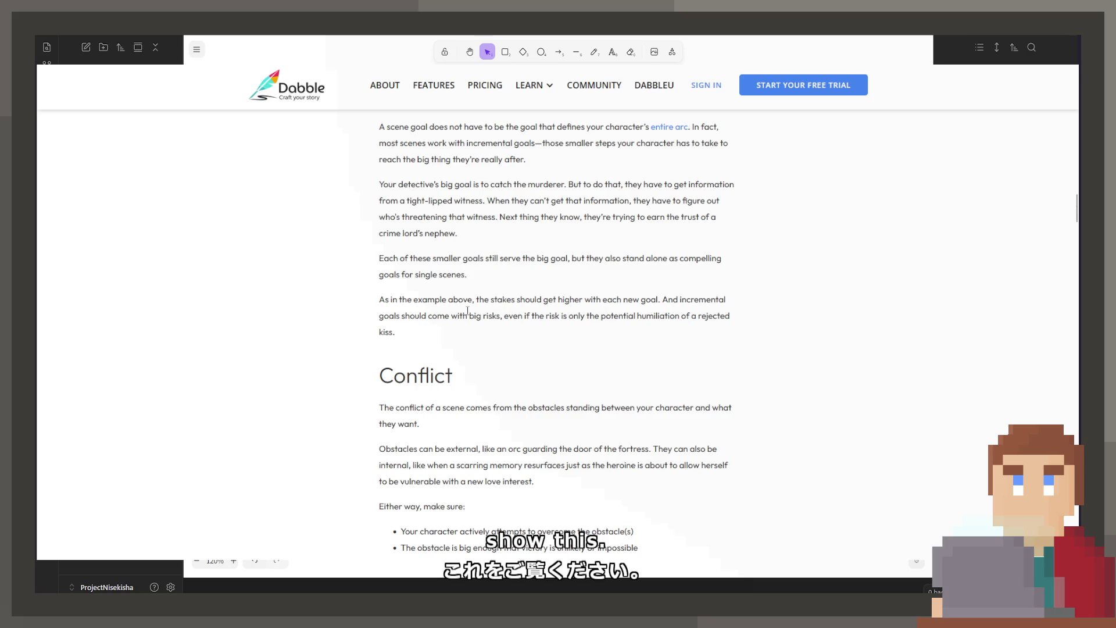
{"action": "scroll", "coordinate": [468, 315], "scroll_direction": "down", "scroll_amount": 2}
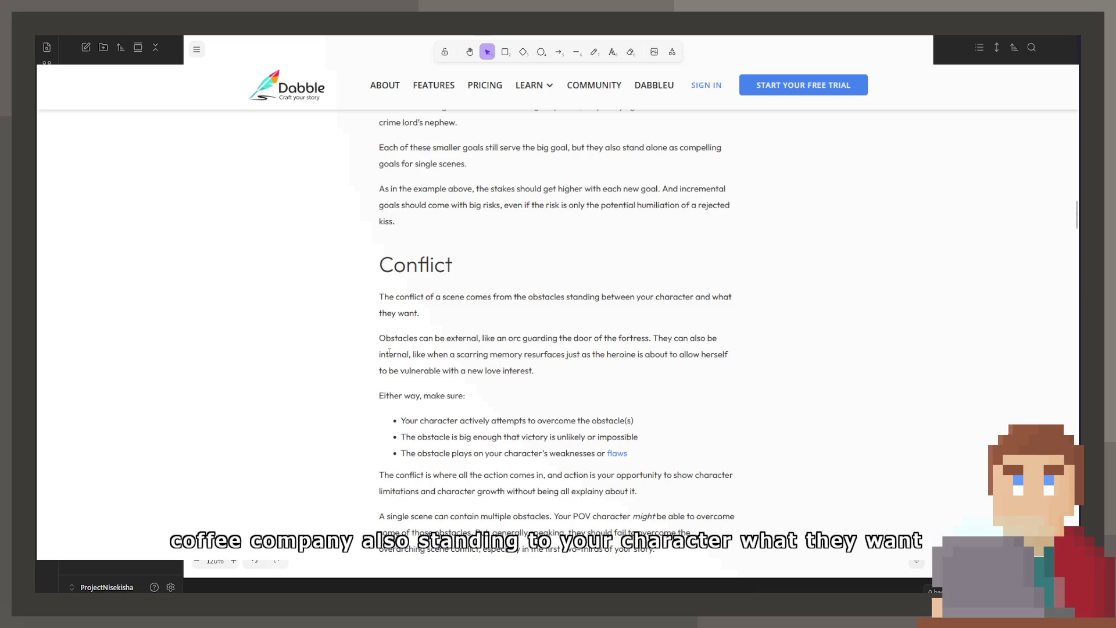
{"action": "scroll", "coordinate": [390, 351], "scroll_direction": "down", "scroll_amount": 1}
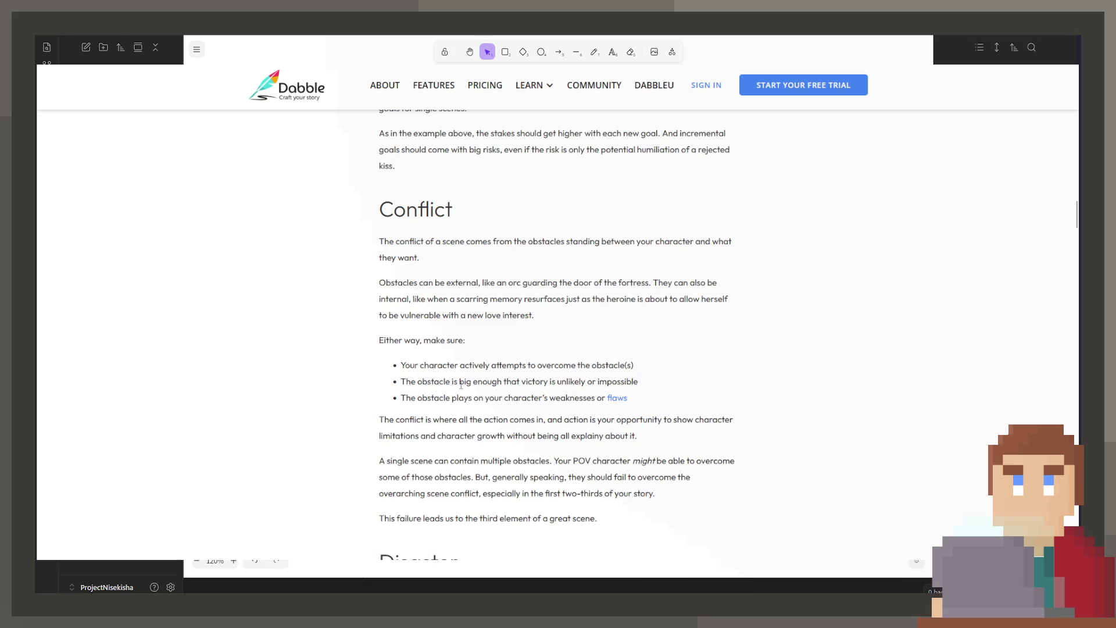
{"action": "scroll", "coordinate": [450, 384], "scroll_direction": "down", "scroll_amount": 2}
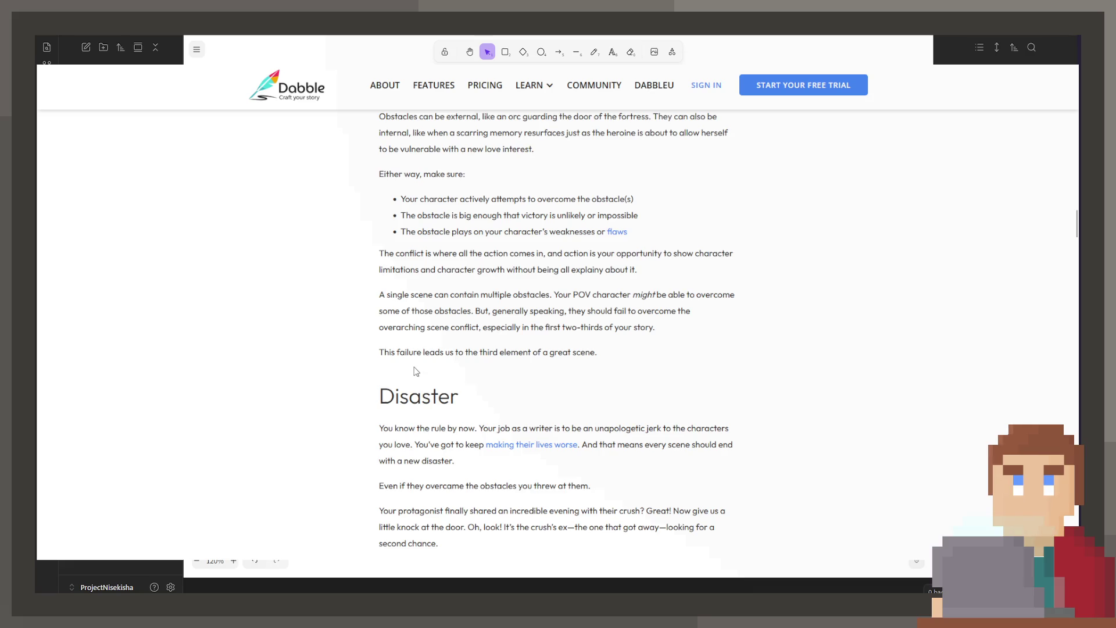
{"action": "scroll", "coordinate": [406, 371], "scroll_direction": "down", "scroll_amount": 1}
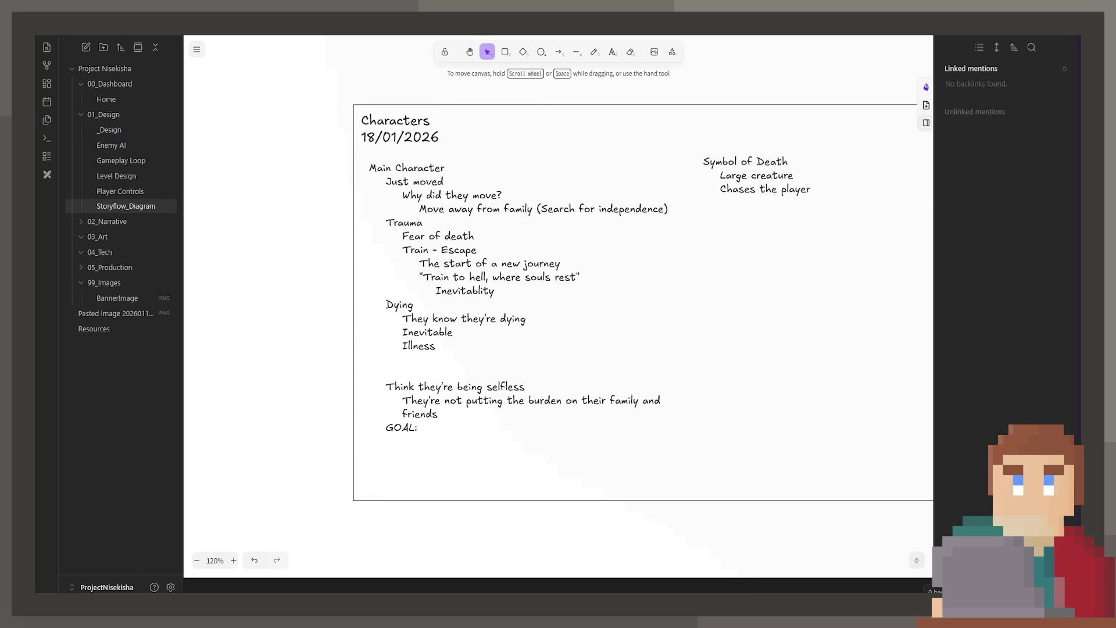
{"action": "double_click", "coordinate": [518, 434]}
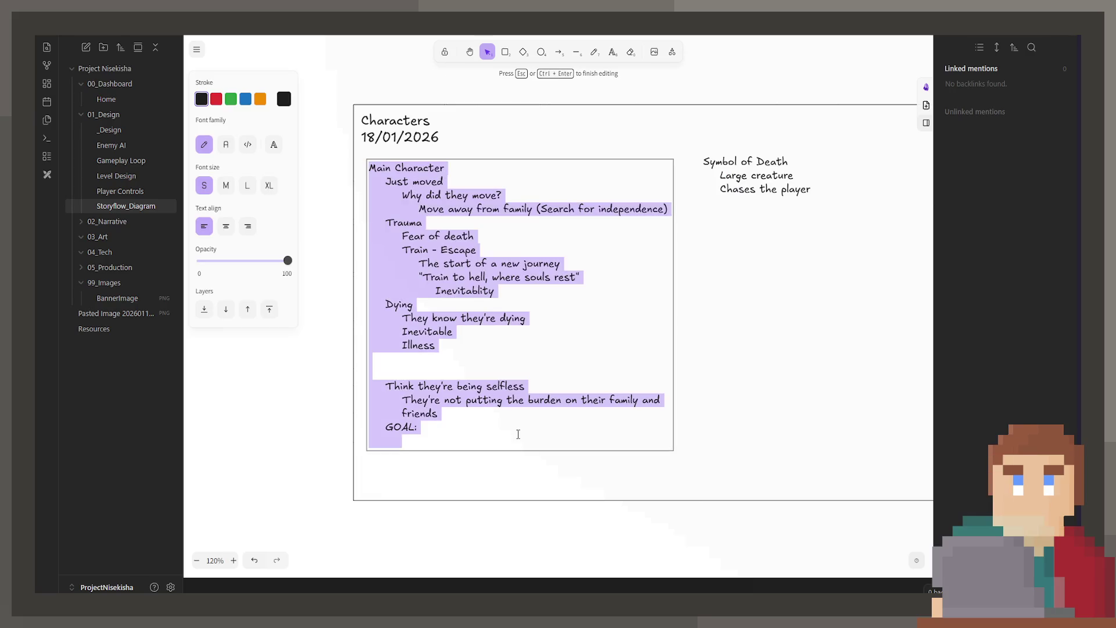
{"action": "scroll", "coordinate": [710, 419], "scroll_direction": "down", "scroll_amount": 5}
{"action": "scroll", "coordinate": [642, 386], "scroll_direction": "down", "scroll_amount": 4}
{"action": "scroll", "coordinate": [658, 358], "scroll_direction": "down", "scroll_amount": 2}
{"action": "scroll", "coordinate": [658, 357], "scroll_direction": "down", "scroll_amount": 5}
{"action": "scroll", "coordinate": [566, 393], "scroll_direction": "down", "scroll_amount": 3}
Step: Copy the Emotional Moments heading to the frame's top right, right-aligned, renamed Notes:
{"action": "left_click", "coordinate": [453, 358]}
{"action": "left_click", "coordinate": [454, 320]}
{"action": "mouse_move", "coordinate": [454, 320]}
{"action": "left_mouse_down"}
{"action": "mouse_move", "coordinate": [615, 337]}
{"action": "mouse_move", "coordinate": [767, 292]}
{"action": "left_mouse_up"}
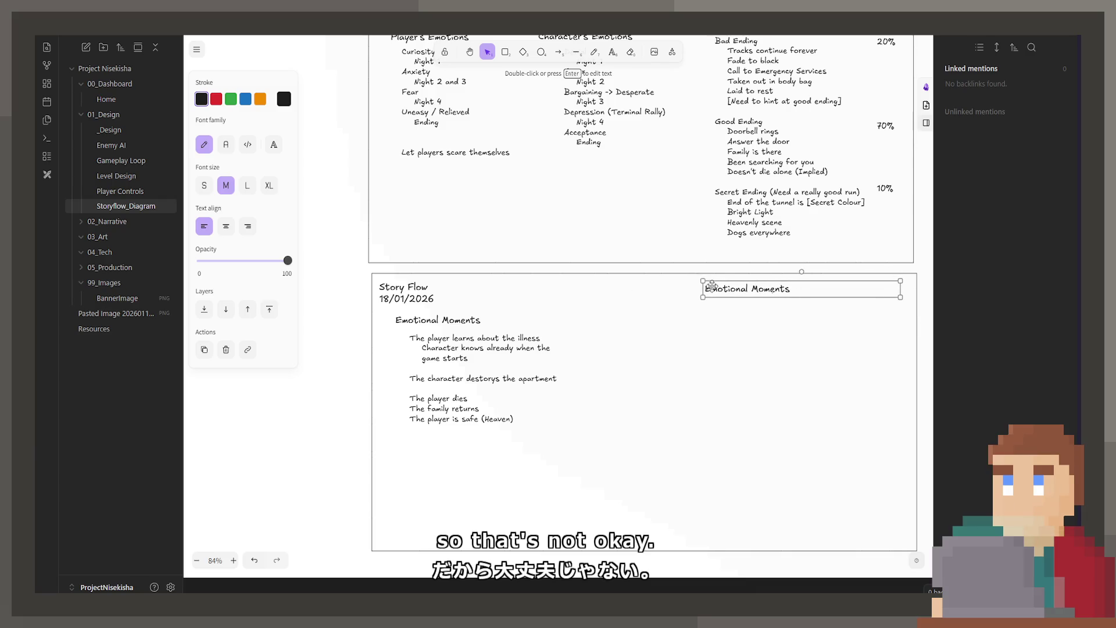
{"action": "left_click", "coordinate": [247, 226]}
{"action": "double_click", "coordinate": [860, 294]}
{"action": "type", "text": "Notes:"}
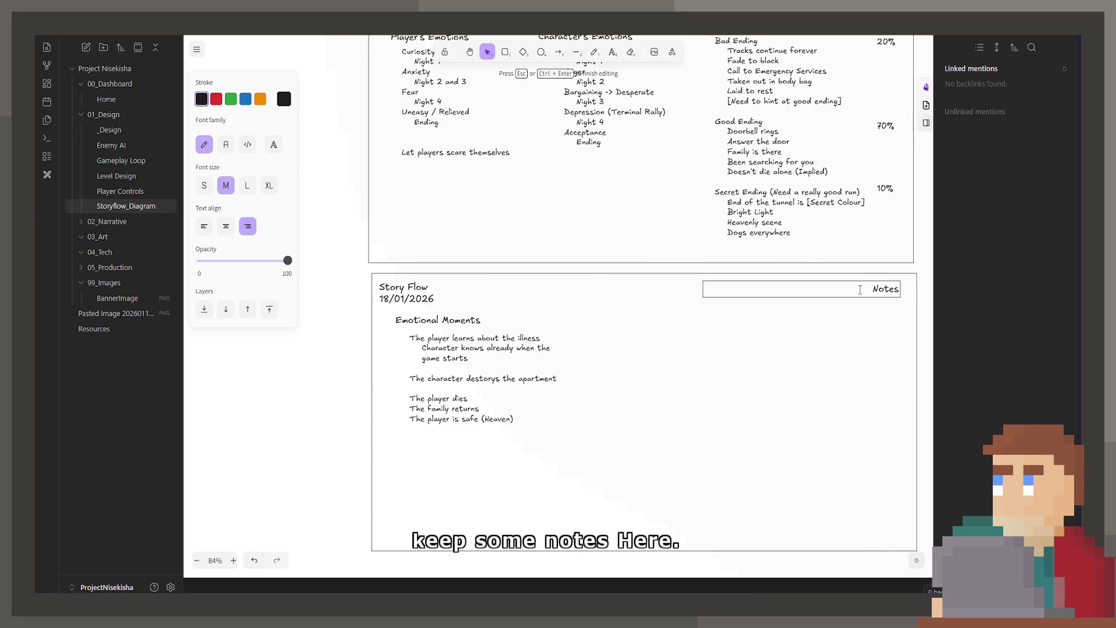
Step: Copy the list under Notes: and retype it as Should always end with "Oh no, what happens now?"
{"action": "left_click", "coordinate": [494, 392]}
{"action": "mouse_move", "coordinate": [494, 391]}
{"action": "left_mouse_down"}
{"action": "mouse_move", "coordinate": [850, 339]}
{"action": "mouse_move", "coordinate": [824, 333]}
{"action": "left_mouse_up"}
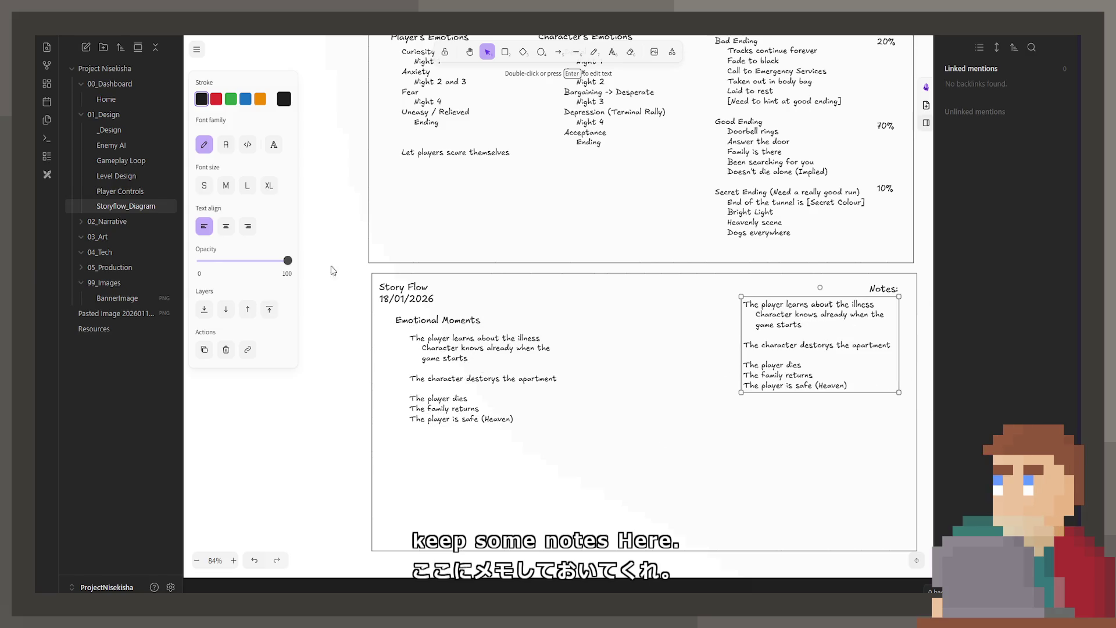
{"action": "left_click", "coordinate": [248, 225]}
{"action": "key", "text": "Return"}
{"action": "type", "text": "s"}
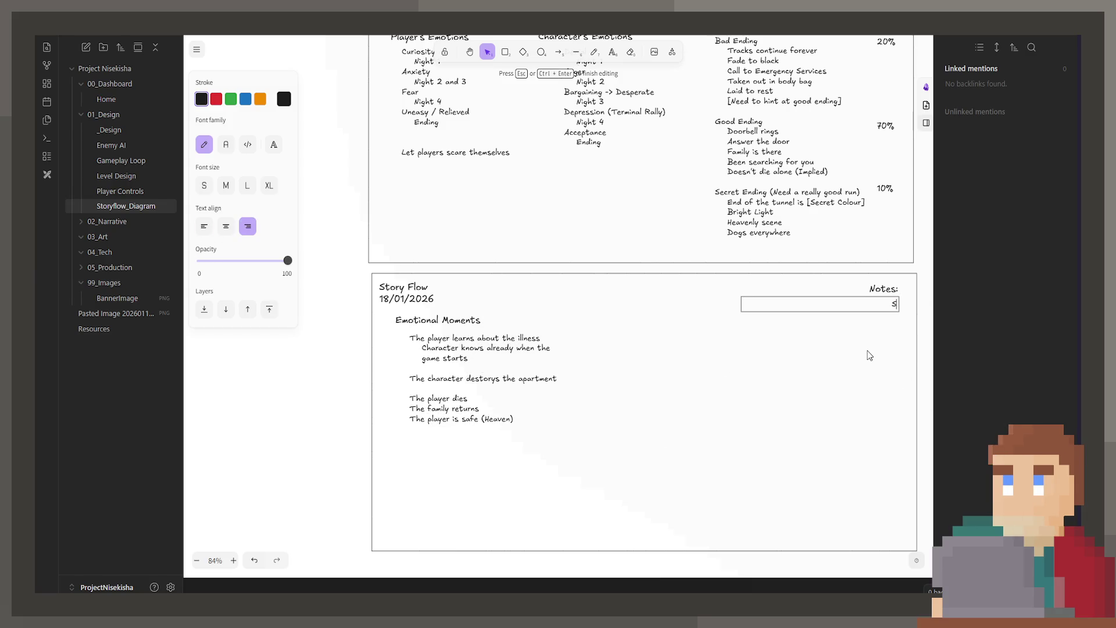
{"action": "type", "text": "ld always end with"}
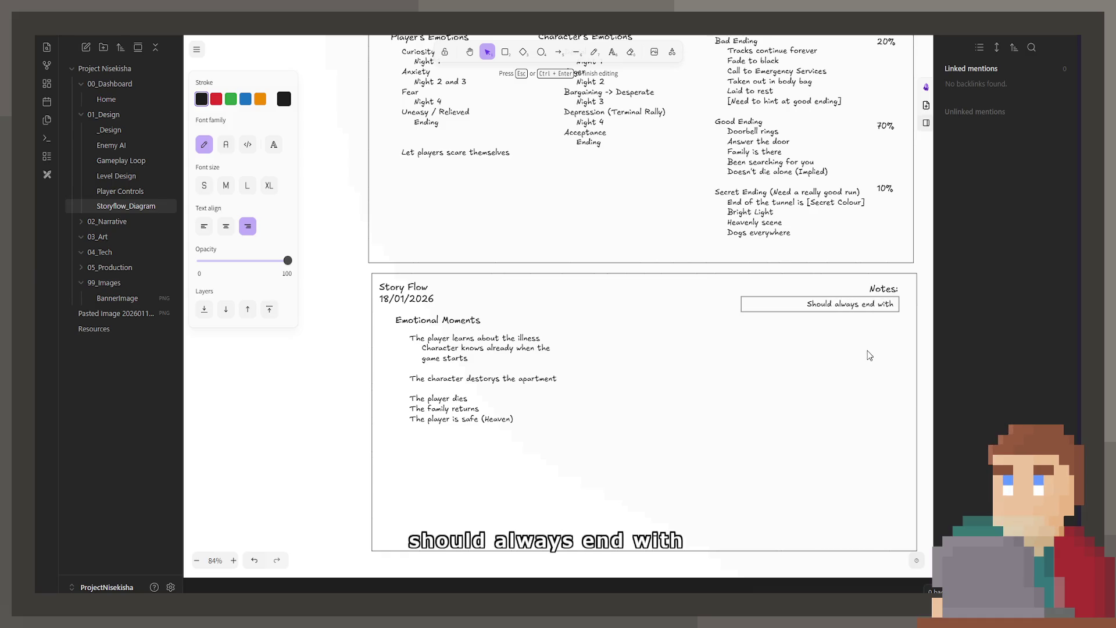
{"action": "type", "text": " \"Oh no!, what happens now?\"O"}
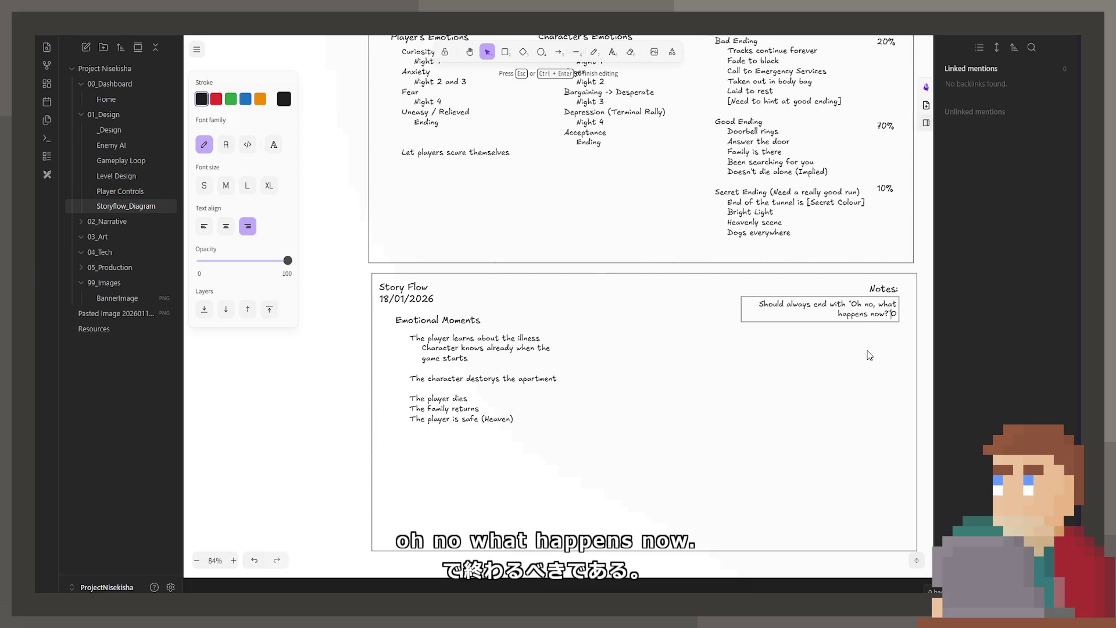
{"action": "type", "text": "\""}
{"action": "left_click", "coordinate": [857, 346]}
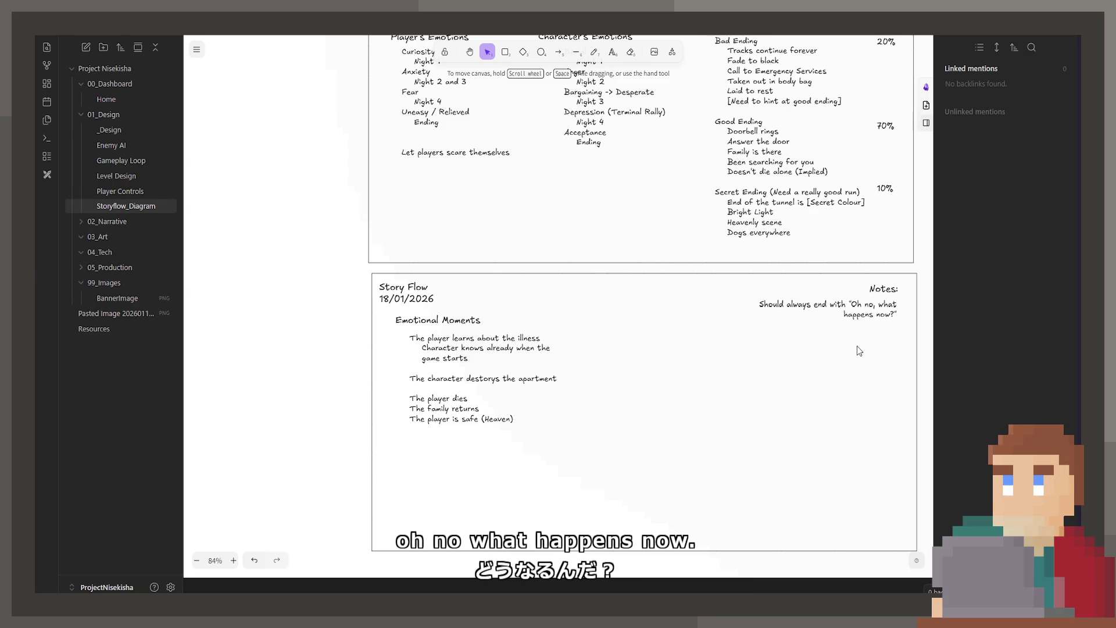
Step: Widen the ending note onto one line and move it just below the Notes: heading
{"action": "left_click", "coordinate": [784, 309]}
{"action": "left_click_drag", "start_coordinate": [738, 310], "coordinate": [697, 310]}
{"action": "double_click", "coordinate": [771, 314]}
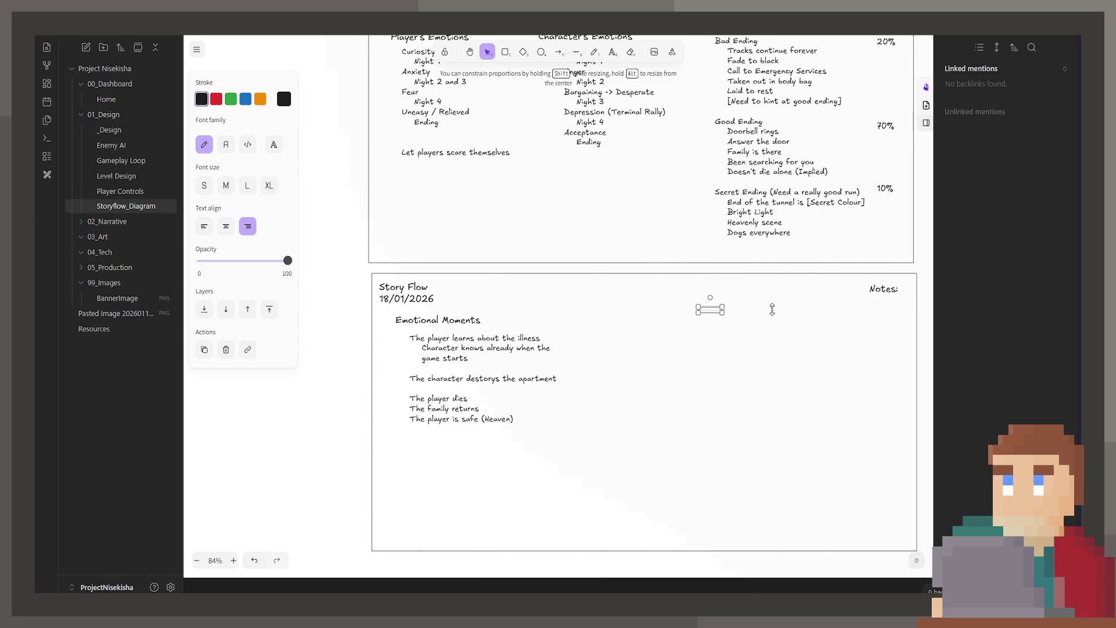
{"action": "key", "text": "Escape"}
{"action": "left_click_drag", "start_coordinate": [797, 318], "coordinate": [800, 308]}
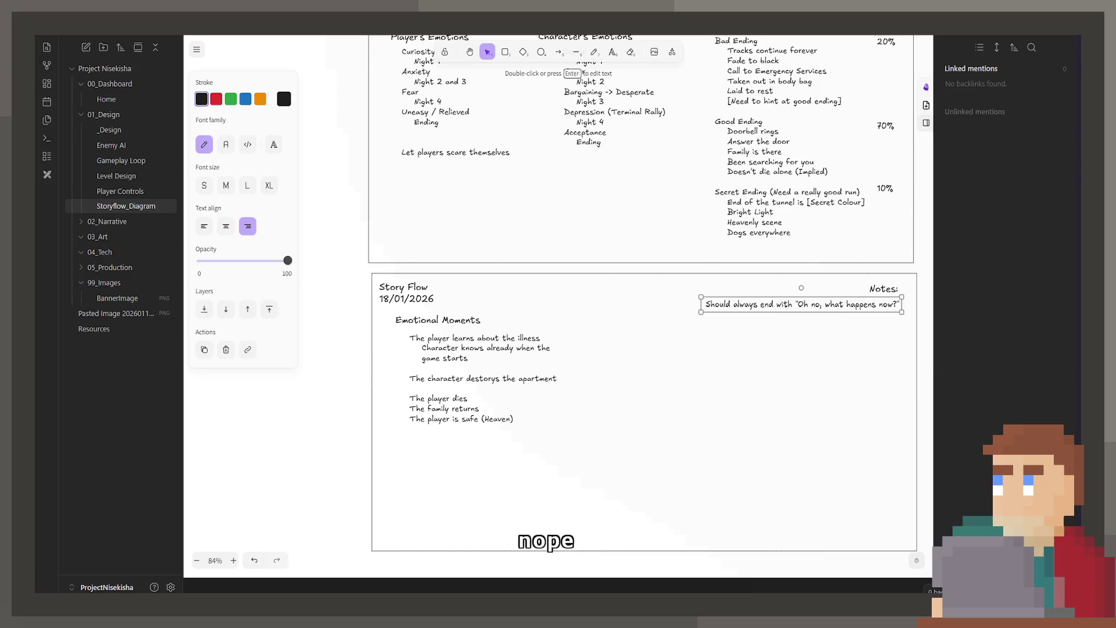
{"action": "type", "text": "Should always end with \"Oh no, what happens now?\""}
Step: Add a Scene: entry listing Goal, Conflict, Disaster beneath the ending note
{"action": "key", "text": "Return"}
{"action": "left_click", "coordinate": [807, 325]}
{"action": "left_click", "coordinate": [760, 304]}
{"action": "key", "text": "Return"}
{"action": "key", "text": "Right"}
{"action": "key", "text": "Return"}
{"action": "type", "text": "Scene"}
{"action": "key", "text": "Return"}
{"action": "type", "text": "Goal, Conflict, Disaster"}
{"action": "key", "text": "Return"}
{"action": "key", "text": "BackSpace"}
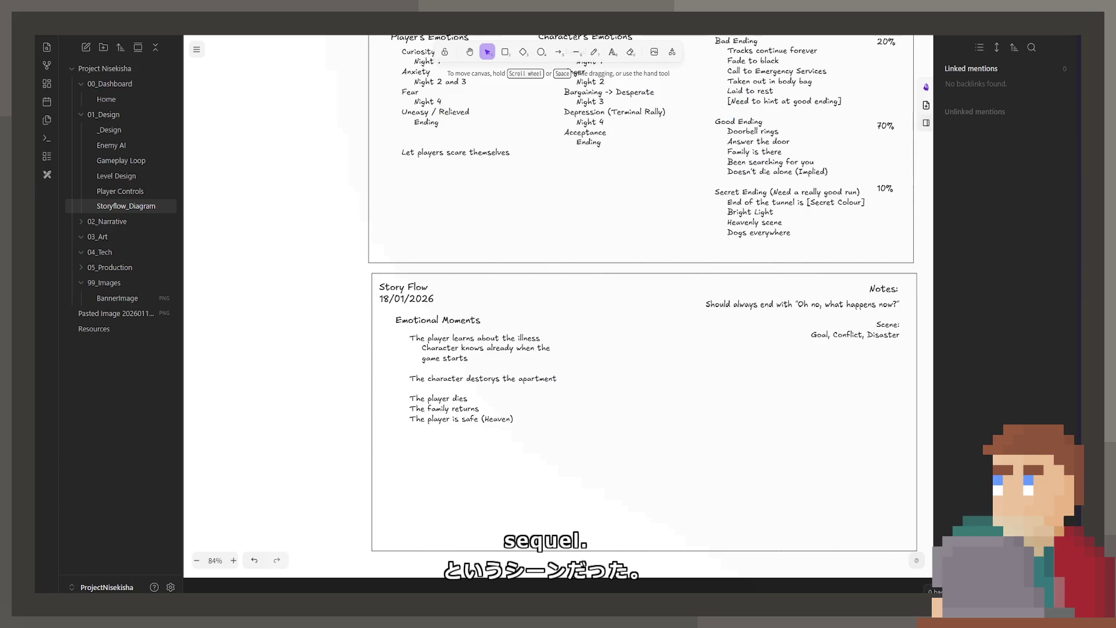
Step: Reopen the notes at their end to start typing the Sequel entry
{"action": "double_click", "coordinate": [891, 353]}
{"action": "left_click", "coordinate": [892, 352]}
{"action": "type", "text": "s"}
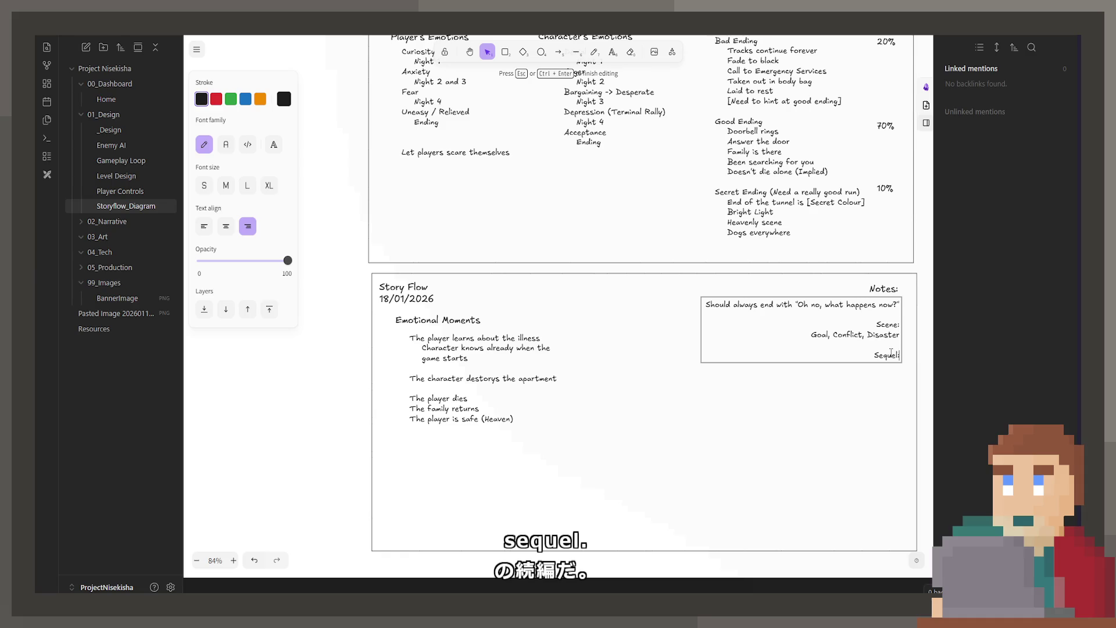
{"action": "scroll", "coordinate": [765, 320], "scroll_direction": "down", "scroll_amount": 10}
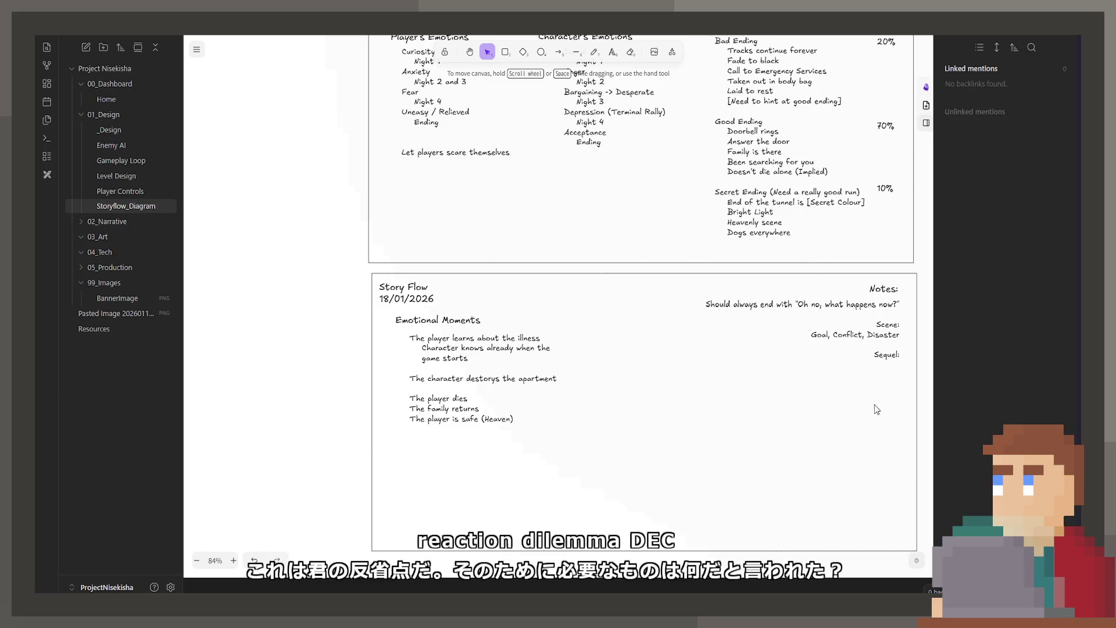
Step: Append 'Decision' to the sequel elements line in the Story Flow Notes text
{"action": "left_click", "coordinate": [888, 365]}
{"action": "double_click", "coordinate": [889, 365]}
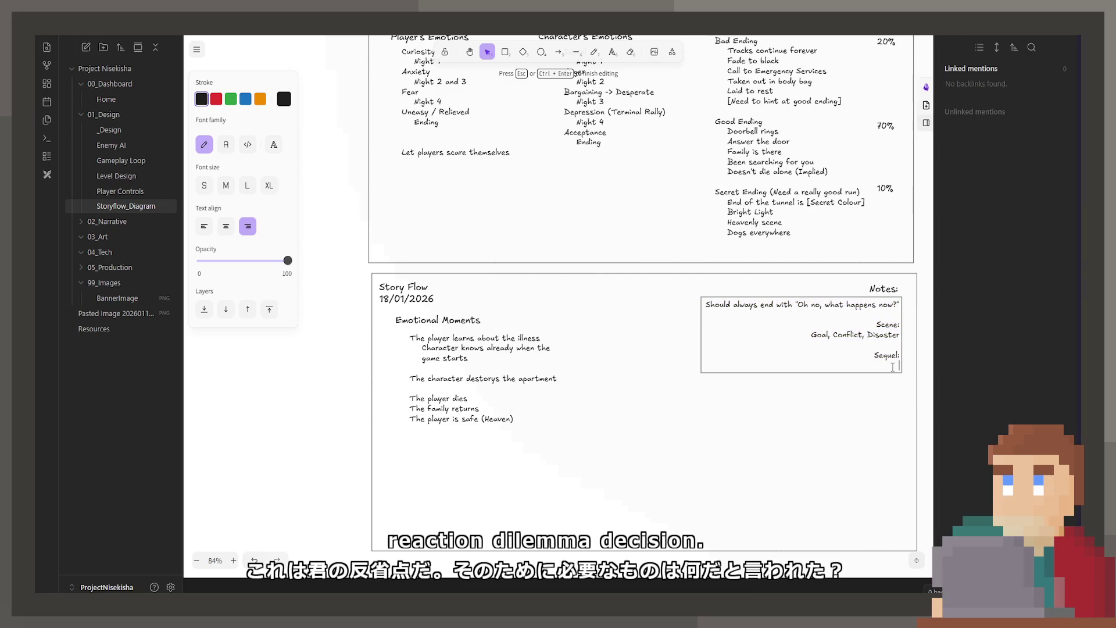
{"action": "type", "text": "Reactio"}
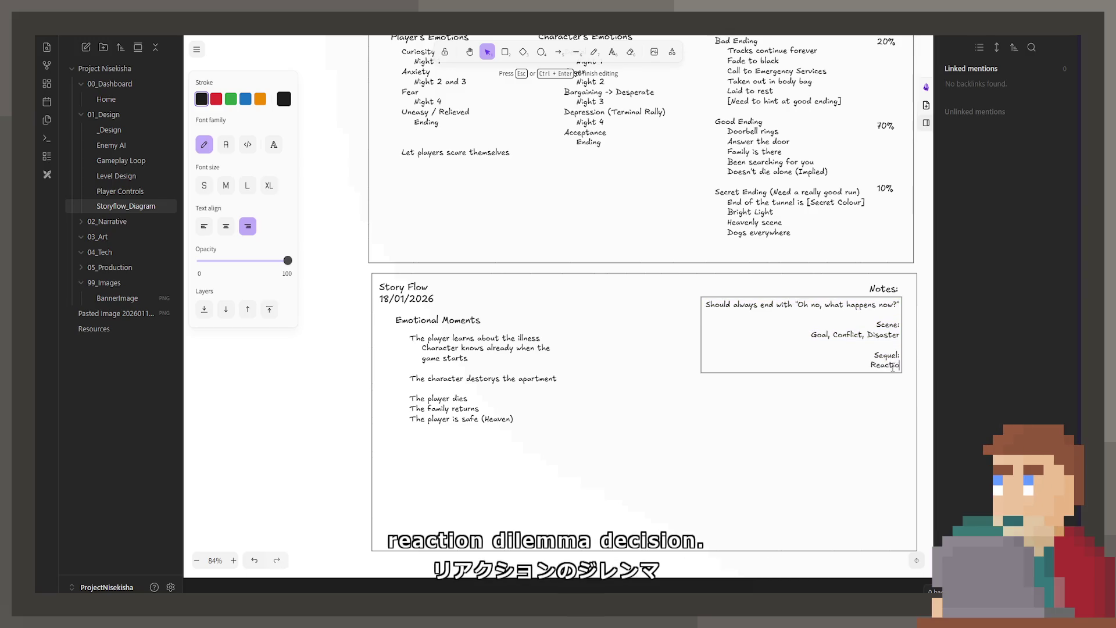
{"action": "type", "text": "n, Dilema"}
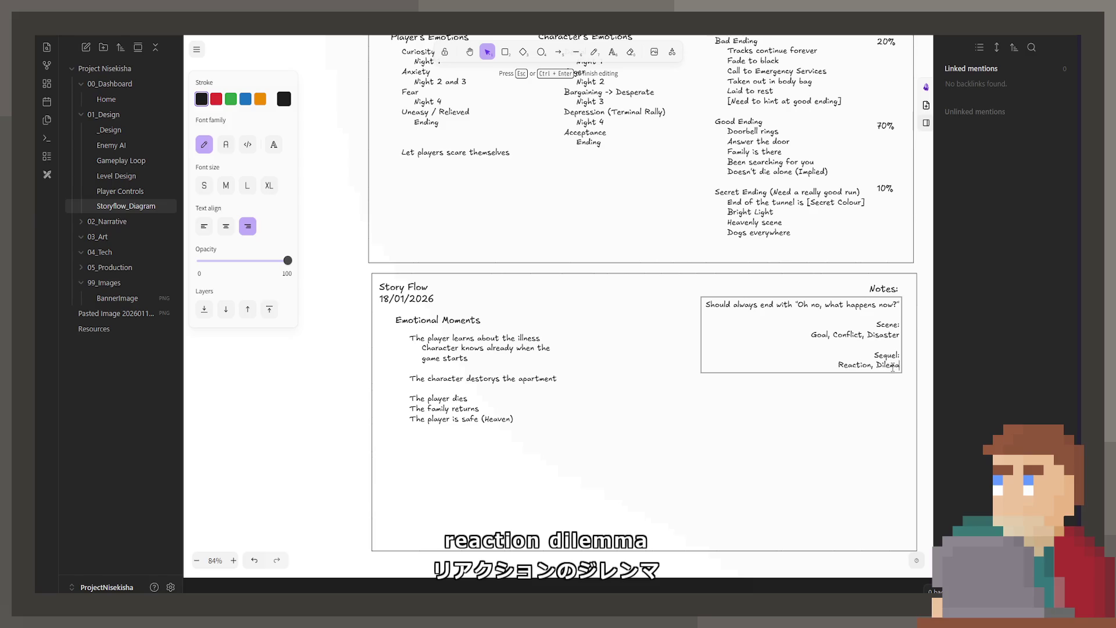
{"action": "type", "text": ", Decision"}
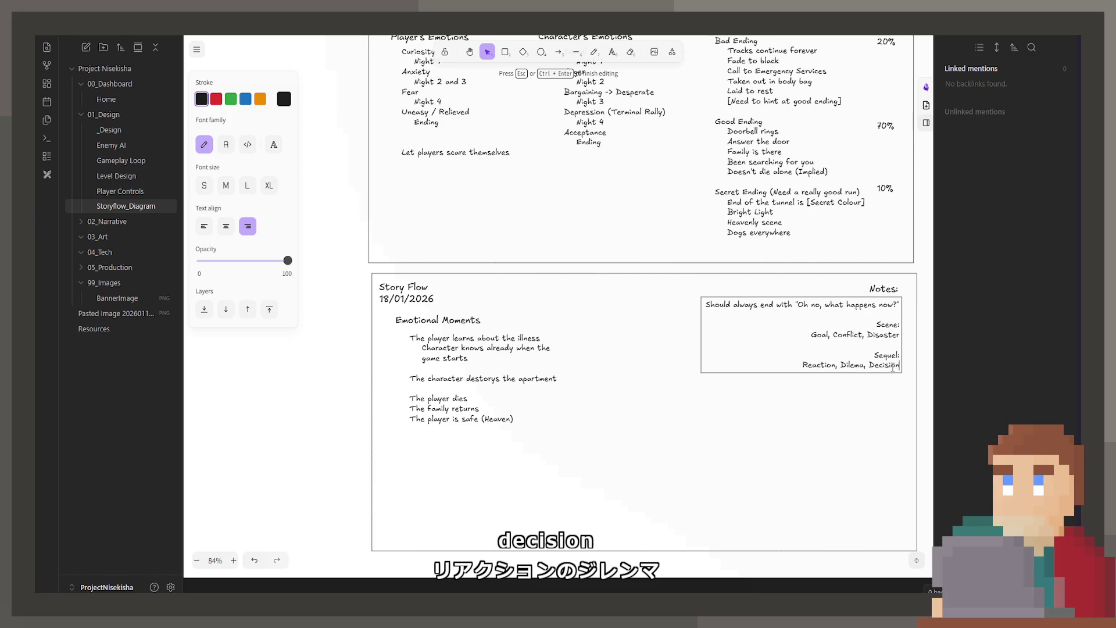
{"action": "left_click", "coordinate": [881, 489]}
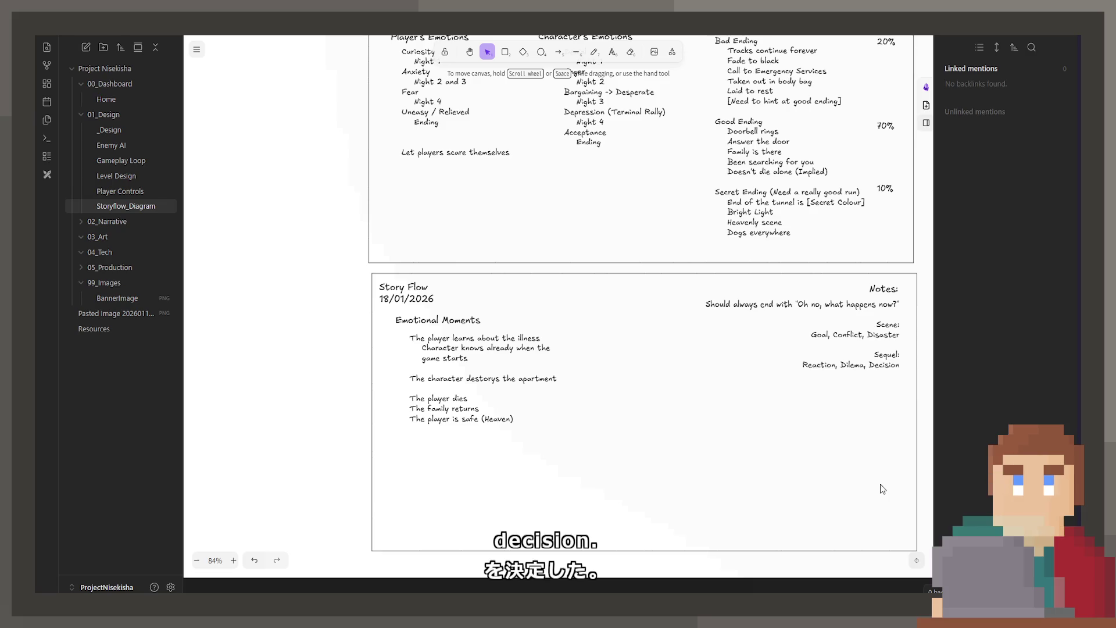
Step: Remove the blank line before 'Sequel:' in the Notes, then switch to the Dabble article
{"action": "double_click", "coordinate": [880, 345]}
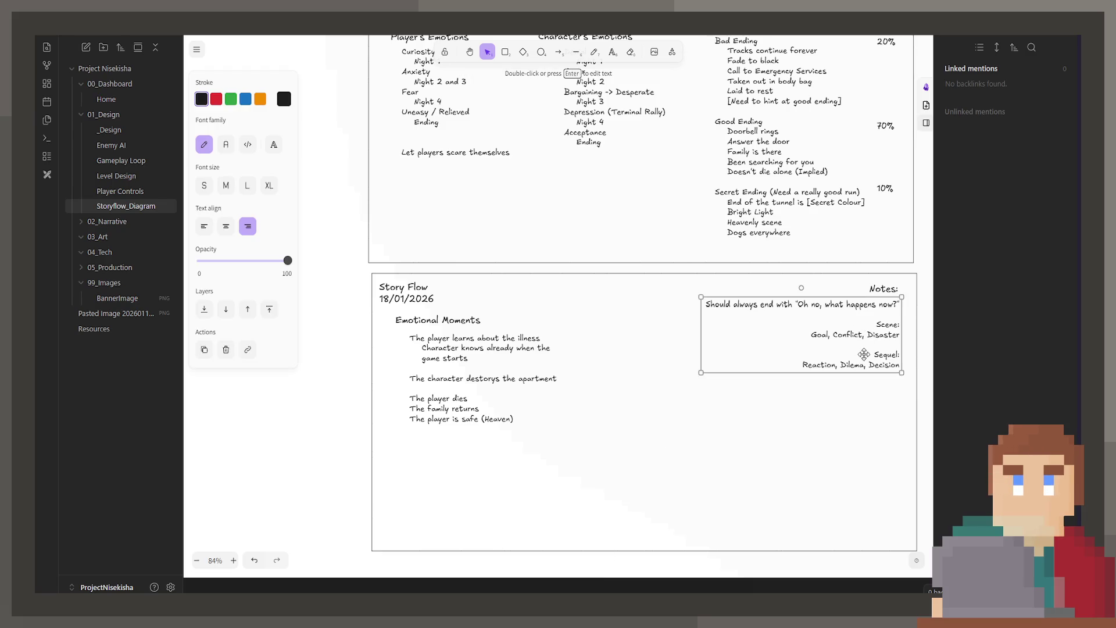
{"action": "left_click", "coordinate": [881, 346]}
{"action": "key", "text": "BackSpace"}
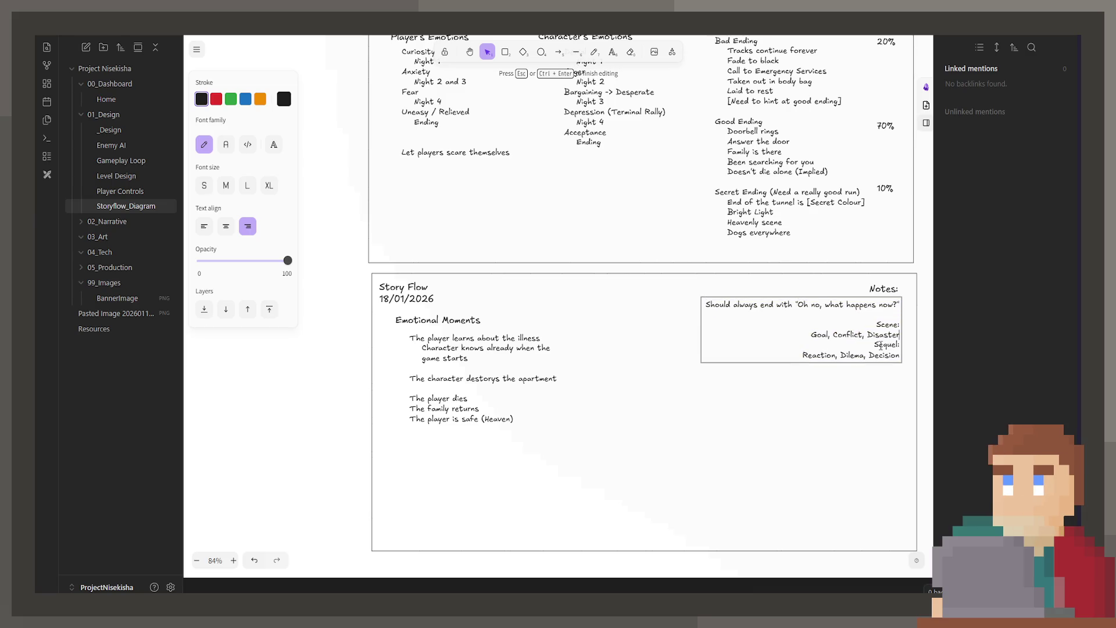
{"action": "key", "text": "alt+Tab"}
{"action": "scroll", "coordinate": [558, 386], "scroll_direction": "down", "scroll_amount": 1}
{"action": "scroll", "coordinate": [558, 385], "scroll_direction": "down", "scroll_amount": 2}
{"action": "scroll", "coordinate": [534, 364], "scroll_direction": "down", "scroll_amount": 2}
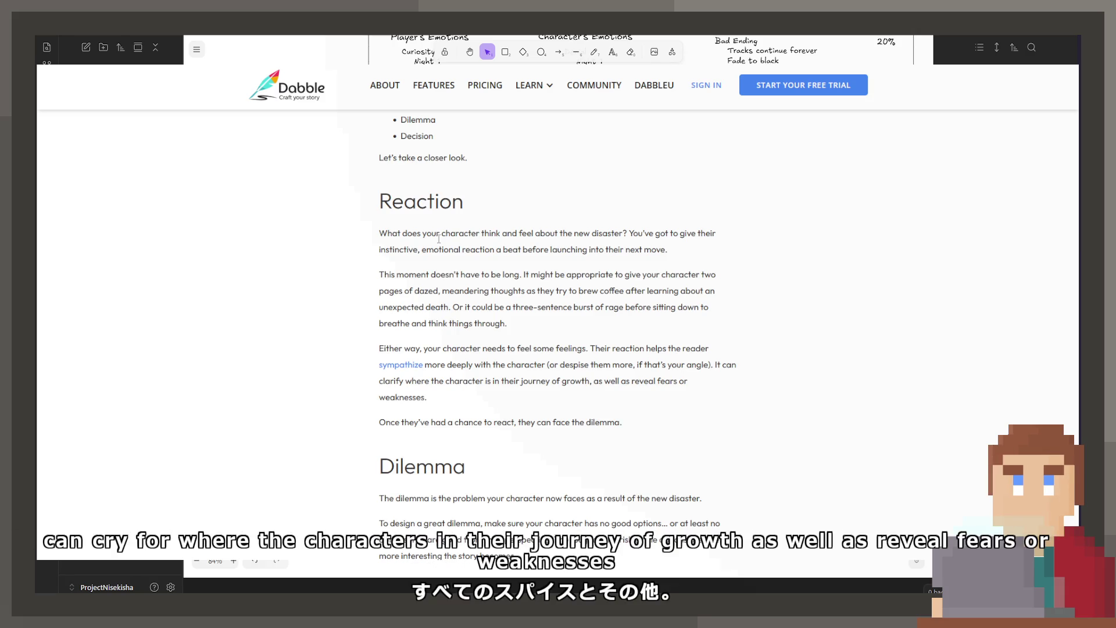
{"action": "scroll", "coordinate": [320, 383], "scroll_direction": "down", "scroll_amount": 3}
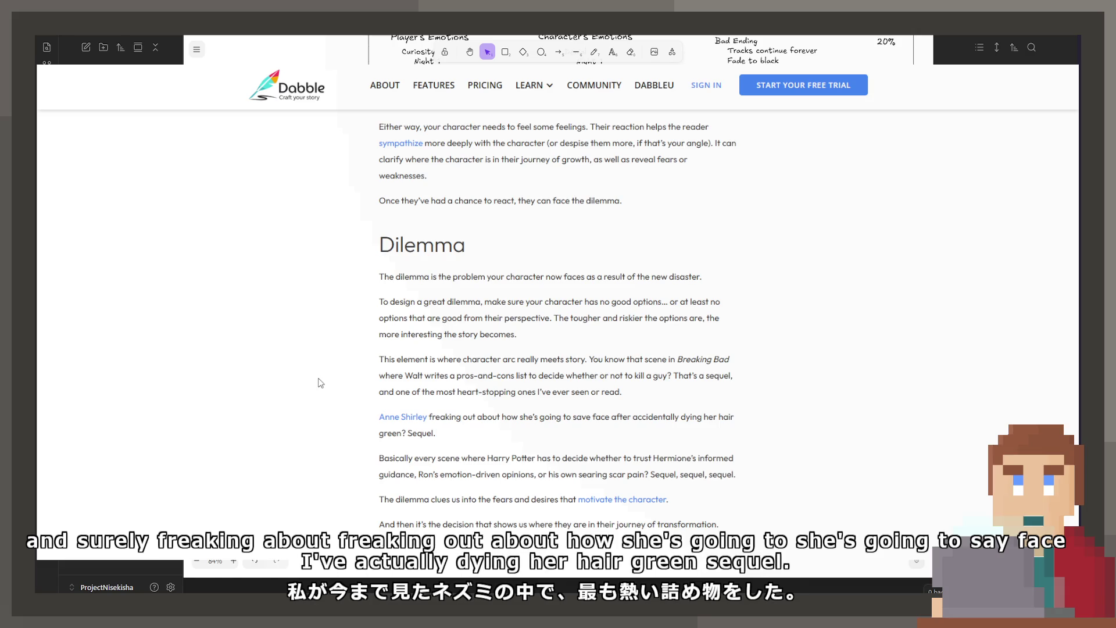
{"action": "scroll", "coordinate": [319, 382], "scroll_direction": "down", "scroll_amount": 2}
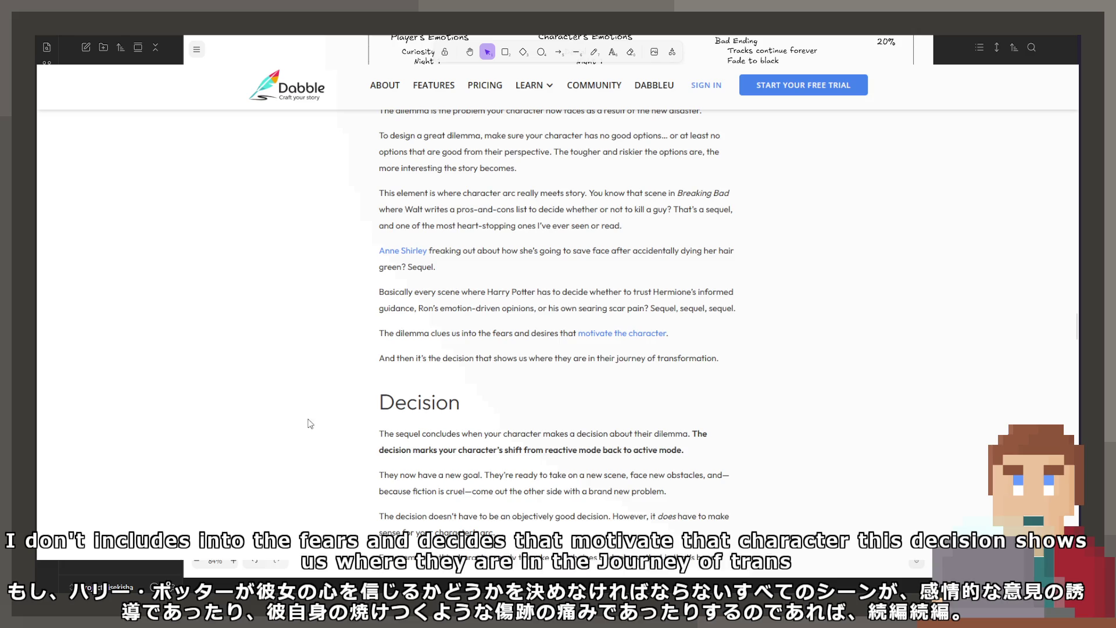
Step: Highlight the article's 'And then it's the decision…' line while reading, then clear the highlight
{"action": "left_click_drag", "start_coordinate": [433, 369], "coordinate": [730, 358]}
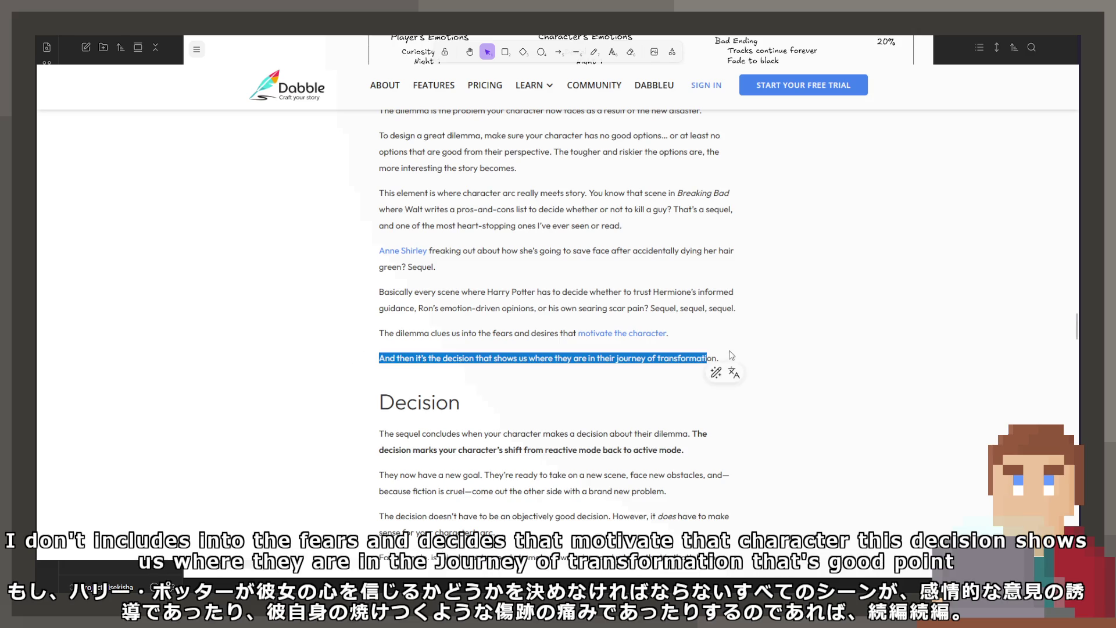
{"action": "left_click", "coordinate": [731, 356]}
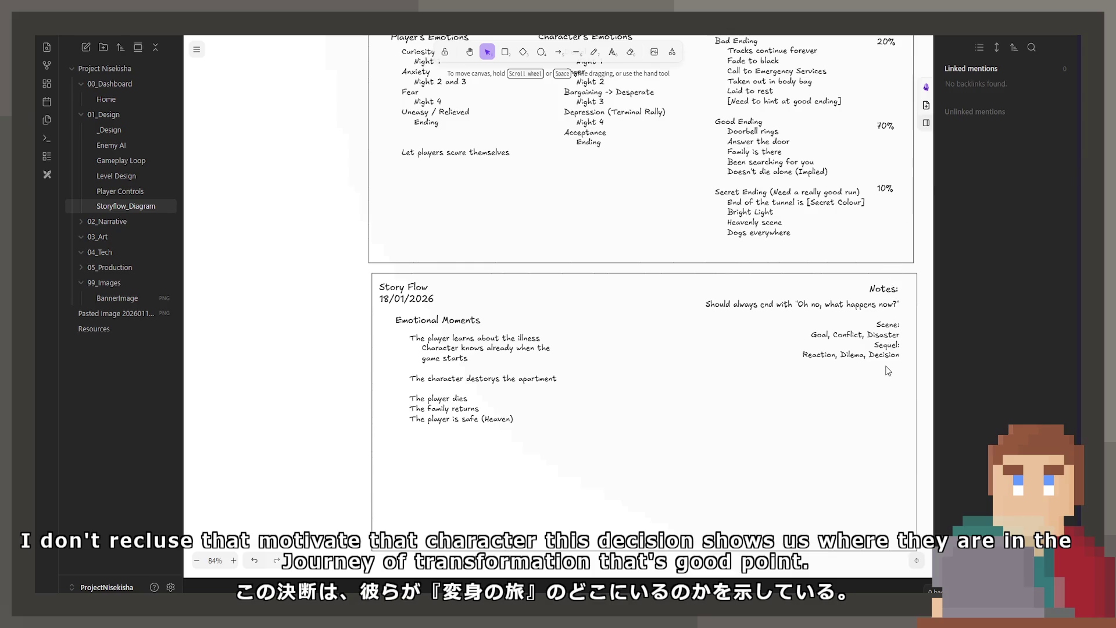
Step: Add 'The decision represents the character' on a new line beneath the sequel items in Notes
{"action": "double_click", "coordinate": [887, 355]}
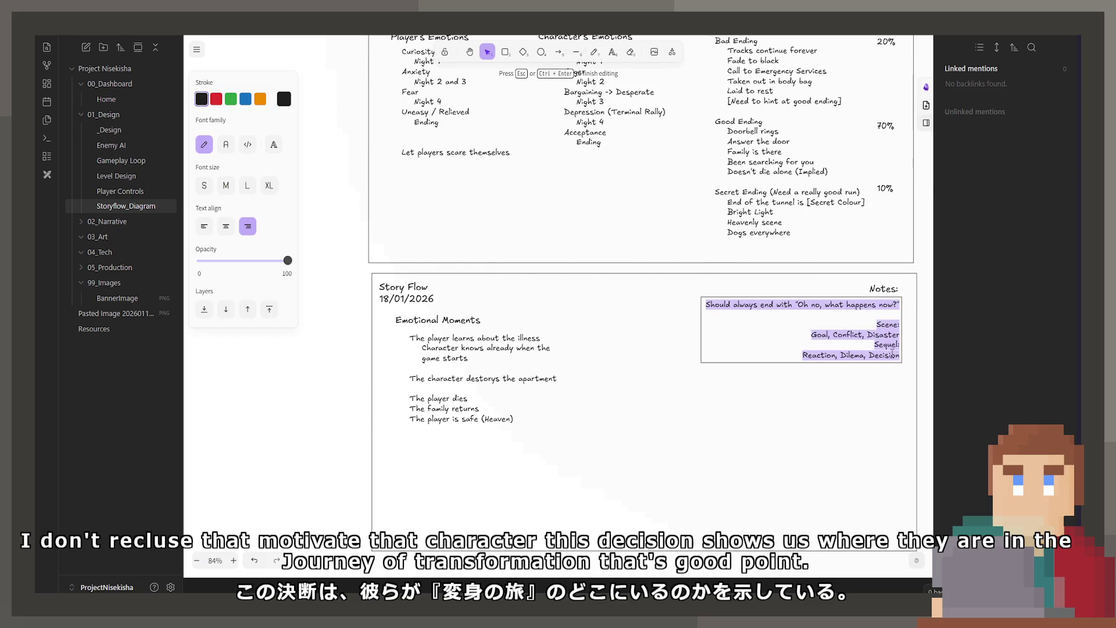
{"action": "key", "text": "Right"}
{"action": "key", "text": "Return"}
{"action": "key", "text": "Return"}
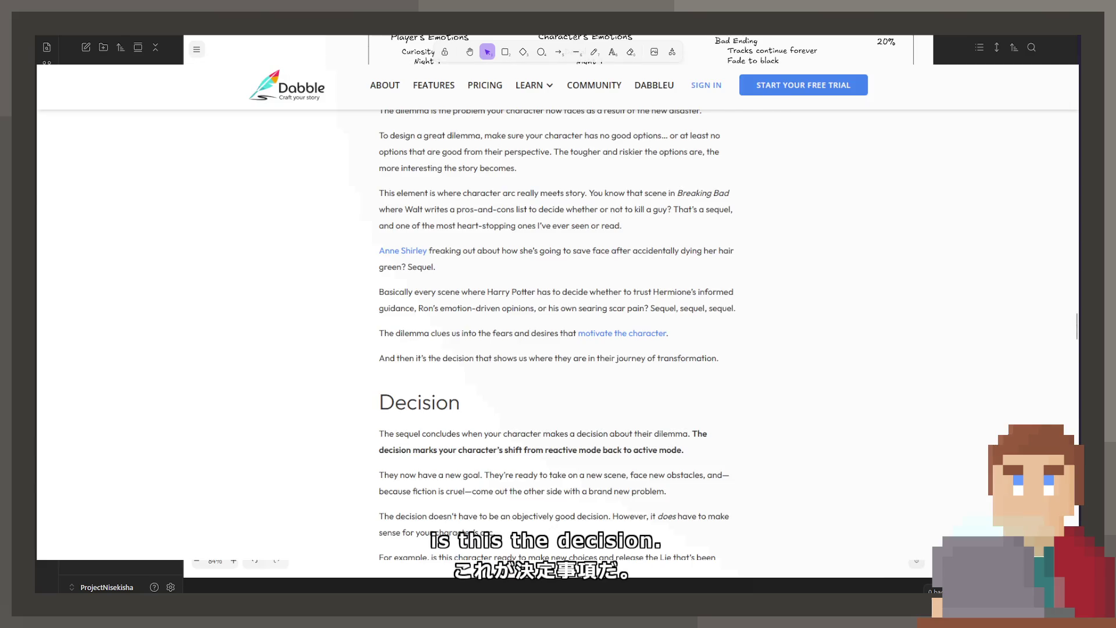
{"action": "type", "text": "The"}
{"action": "key", "text": "ctrl+a"}
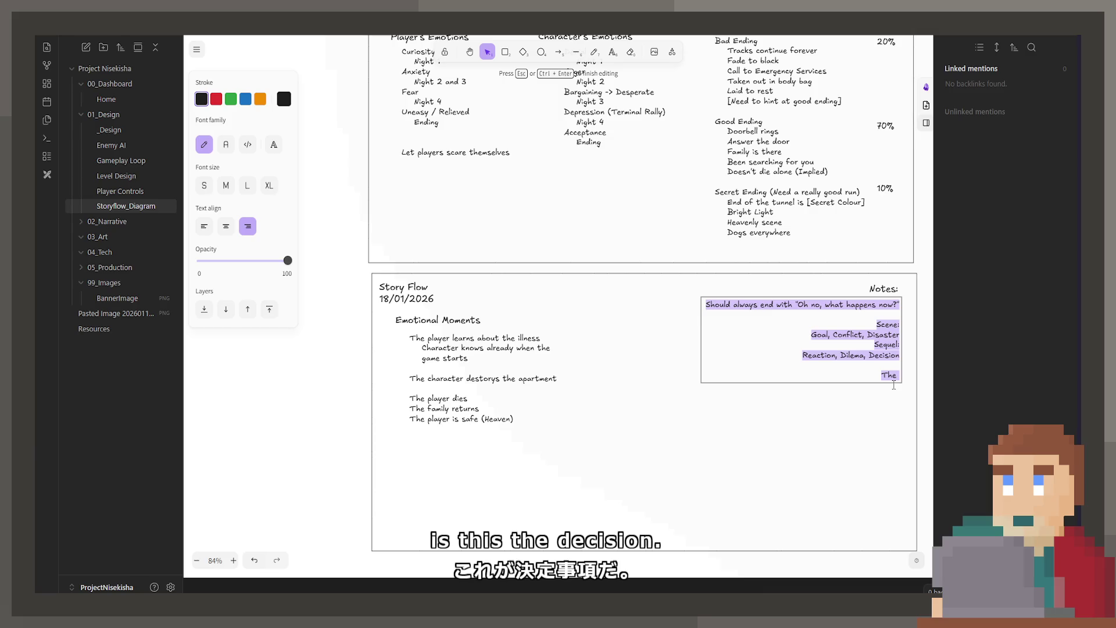
{"action": "type", "text": "decision repre"}
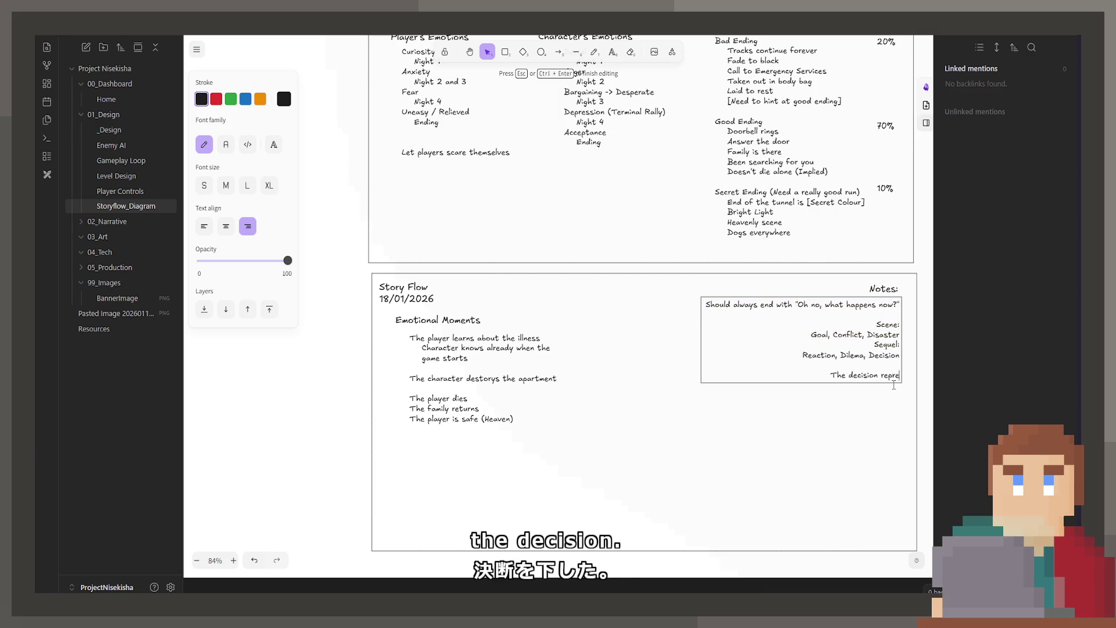
{"action": "type", "text": "sents the chara"}
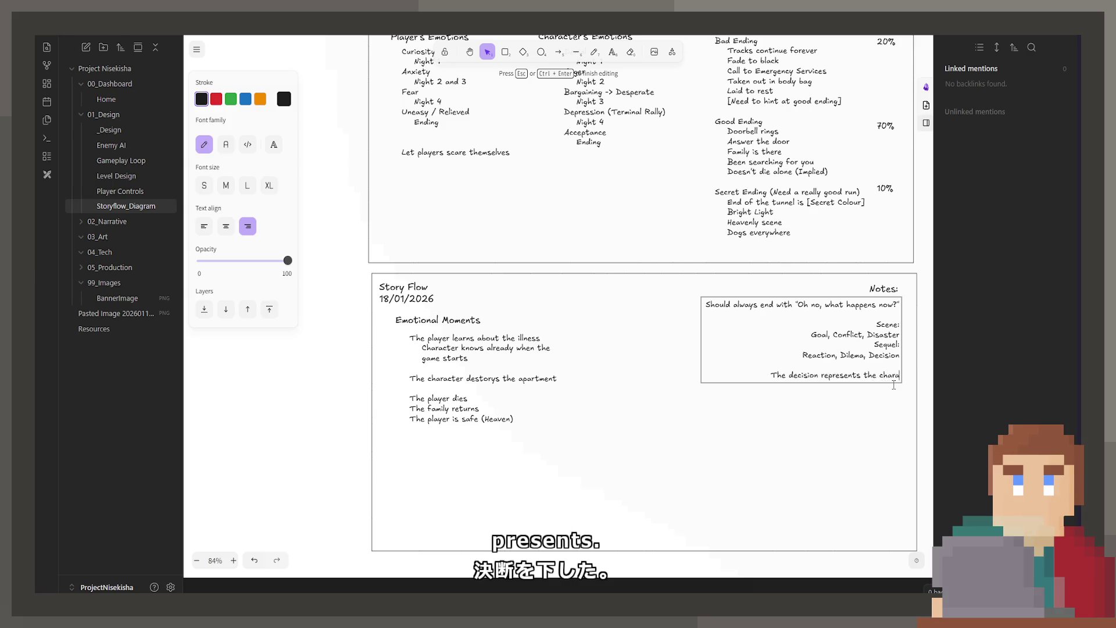
{"action": "type", "text": "cter"}
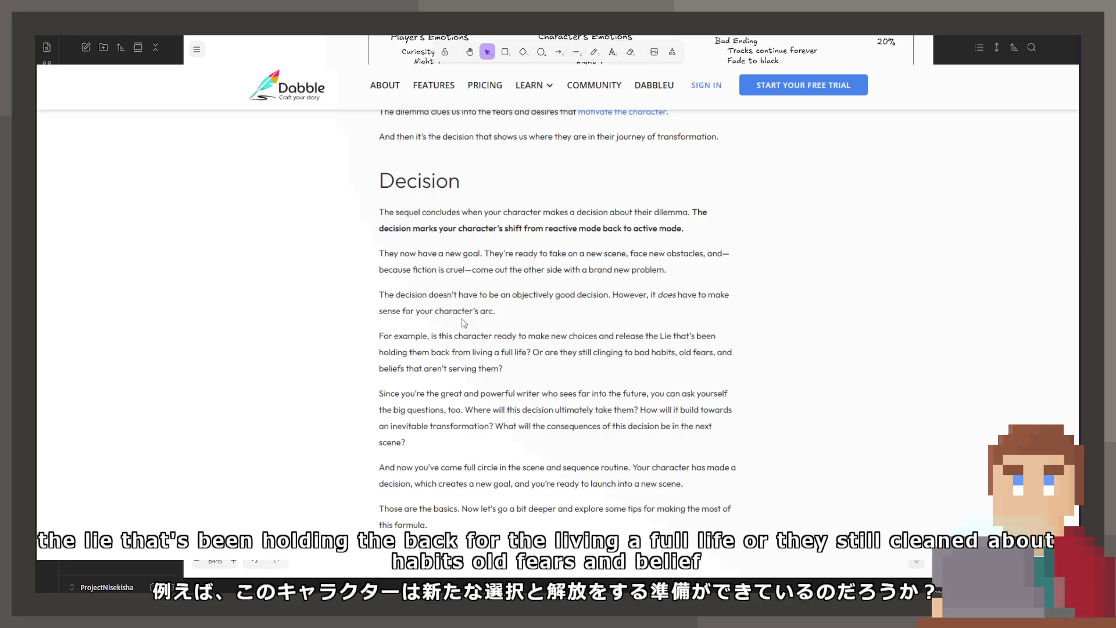
{"action": "scroll", "coordinate": [469, 353], "scroll_direction": "down", "scroll_amount": 3}
{"action": "scroll", "coordinate": [611, 332], "scroll_direction": "down", "scroll_amount": 3}
{"action": "scroll", "coordinate": [689, 320], "scroll_direction": "up", "scroll_amount": 3}
{"action": "scroll", "coordinate": [689, 320], "scroll_direction": "up", "scroll_amount": 3}
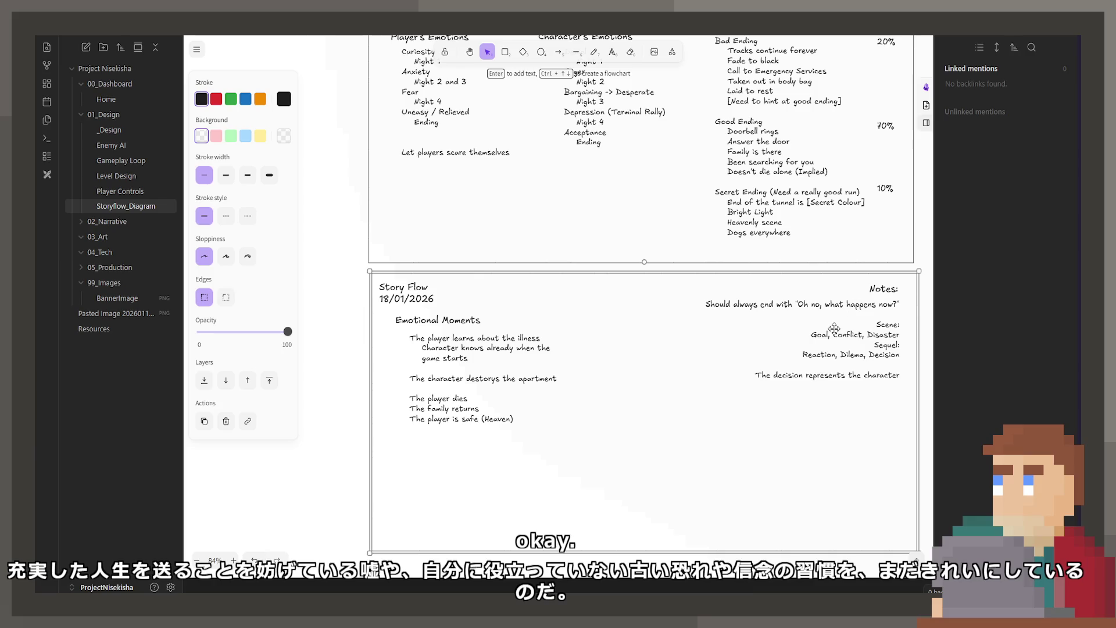
{"action": "scroll", "coordinate": [752, 397], "scroll_direction": "up", "scroll_amount": 1}
Step: Insert ' the scene' after 'end' so the first note reads 'always end the scene with…'
{"action": "left_click", "coordinate": [729, 409]}
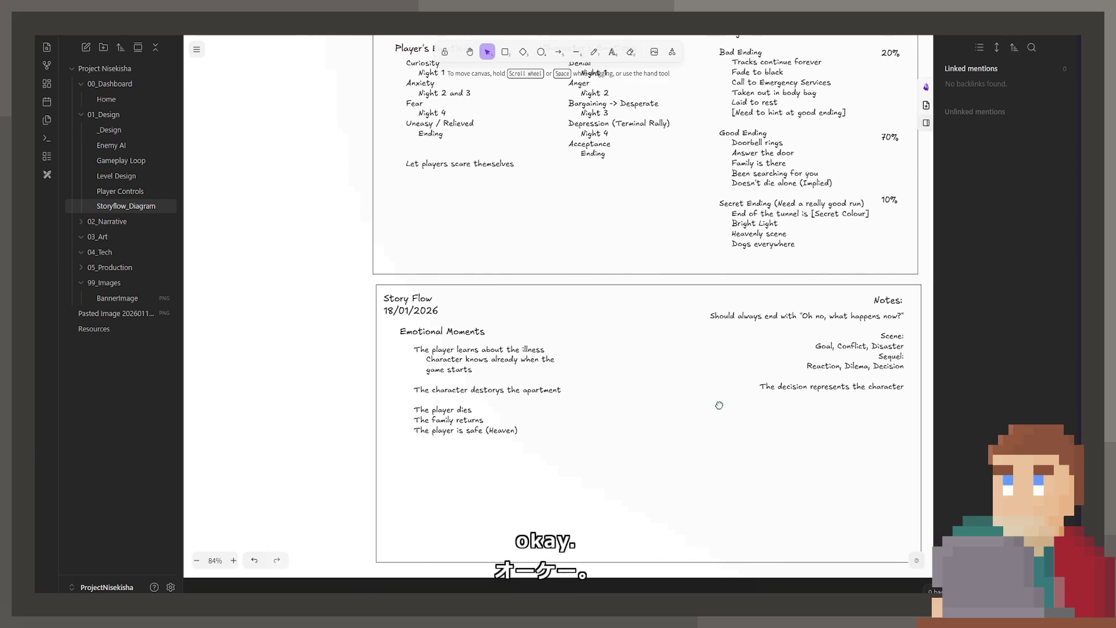
{"action": "left_click", "coordinate": [792, 311]}
{"action": "double_click", "coordinate": [792, 314]}
{"action": "left_click", "coordinate": [778, 316]}
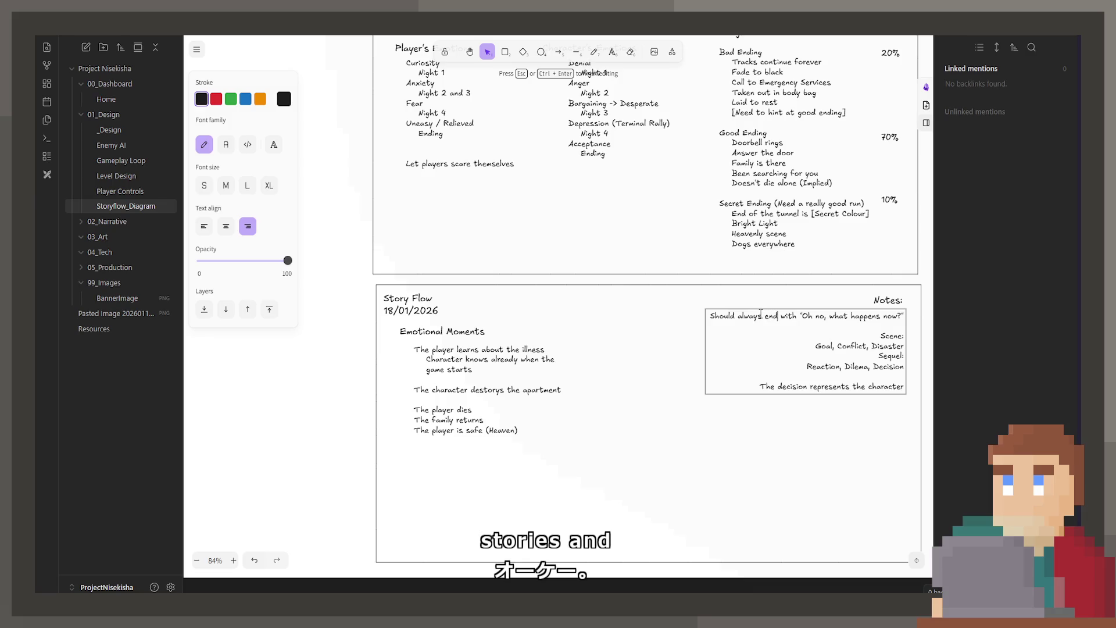
{"action": "type", "text": "the sc"}
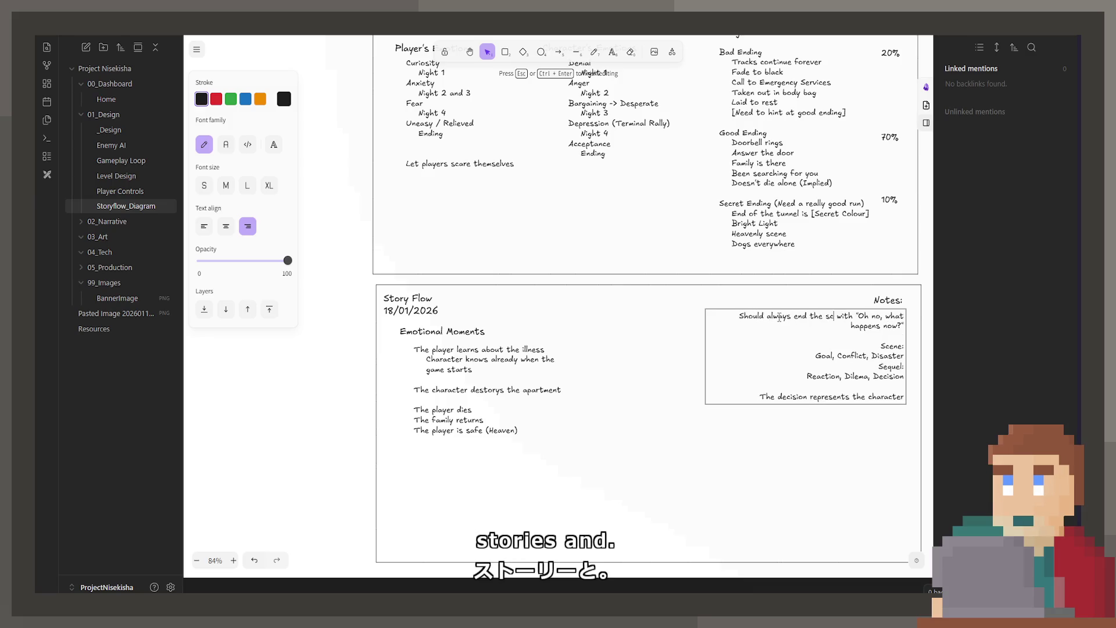
{"action": "type", "text": "ene"}
{"action": "left_click", "coordinate": [684, 416]}
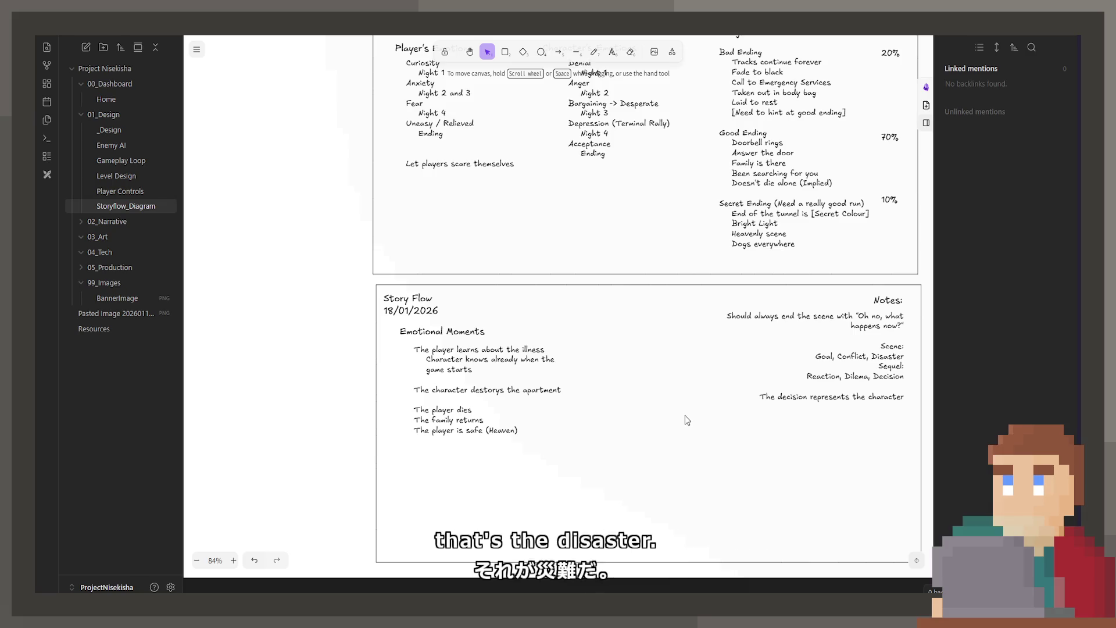
{"action": "scroll", "coordinate": [684, 416], "scroll_direction": "up", "scroll_amount": 5}
{"action": "scroll", "coordinate": [668, 393], "scroll_direction": "up", "scroll_amount": 3}
{"action": "scroll", "coordinate": [669, 393], "scroll_direction": "right", "scroll_amount": 2}
{"action": "scroll", "coordinate": [610, 262], "scroll_direction": "down", "scroll_amount": 2}
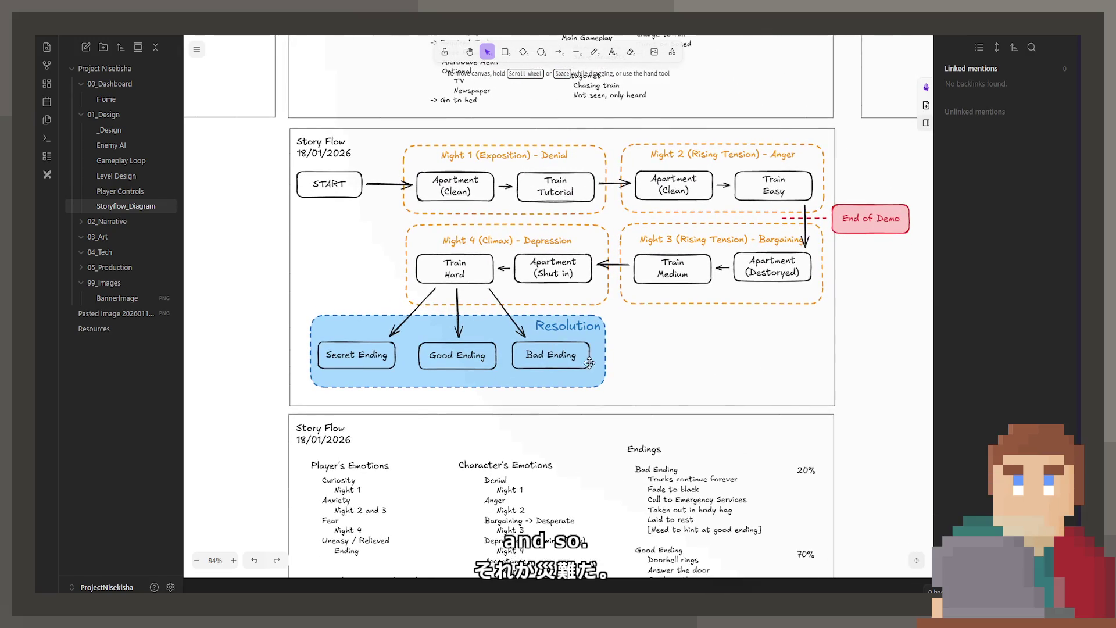
{"action": "scroll", "coordinate": [576, 356], "scroll_direction": "down", "scroll_amount": 4}
{"action": "scroll", "coordinate": [754, 312], "scroll_direction": "down", "scroll_amount": 3}
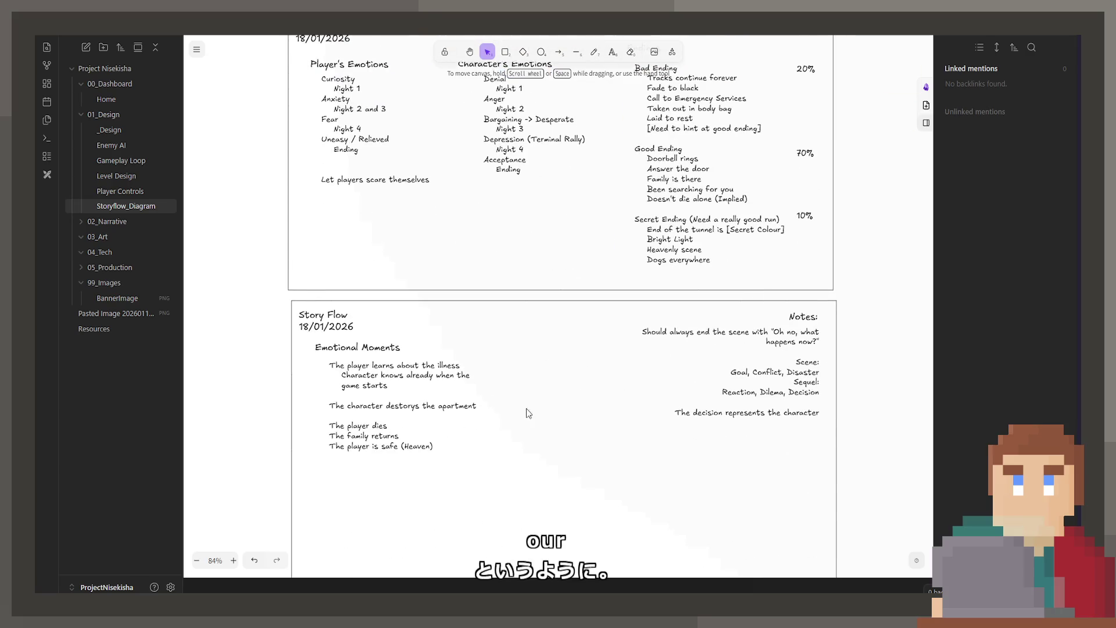
{"action": "scroll", "coordinate": [534, 412], "scroll_direction": "down", "scroll_amount": 2}
Step: Nudge the Emotional Moments list slightly left on the canvas
{"action": "left_click", "coordinate": [680, 318]}
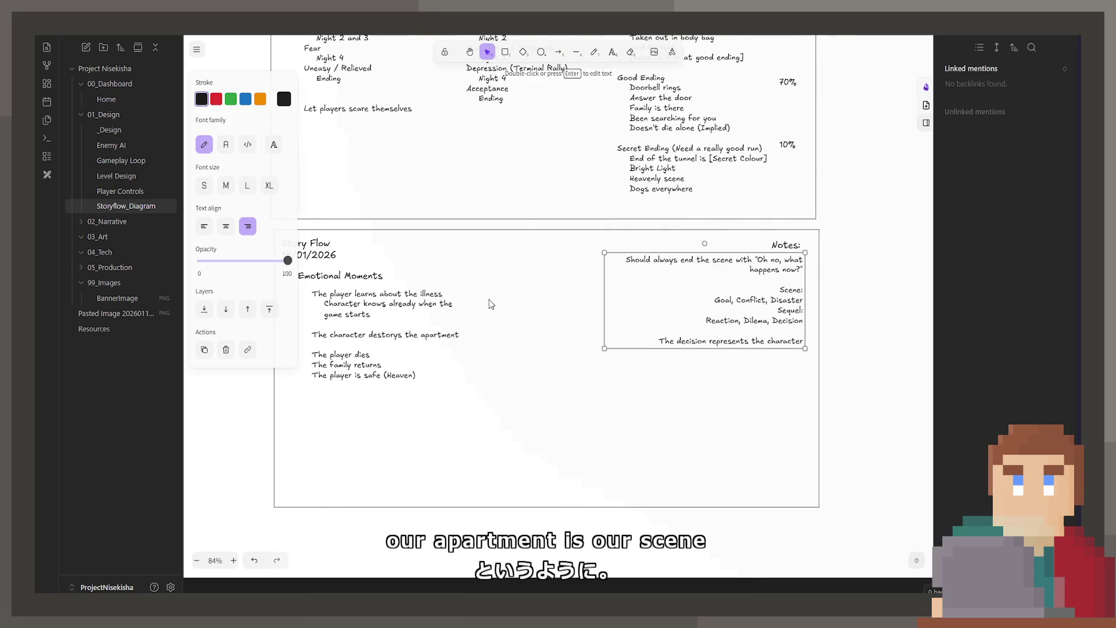
{"action": "left_click", "coordinate": [363, 298]}
{"action": "left_click_drag", "start_coordinate": [363, 299], "coordinate": [348, 294]}
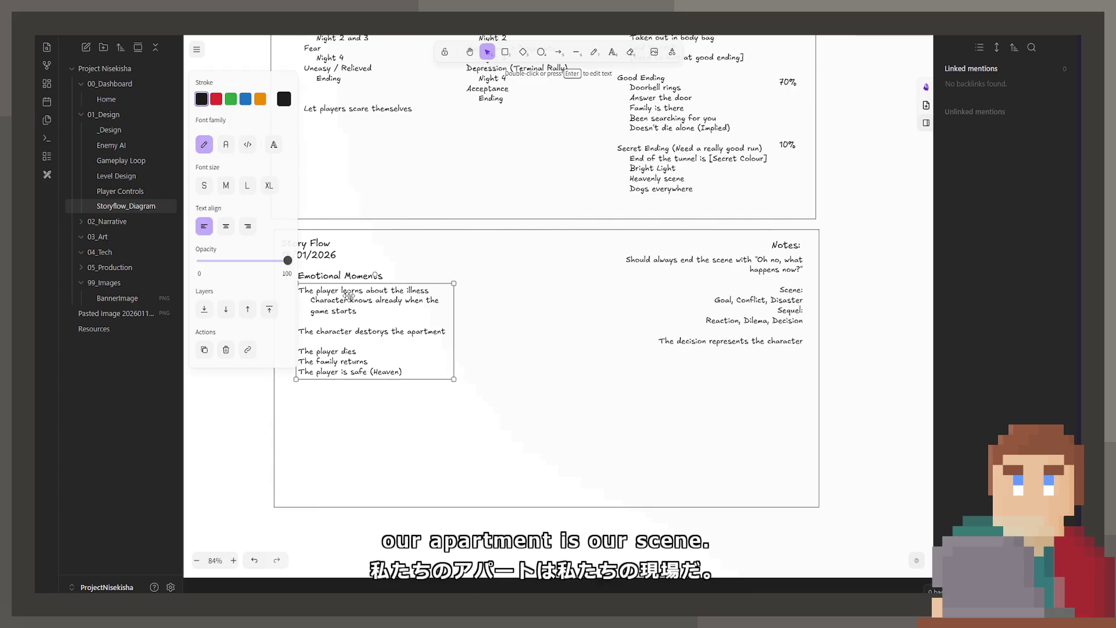
{"action": "scroll", "coordinate": [348, 295], "scroll_direction": "left", "scroll_amount": 2}
{"action": "double_click", "coordinate": [402, 310]}
Step: Duplicate the Emotional Moments text and rewrite the copy as 'Apartment (Sequel)' over 'Train (Scene)'
{"action": "left_click", "coordinate": [564, 346]}
{"action": "left_click_drag", "start_coordinate": [416, 355], "coordinate": [602, 357], "text": "alt"}
{"action": "double_click", "coordinate": [603, 358]}
{"action": "type", "text": "Apartment"}
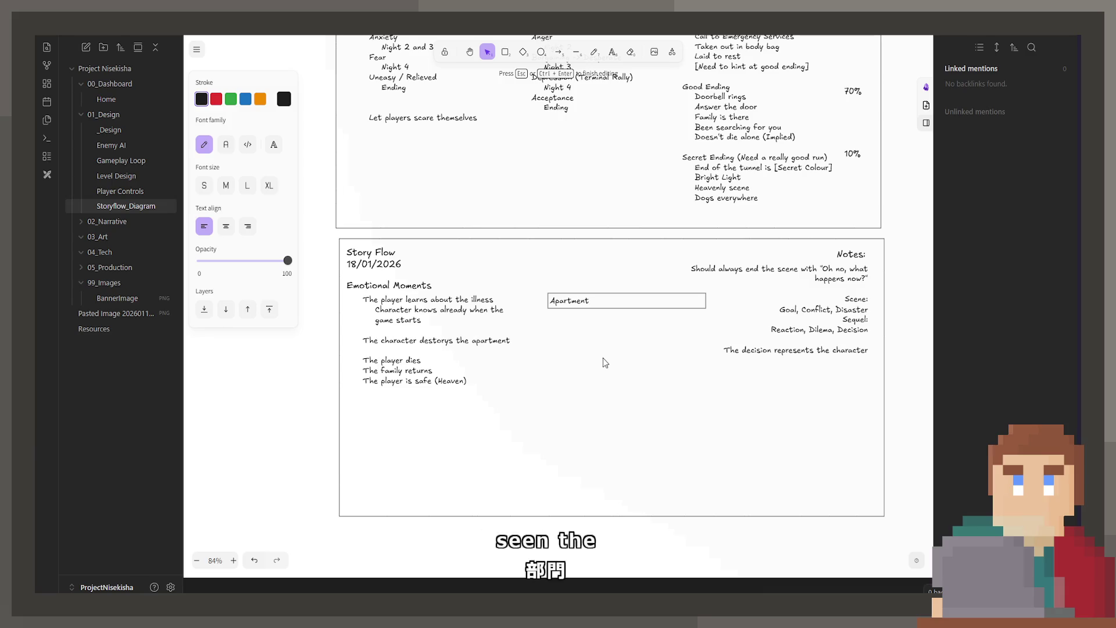
{"action": "key", "text": "BackSpace"}
{"action": "key", "text": "BackSpace"}
{"action": "type", "text": "(Seen"}
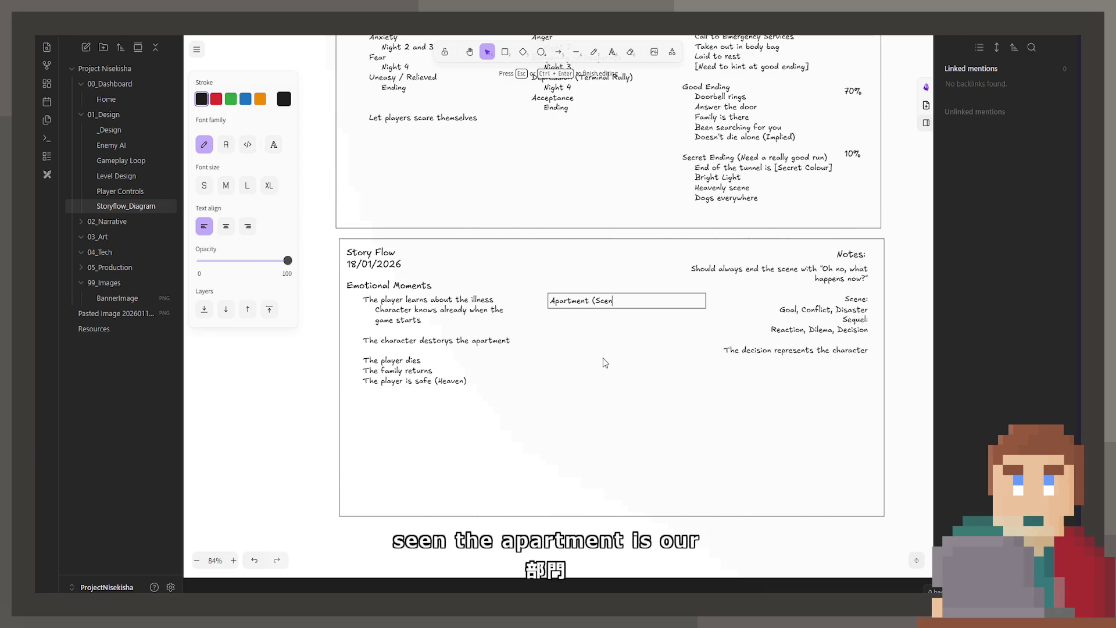
{"action": "type", "text": ")"}
{"action": "key", "text": "Return"}
{"action": "type", "text": "Trai"}
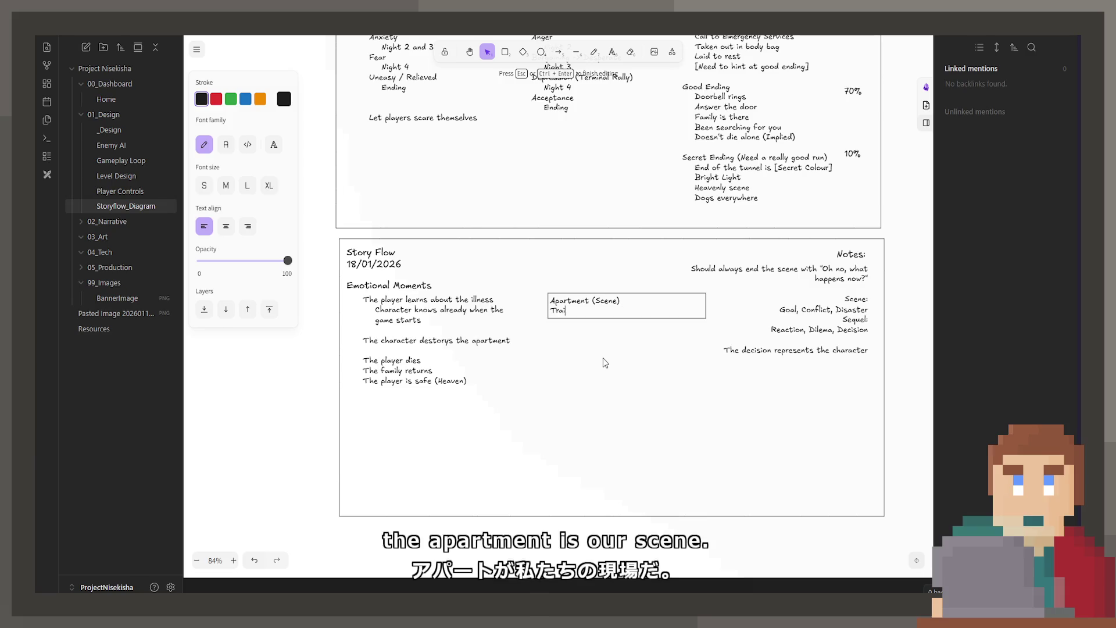
{"action": "type", "text": "n (Sequ"}
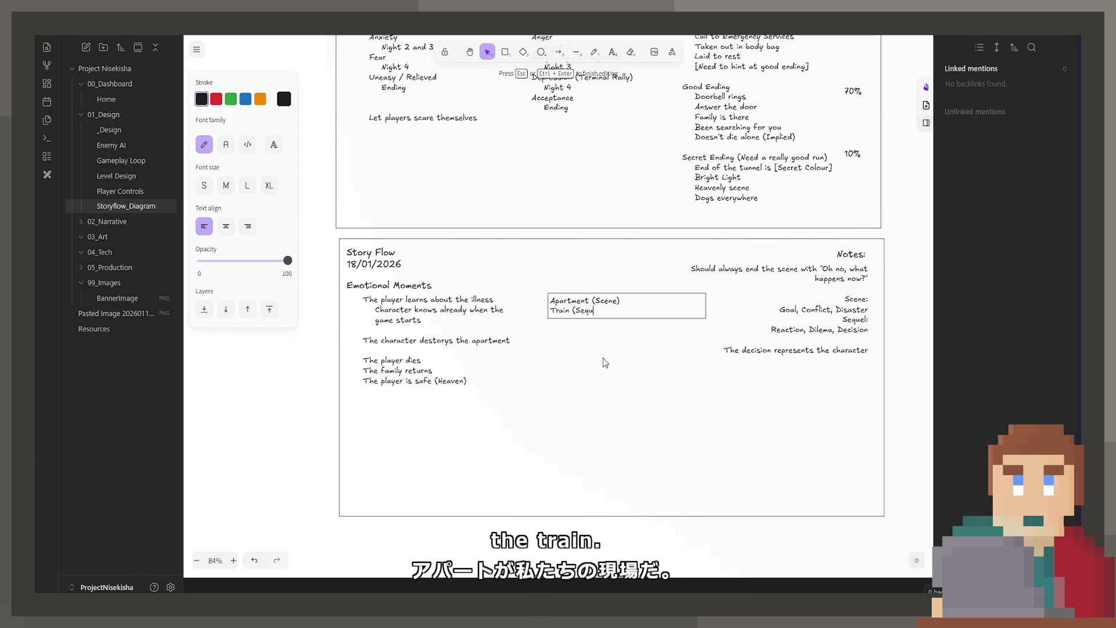
{"action": "type", "text": "el)"}
{"action": "key", "text": "BackSpace"}
{"action": "key", "text": "BackSpace"}
{"action": "key", "text": "BackSpace"}
{"action": "key", "text": "BackSpace"}
{"action": "key", "text": "BackSpace"}
{"action": "key", "text": "BackSpace"}
{"action": "type", "text": "cene)"}
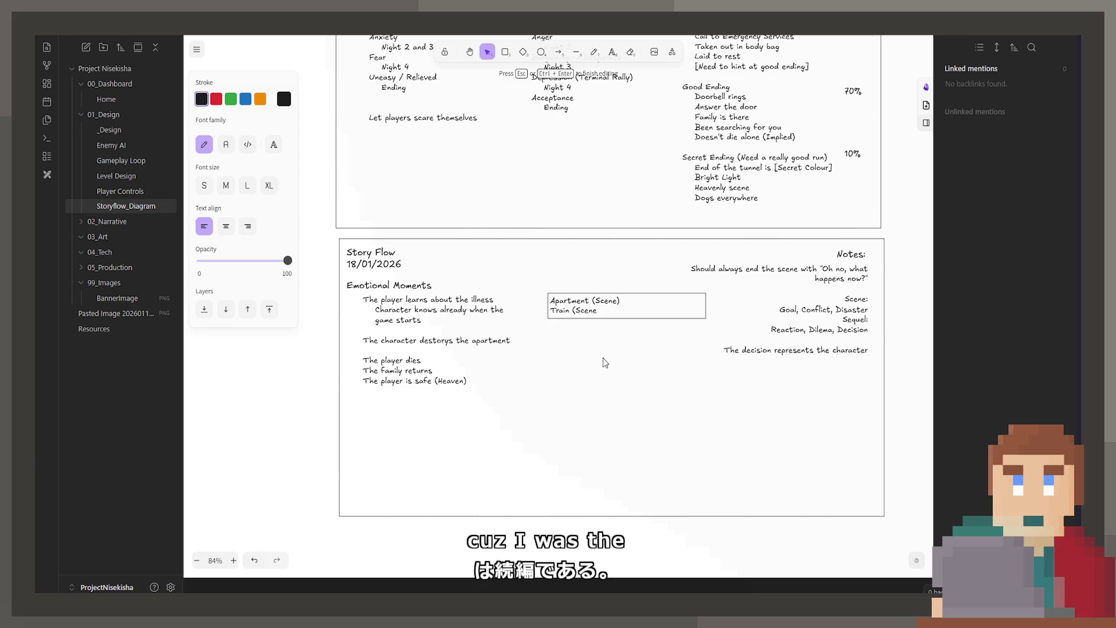
{"action": "key", "text": "BackSpace"}
{"action": "key", "text": "BackSpace"}
{"action": "key", "text": "BackSpace"}
{"action": "key", "text": "BackSpace"}
{"action": "key", "text": "BackSpace"}
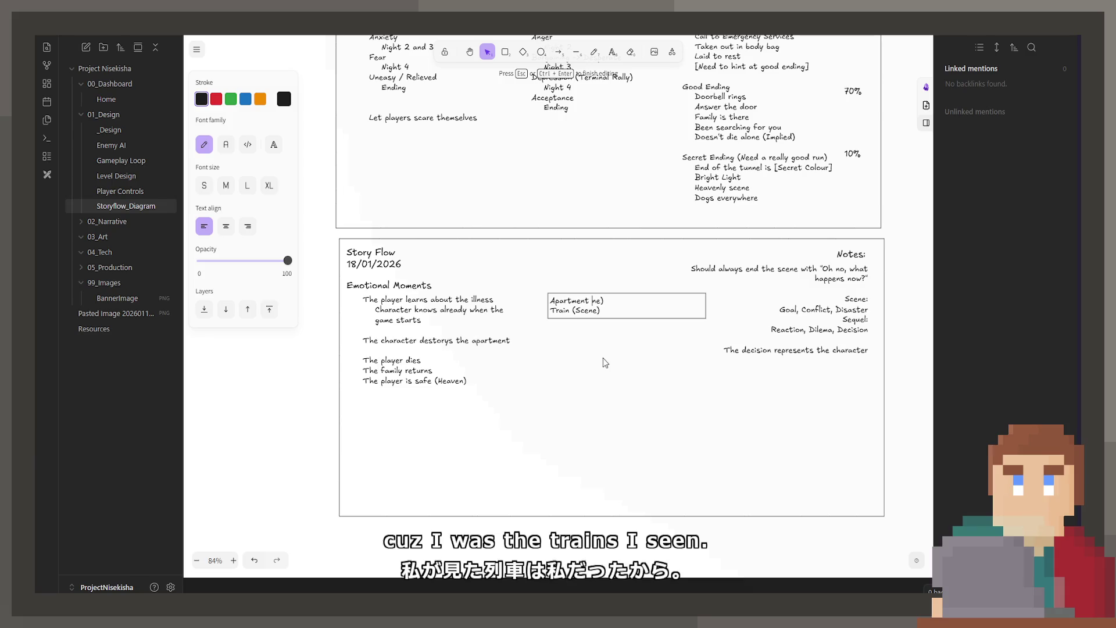
{"action": "key", "text": "BackSpace"}
{"action": "type", "text": "(Sequel"}
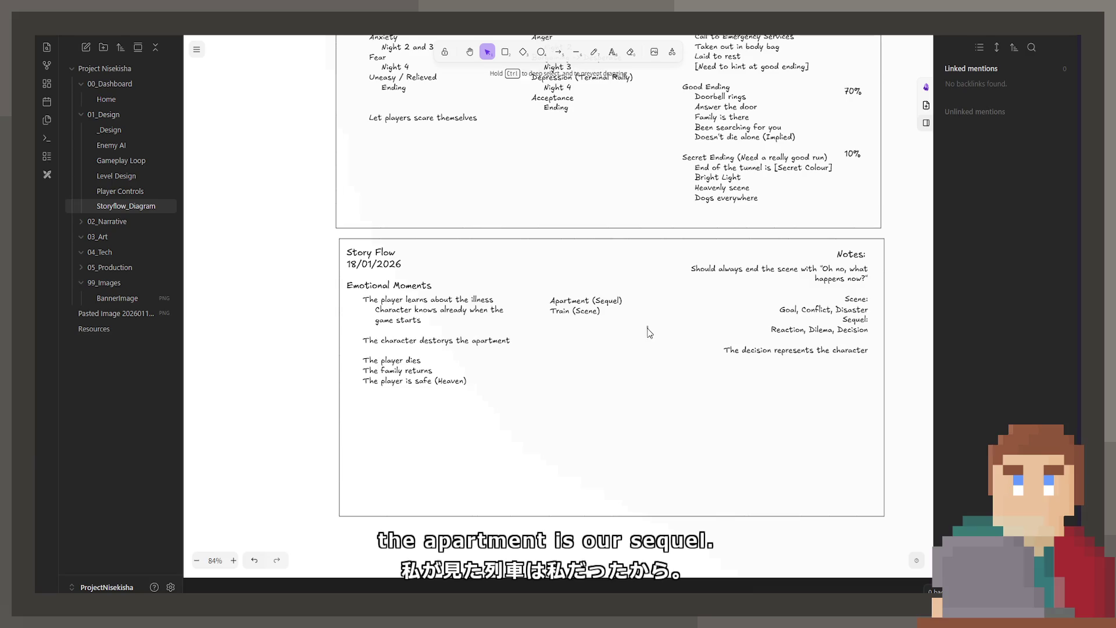
Step: Centre-align the note, set font size M, place it at the frame's top middle and save
{"action": "left_click", "coordinate": [647, 332]}
{"action": "mouse_move", "coordinate": [597, 313]}
{"action": "left_mouse_down"}
{"action": "mouse_move", "coordinate": [728, 405]}
{"action": "mouse_move", "coordinate": [586, 294]}
{"action": "left_mouse_up"}
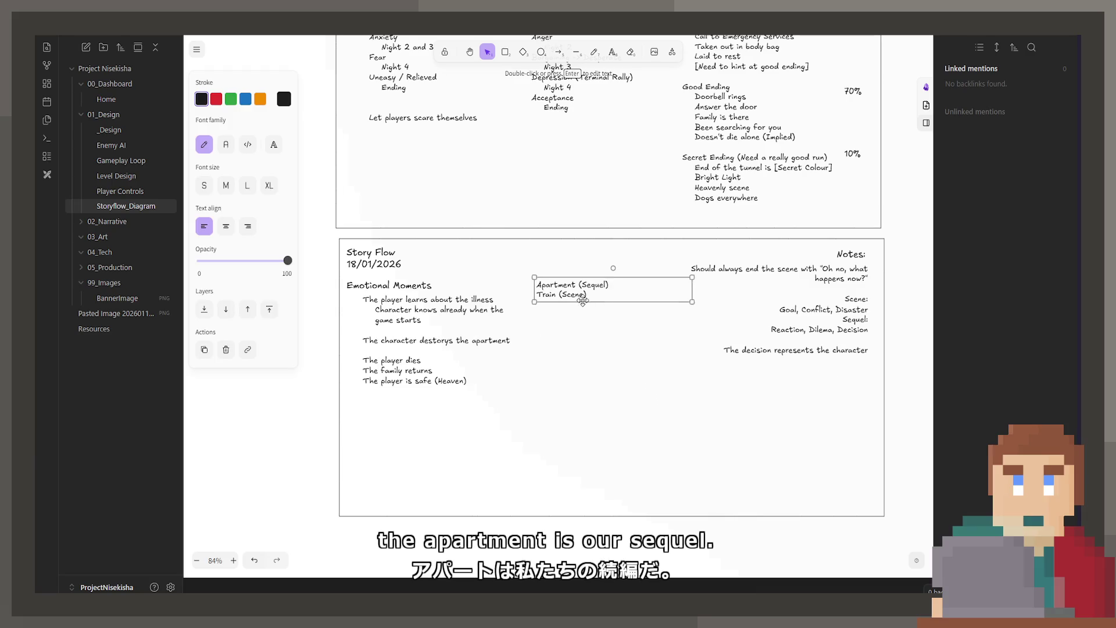
{"action": "left_click", "coordinate": [225, 226]}
{"action": "left_click", "coordinate": [225, 186]}
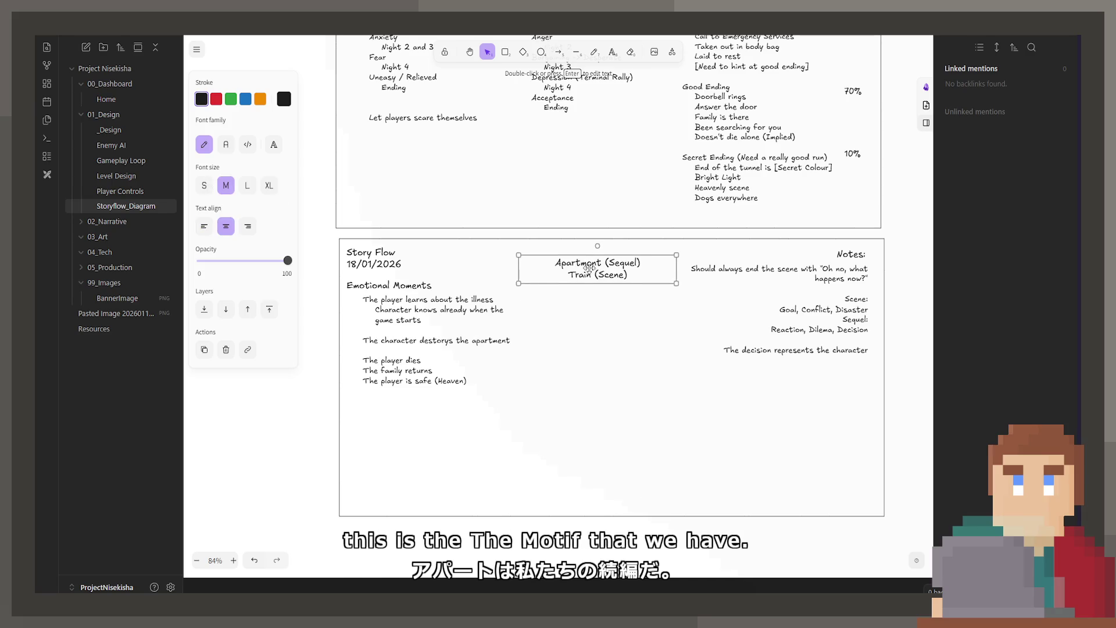
{"action": "left_click_drag", "start_coordinate": [590, 268], "coordinate": [520, 257]}
{"action": "left_click", "coordinate": [625, 493]}
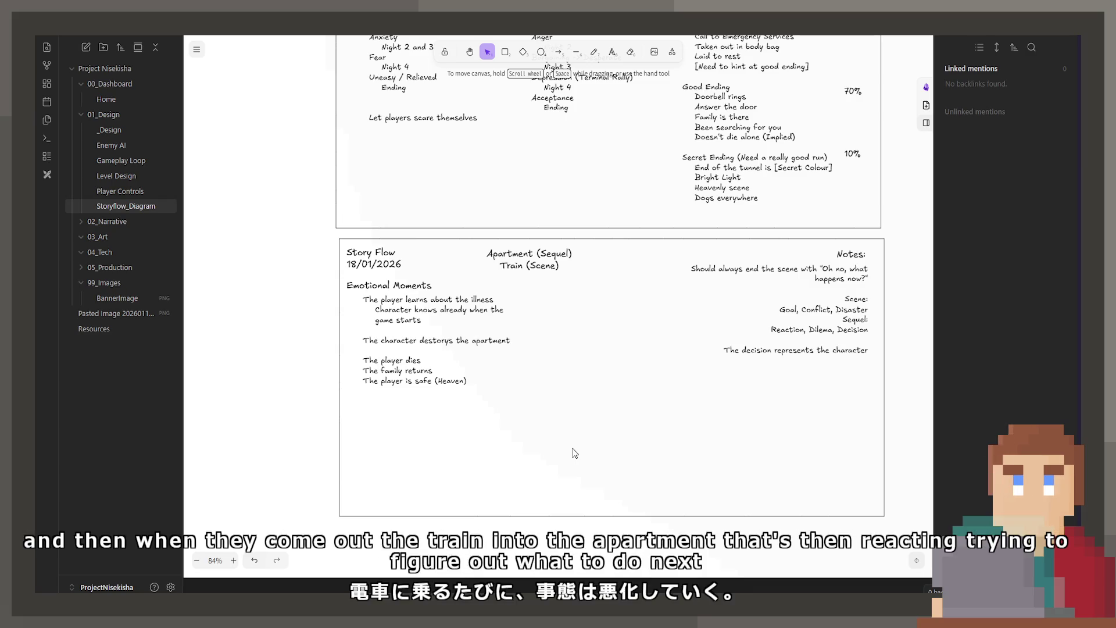
{"action": "key", "text": "ctrl+s"}
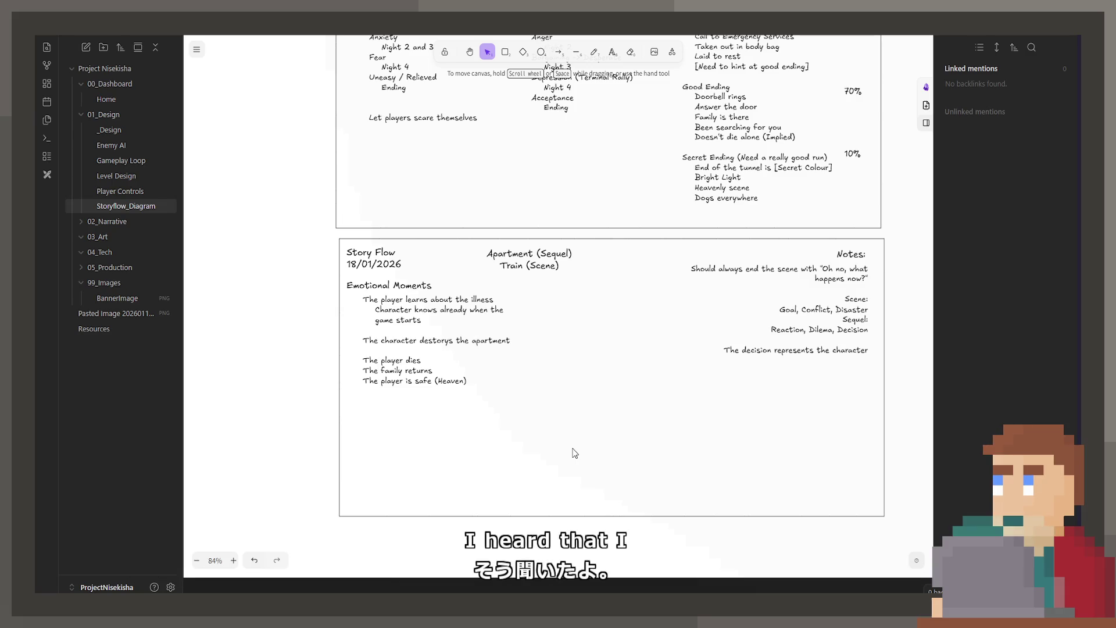
Step: Select the Apartment (Sequel) note on the Story Flow canvas
{"action": "left_click", "coordinate": [553, 263]}
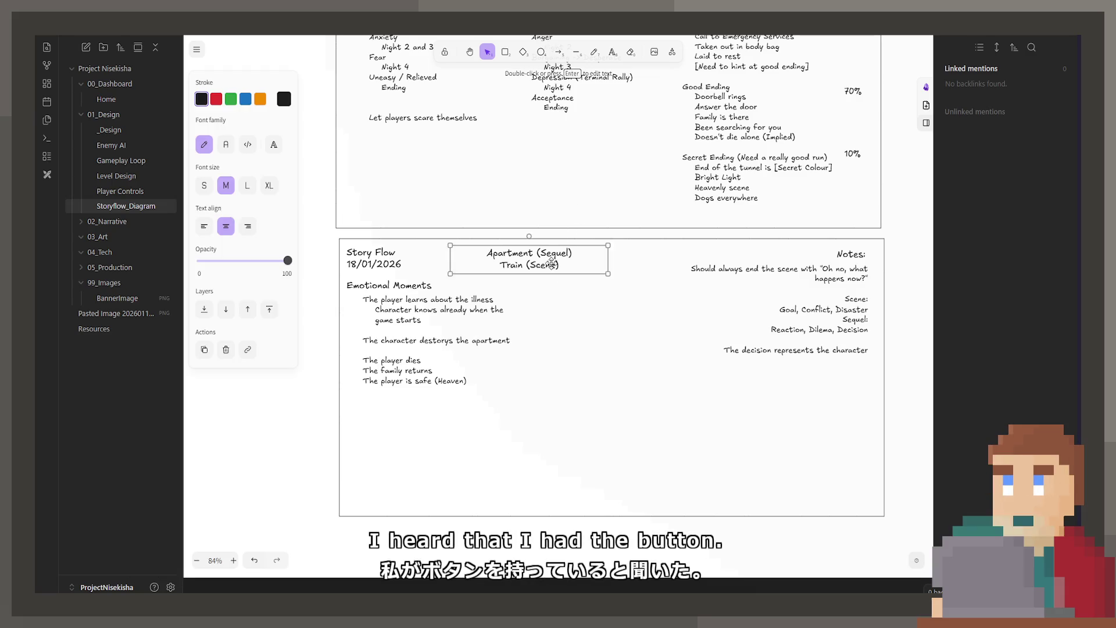
Step: Move the Apartment/Train note to sit beneath the right-hand Notes block
{"action": "left_click_drag", "start_coordinate": [552, 264], "coordinate": [581, 264]}
{"action": "left_click", "coordinate": [595, 316]}
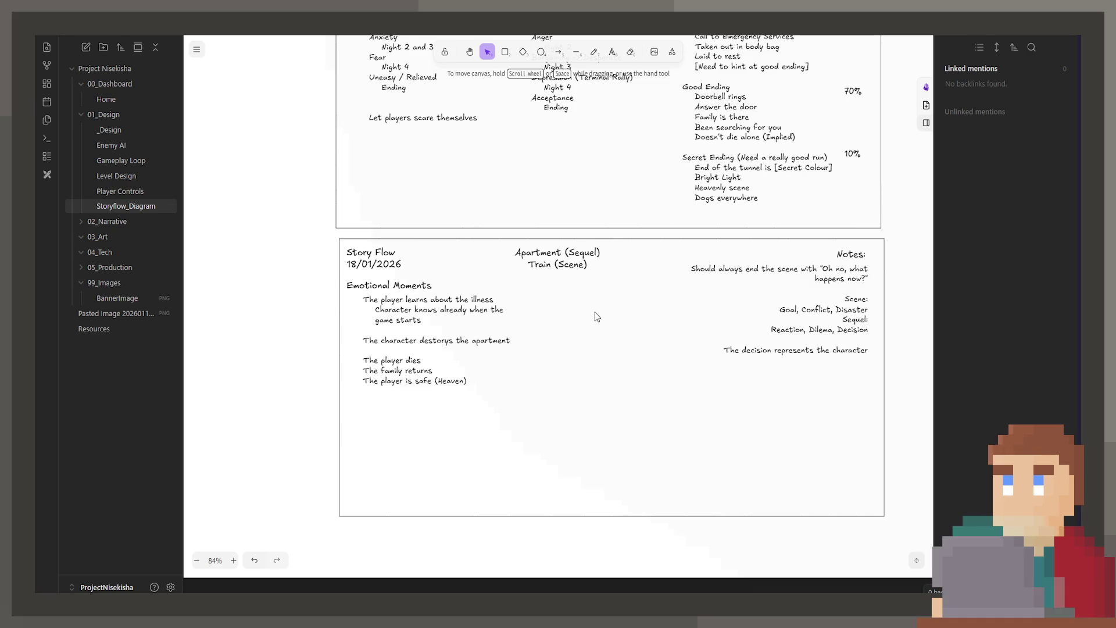
{"action": "scroll", "coordinate": [759, 437], "scroll_direction": "up", "scroll_amount": 1}
{"action": "scroll", "coordinate": [636, 479], "scroll_direction": "up", "scroll_amount": 9}
{"action": "scroll", "coordinate": [614, 490], "scroll_direction": "down", "scroll_amount": 2}
{"action": "scroll", "coordinate": [584, 384], "scroll_direction": "down", "scroll_amount": 4}
{"action": "scroll", "coordinate": [581, 351], "scroll_direction": "down", "scroll_amount": 4}
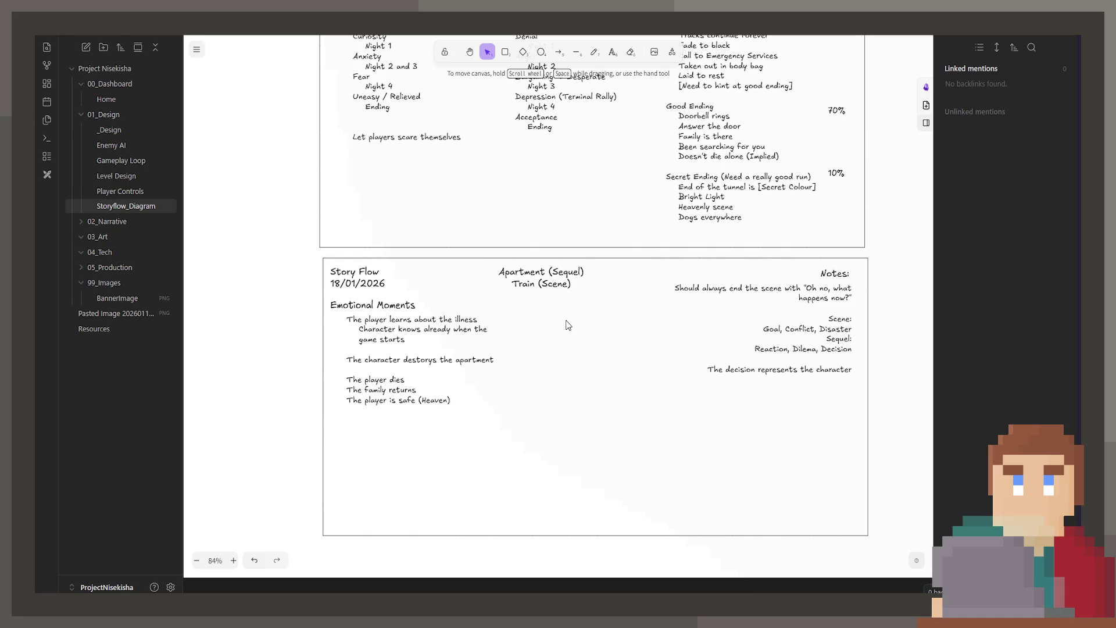
{"action": "mouse_move", "coordinate": [557, 305]}
{"action": "left_mouse_down"}
{"action": "mouse_move", "coordinate": [543, 295]}
{"action": "mouse_move", "coordinate": [760, 387]}
{"action": "left_mouse_up"}
{"action": "left_click", "coordinate": [427, 319]}
{"action": "left_click", "coordinate": [612, 386]}
Step: Insert blank lines in the Emotional Moments list to space its groups apart
{"action": "left_click", "coordinate": [441, 362]}
{"action": "double_click", "coordinate": [442, 362]}
{"action": "left_click", "coordinate": [442, 362]}
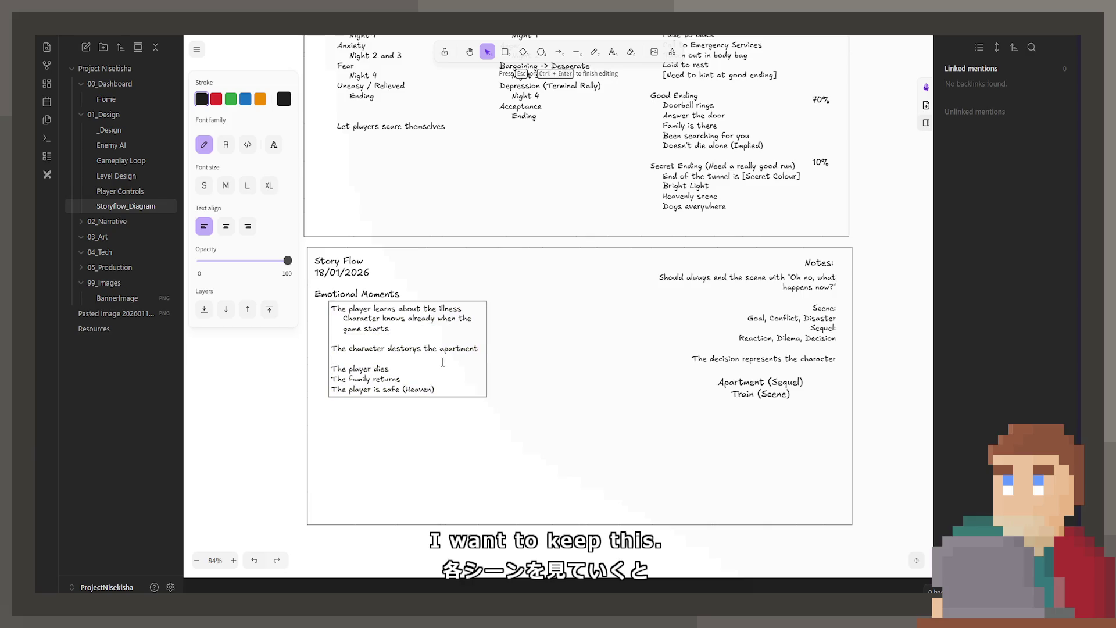
{"action": "key", "text": "Return"}
{"action": "key", "text": "Return"}
{"action": "key", "text": "Up"}
{"action": "key", "text": "Up"}
{"action": "key", "text": "Up"}
{"action": "key", "text": "Return"}
{"action": "key", "text": "Return"}
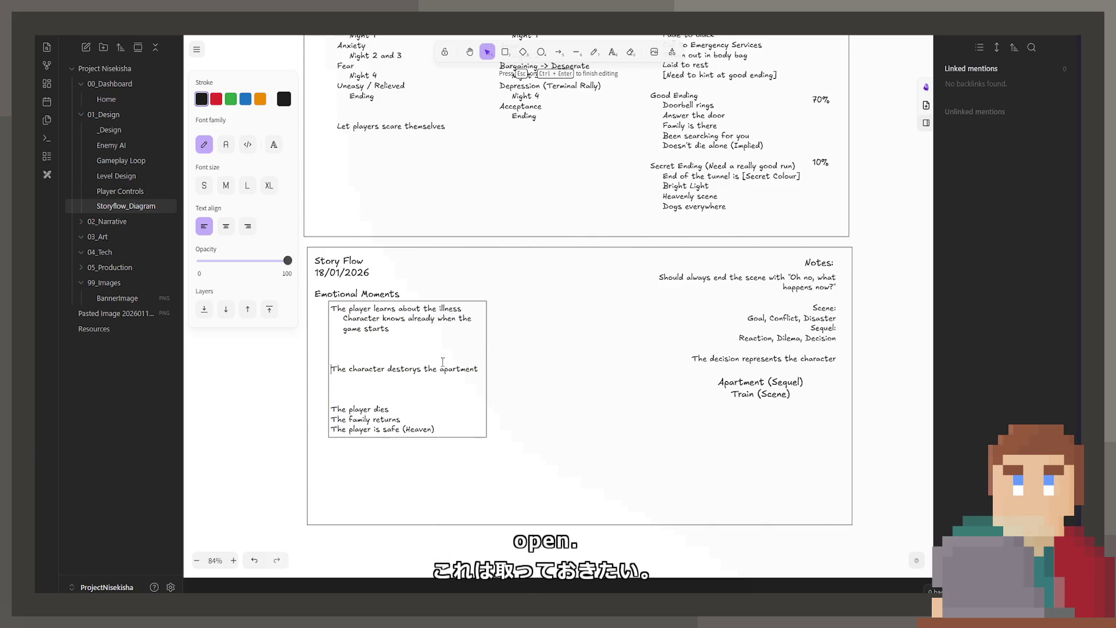
{"action": "key", "text": "Return"}
{"action": "key", "text": "Up"}
{"action": "key", "text": "Up"}
{"action": "key", "text": "Up"}
{"action": "key", "text": "Return"}
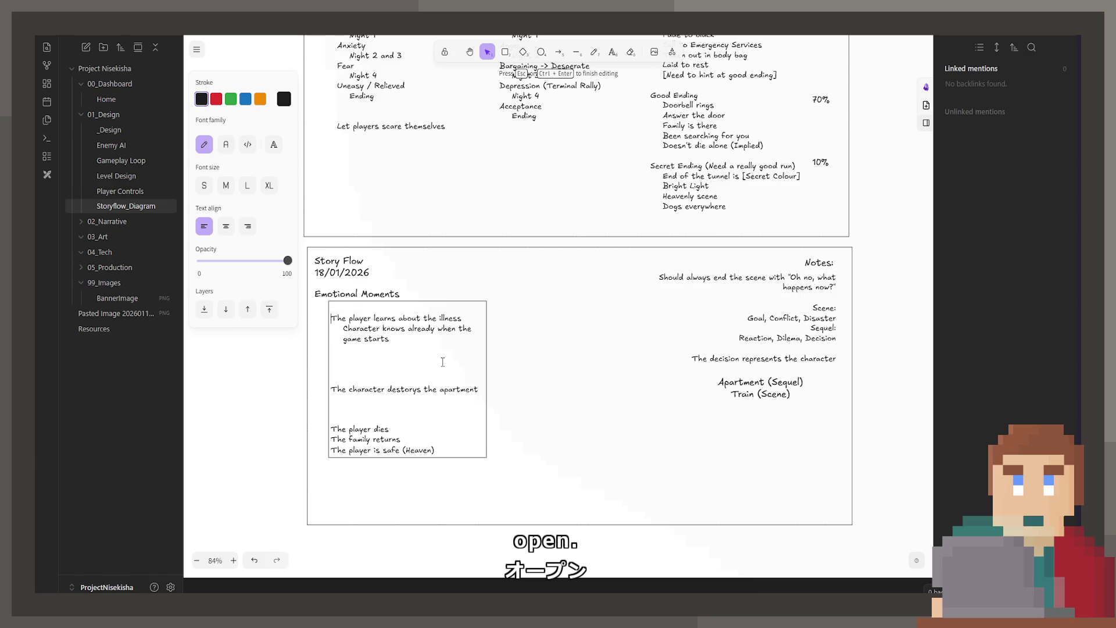
{"action": "left_click", "coordinate": [567, 388]}
{"action": "scroll", "coordinate": [584, 408], "scroll_direction": "down", "scroll_amount": 3}
{"action": "scroll", "coordinate": [598, 398], "scroll_direction": "up", "scroll_amount": 3}
{"action": "scroll", "coordinate": [545, 273], "scroll_direction": "down", "scroll_amount": 2}
{"action": "scroll", "coordinate": [558, 314], "scroll_direction": "up", "scroll_amount": 2}
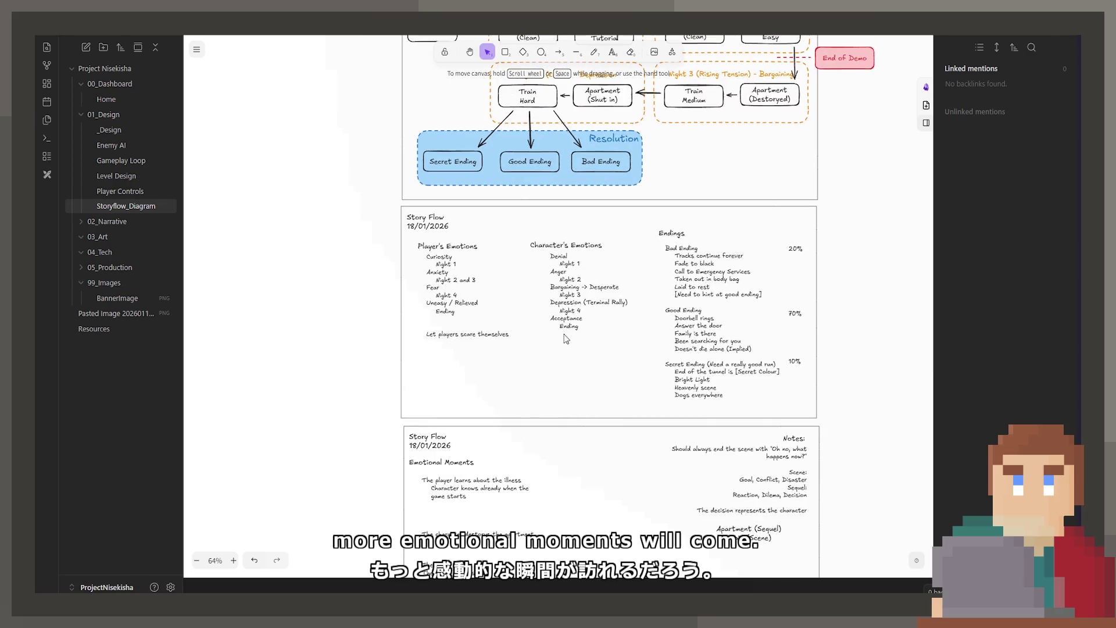
{"action": "scroll", "coordinate": [563, 290], "scroll_direction": "up", "scroll_amount": 2}
{"action": "scroll", "coordinate": [634, 278], "scroll_direction": "up", "scroll_amount": 3}
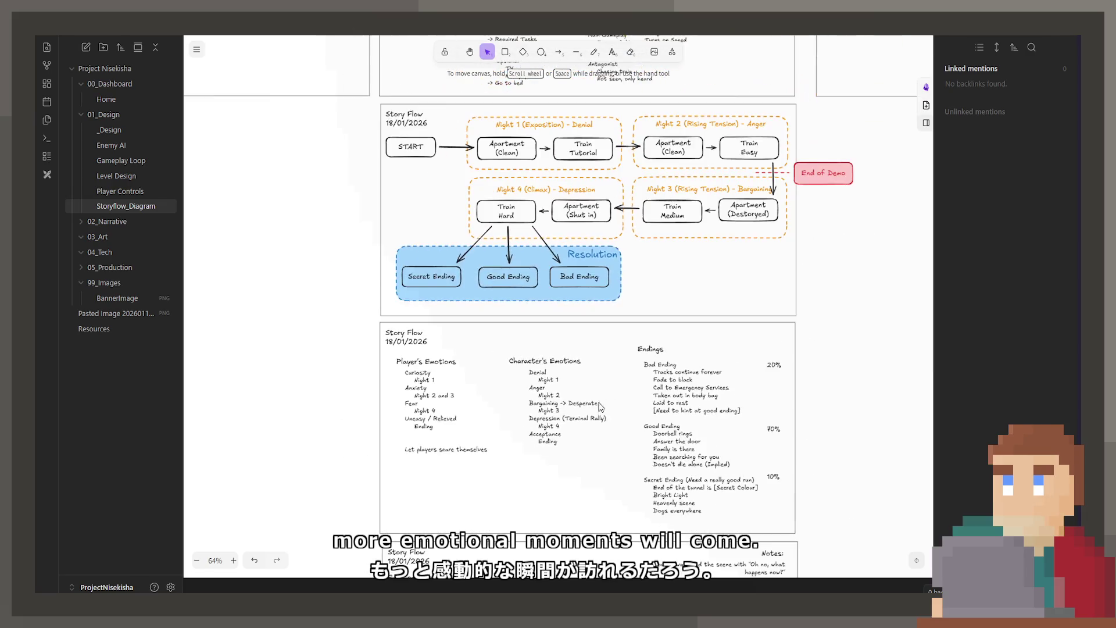
{"action": "scroll", "coordinate": [554, 342], "scroll_direction": "down", "scroll_amount": 3}
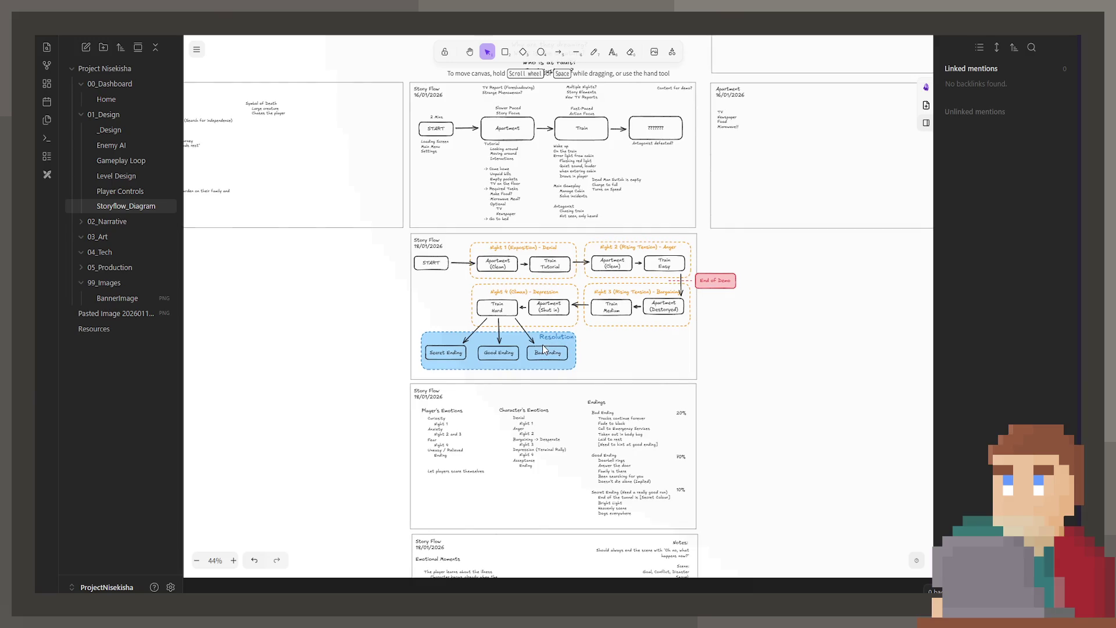
{"action": "scroll", "coordinate": [542, 345], "scroll_direction": "down", "scroll_amount": 2}
Step: Duplicate the Emotional Moments frame and place the copy below the original
{"action": "left_click", "coordinate": [519, 91]}
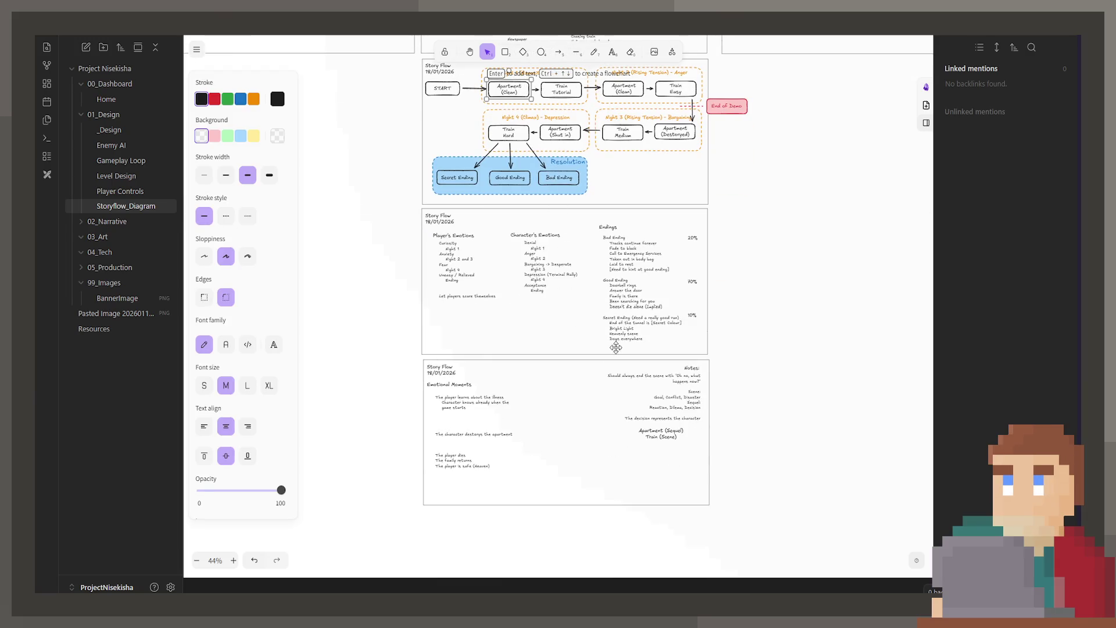
{"action": "left_click", "coordinate": [502, 363]}
{"action": "left_click_drag", "start_coordinate": [503, 364], "coordinate": [540, 513]}
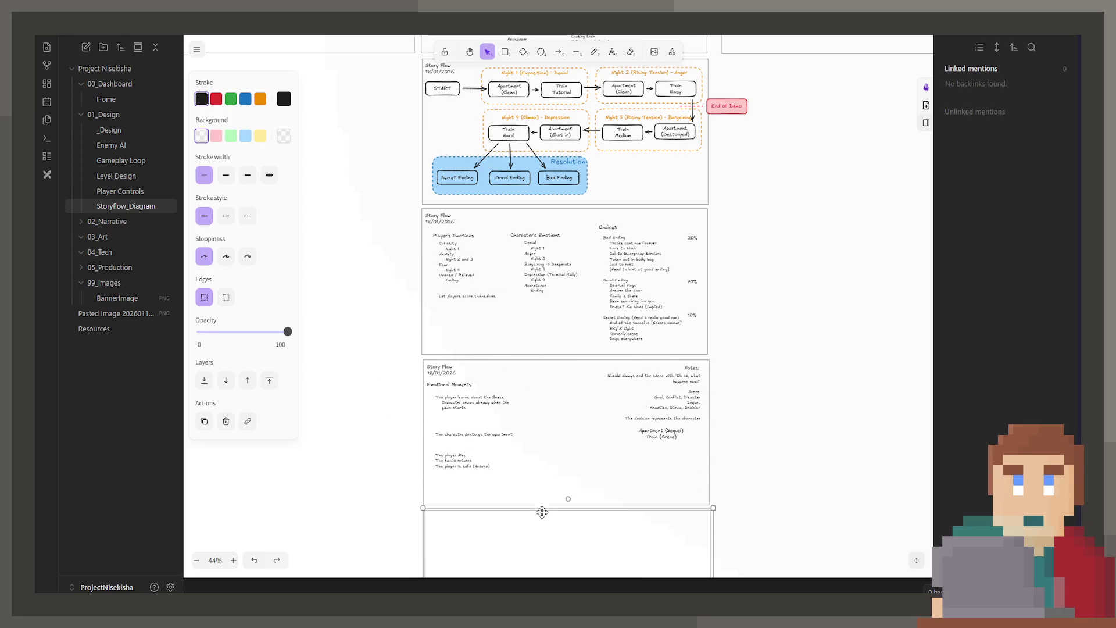
{"action": "scroll", "coordinate": [530, 519], "scroll_direction": "down", "scroll_amount": 3}
Step: Copy the Story Flow heading into the new frame and retitle it 'Scene 1: Apartment (Clean)' dated 18/01/2026
{"action": "left_click", "coordinate": [430, 69]}
{"action": "left_click_drag", "start_coordinate": [429, 70], "coordinate": [446, 225]}
{"action": "double_click", "coordinate": [446, 225]}
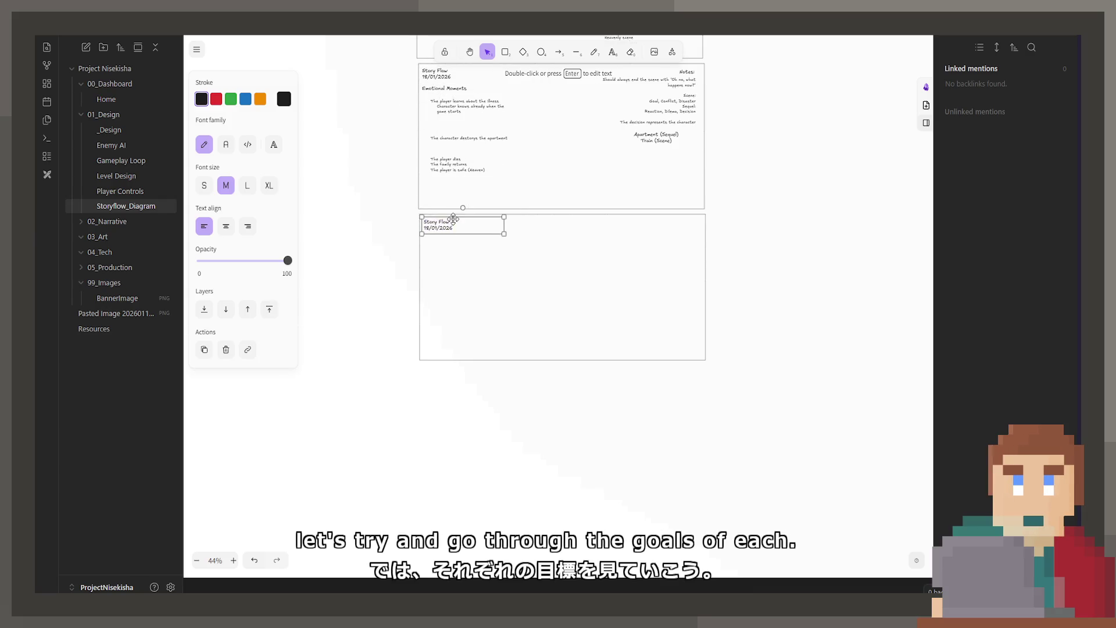
{"action": "left_click", "coordinate": [441, 253]}
{"action": "left_click", "coordinate": [441, 230]}
{"action": "double_click", "coordinate": [443, 229]}
{"action": "key", "text": "BackSpace"}
{"action": "key", "text": "BackSpace"}
{"action": "key", "text": "BackSpace"}
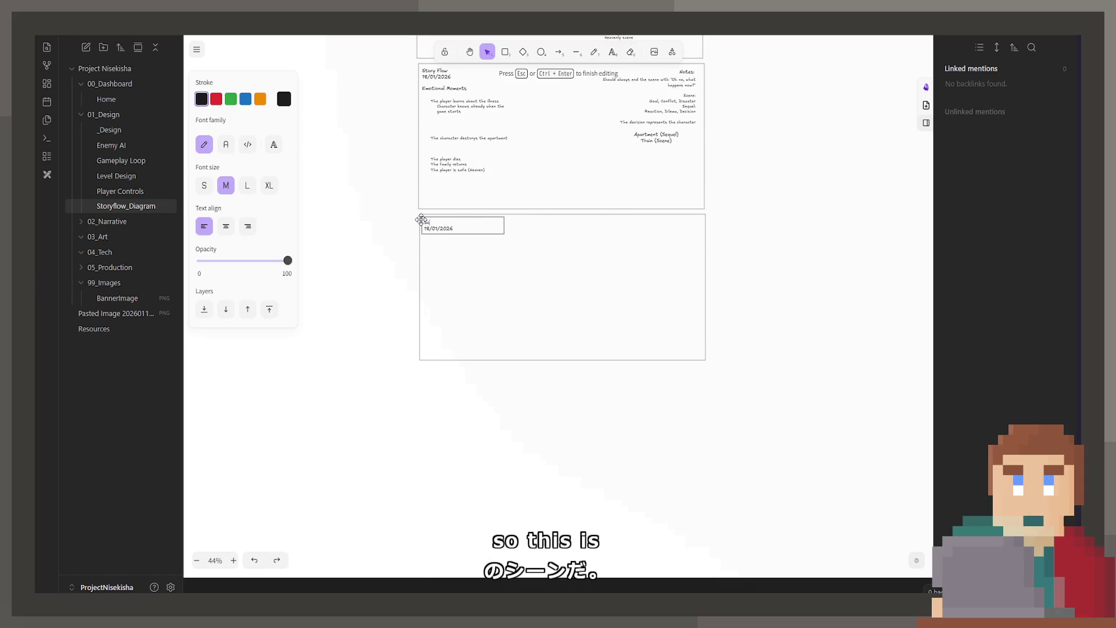
{"action": "type", "text": "Scene 1:"}
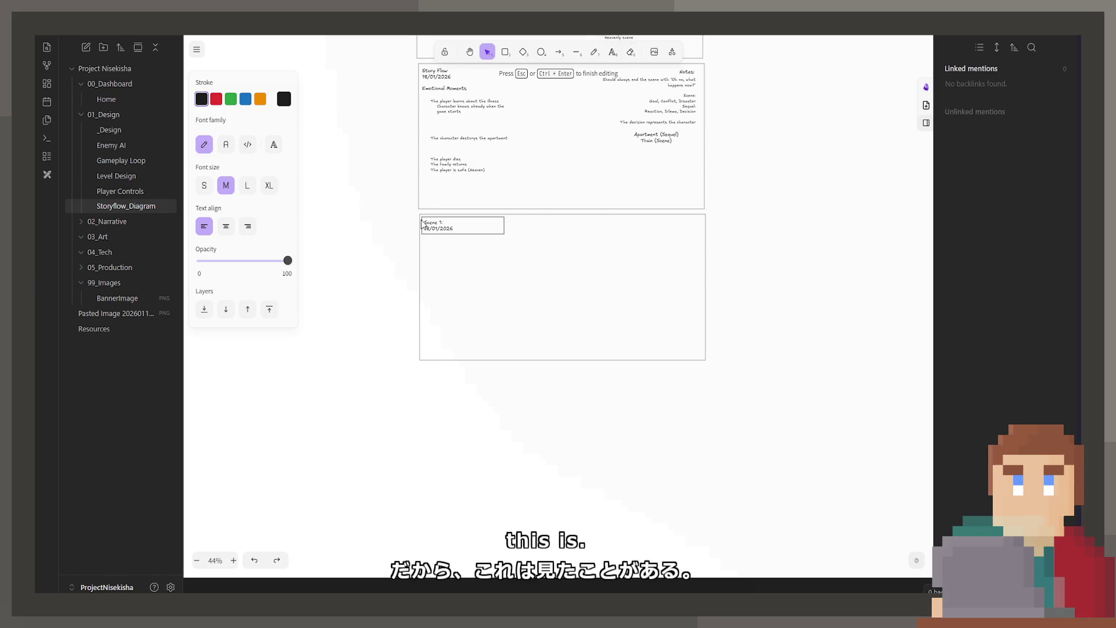
{"action": "scroll", "coordinate": [369, 361], "scroll_direction": "up", "scroll_amount": 3}
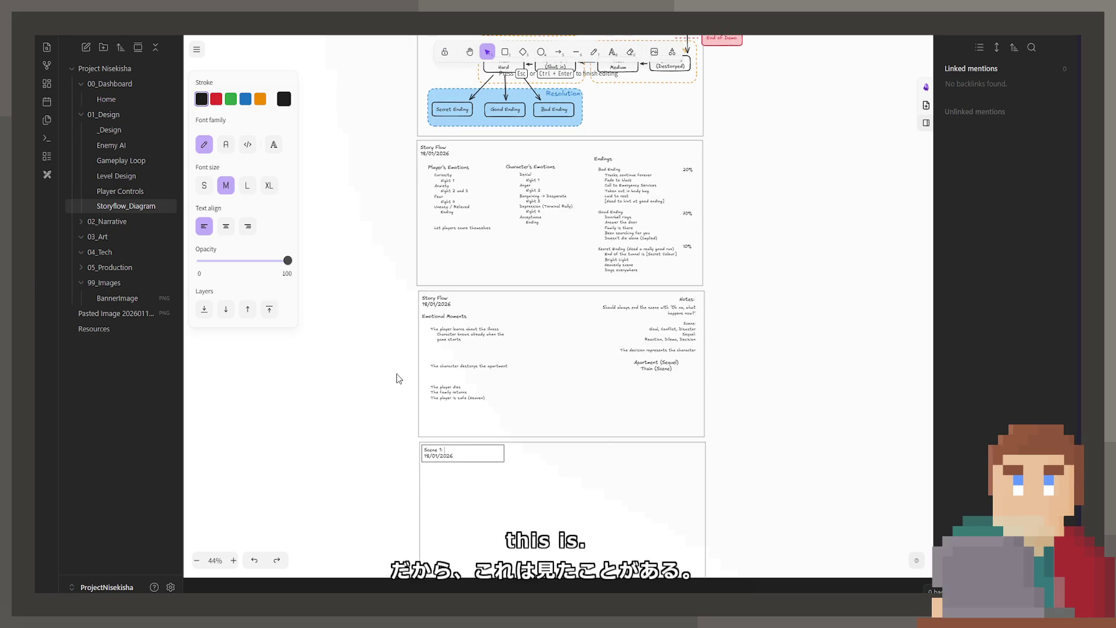
{"action": "type", "text": ": Apar"}
{"action": "scroll", "coordinate": [447, 522], "scroll_direction": "up", "scroll_amount": 5}
{"action": "type", "text": "tment *C"}
{"action": "key", "text": "BackSpace"}
{"action": "key", "text": "BackSpace"}
{"action": "type", "text": "(Clean"}
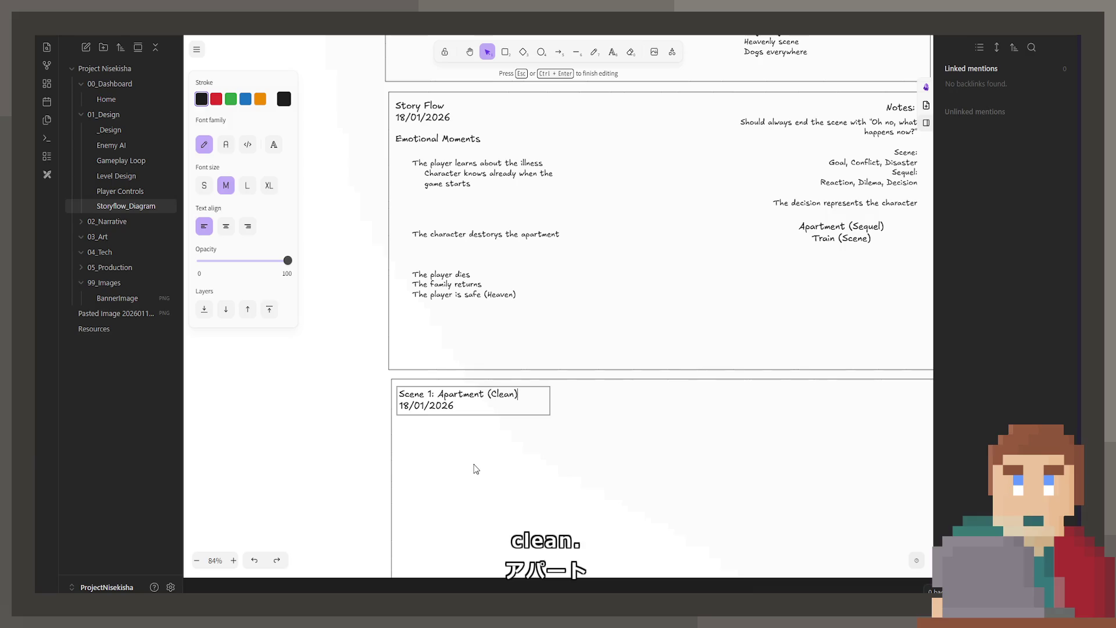
{"action": "type", "text": ")"}
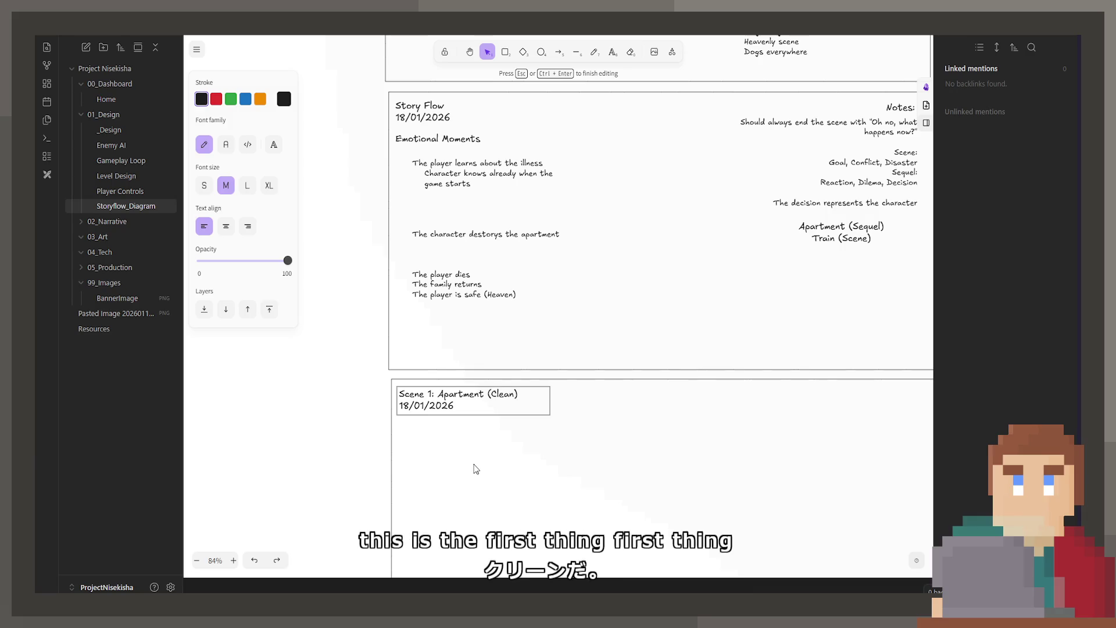
{"action": "left_click", "coordinate": [471, 457]}
{"action": "scroll", "coordinate": [450, 376], "scroll_direction": "down", "scroll_amount": 3}
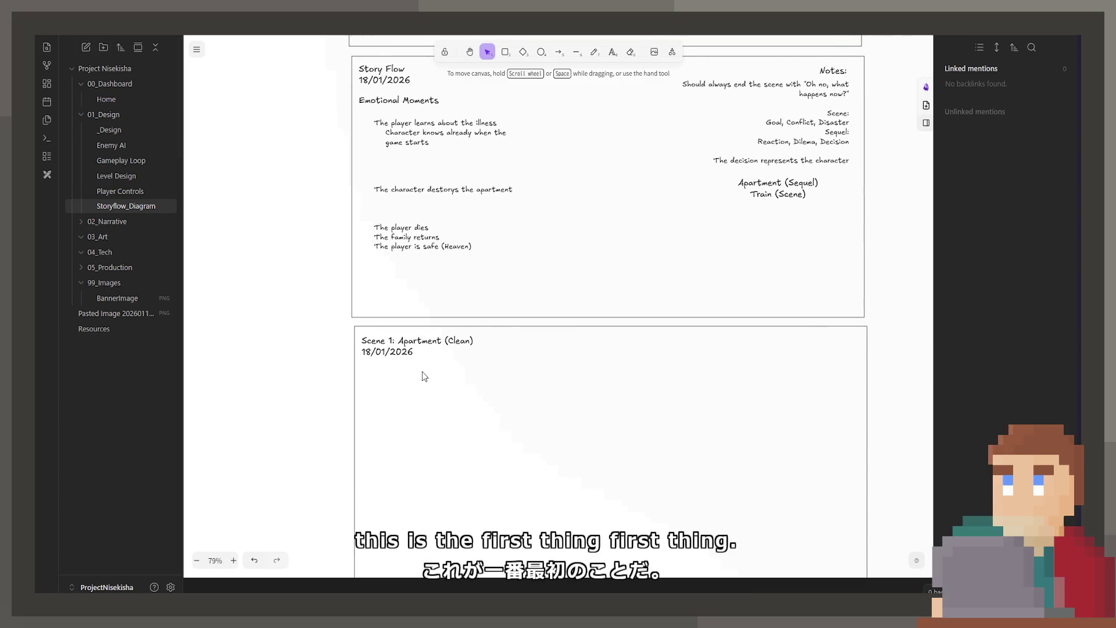
Step: Copy a text block into the Scene 1 frame and replace its contents with 'Character arrives home.'
{"action": "left_click", "coordinate": [436, 258]}
{"action": "key", "text": "Escape"}
{"action": "mouse_move", "coordinate": [444, 251]}
{"action": "left_mouse_down", "text": "alt"}
{"action": "mouse_move", "coordinate": [480, 409]}
{"action": "mouse_move", "coordinate": [463, 439]}
{"action": "left_mouse_up", "text": "alt"}
{"action": "double_click", "coordinate": [459, 428]}
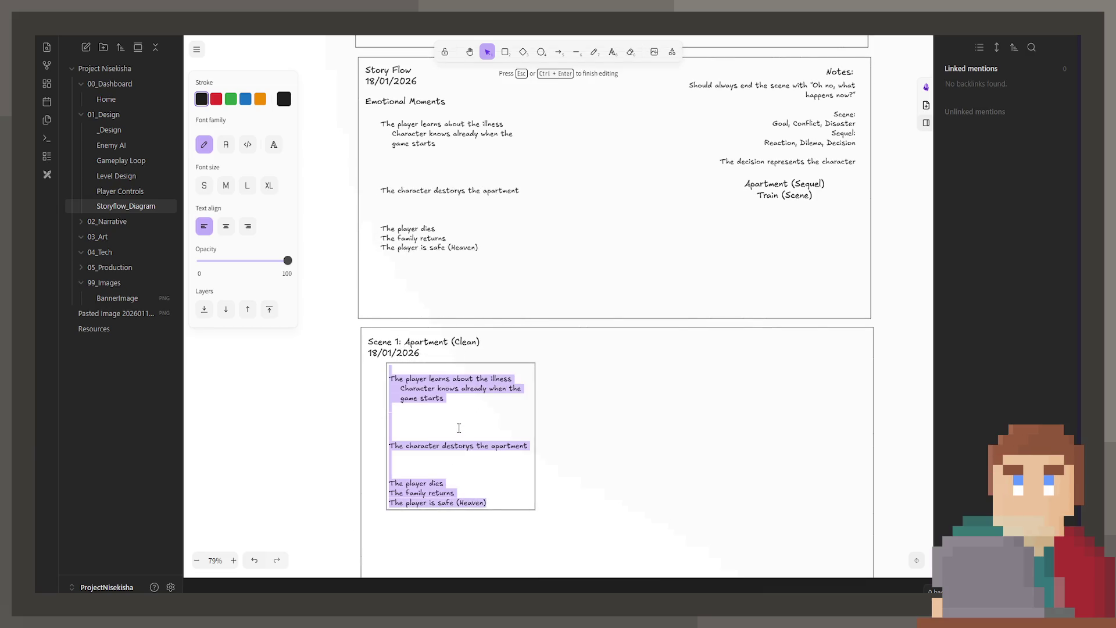
{"action": "key", "text": "BackSpace"}
{"action": "type", "text": "P"}
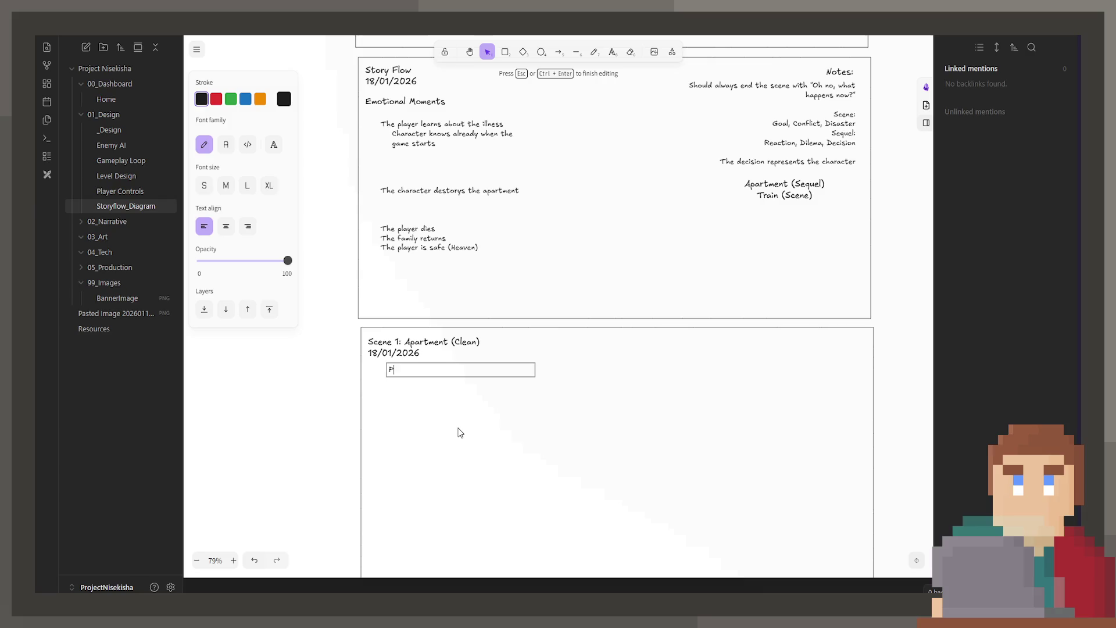
{"action": "type", "text": "Character arrives home."}
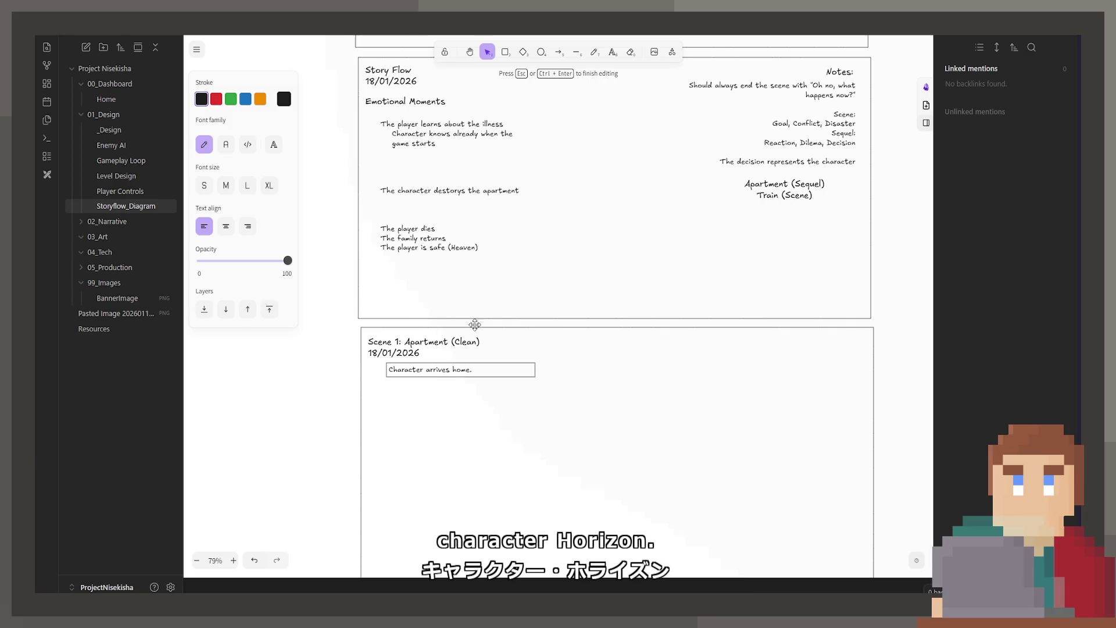
{"action": "scroll", "coordinate": [473, 339], "scroll_direction": "up", "scroll_amount": 4}
{"action": "scroll", "coordinate": [600, 155], "scroll_direction": "up", "scroll_amount": 2}
{"action": "scroll", "coordinate": [600, 156], "scroll_direction": "up", "scroll_amount": 3}
{"action": "key", "text": "Escape"}
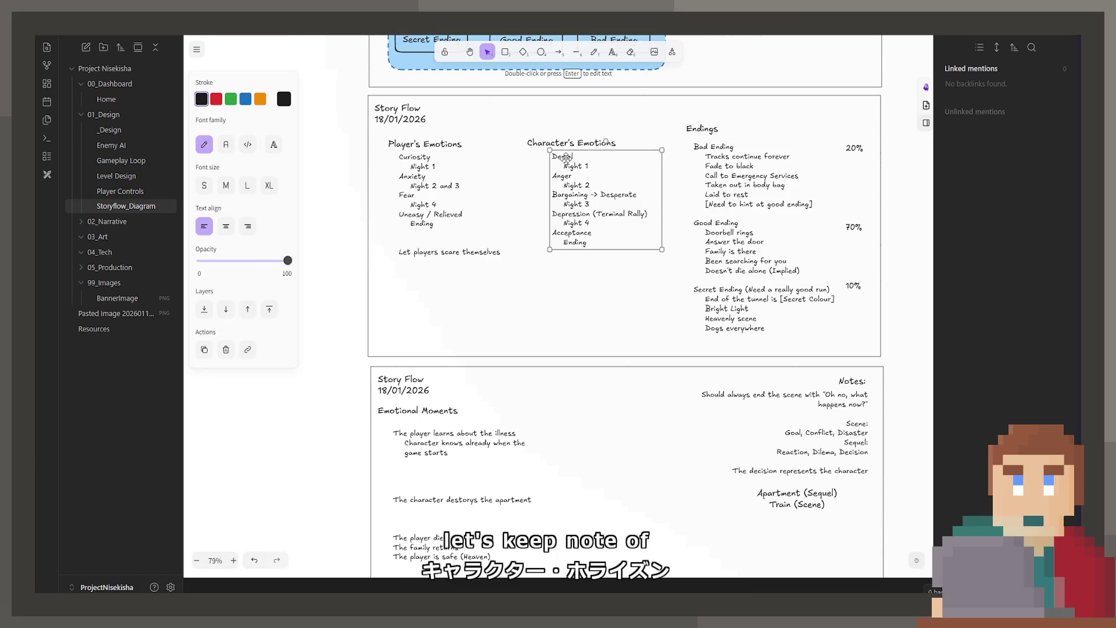
{"action": "scroll", "coordinate": [496, 168], "scroll_direction": "down", "scroll_amount": 3}
Step: Copy the emotions list into Scene 1, right-align it and write 'Player: Curious' above 'Character: Denial'
{"action": "left_click_drag", "start_coordinate": [496, 167], "coordinate": [634, 499]}
{"action": "left_click", "coordinate": [248, 229]}
{"action": "double_click", "coordinate": [686, 451]}
{"action": "type", "text": "Denial"}
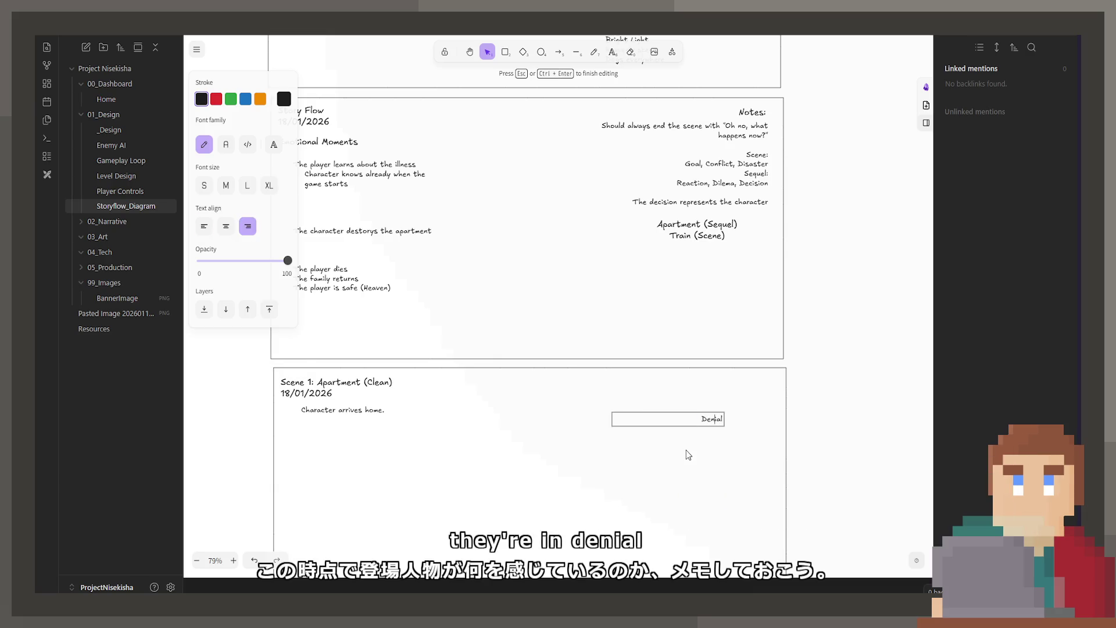
{"action": "key", "text": "Return"}
{"action": "type", "text": "Character"}
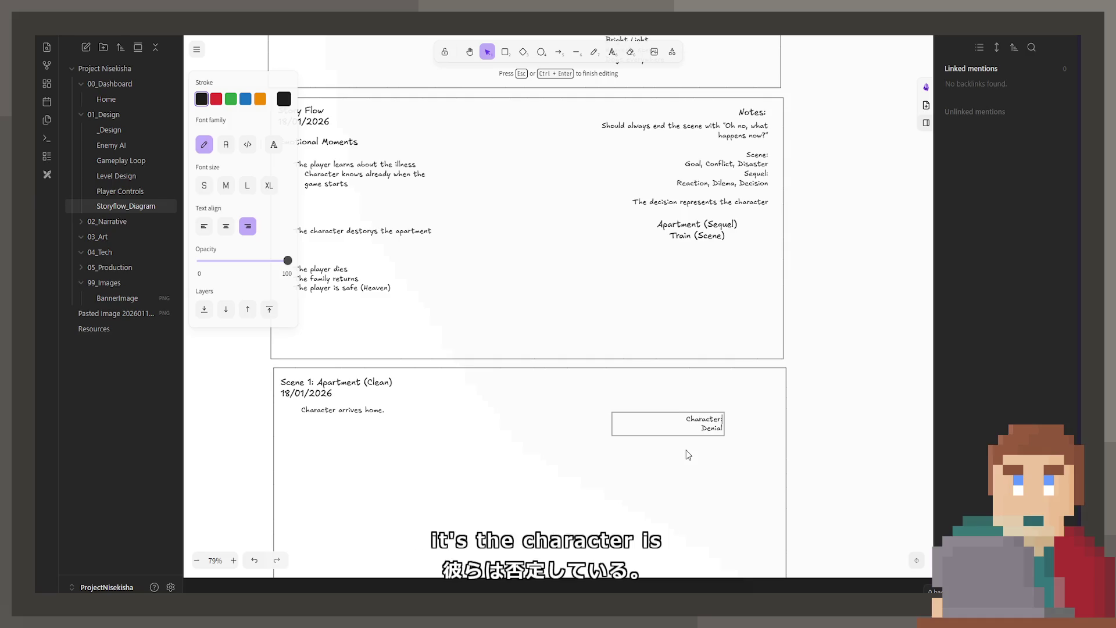
{"action": "type", "text": ":"}
{"action": "key", "text": "Home"}
{"action": "key", "text": "Return"}
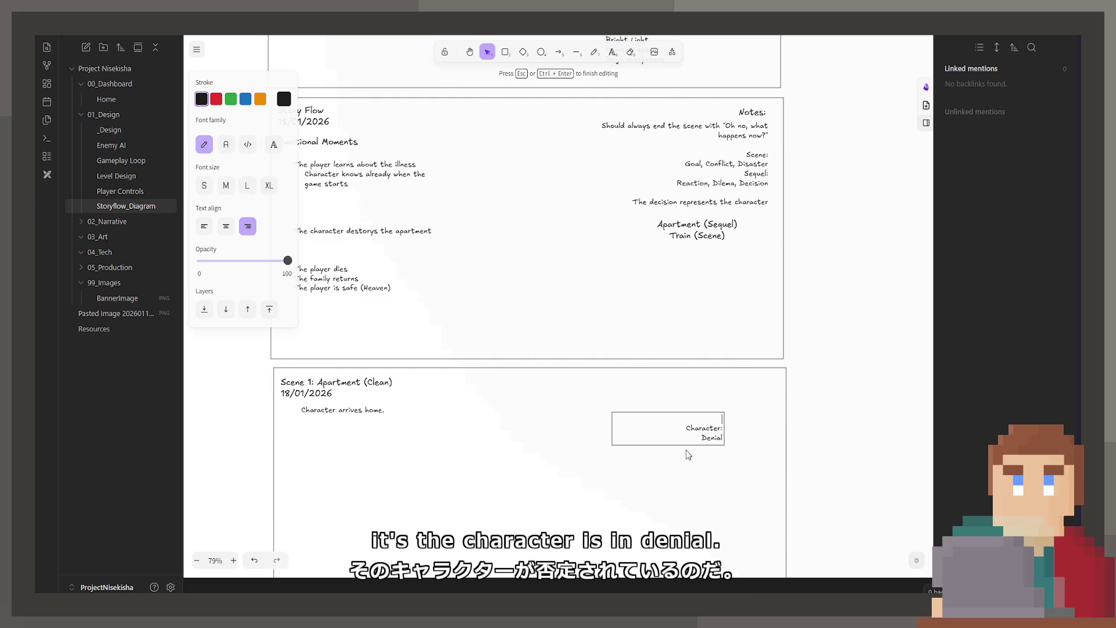
{"action": "key", "text": "Up"}
{"action": "type", "text": "Player"}
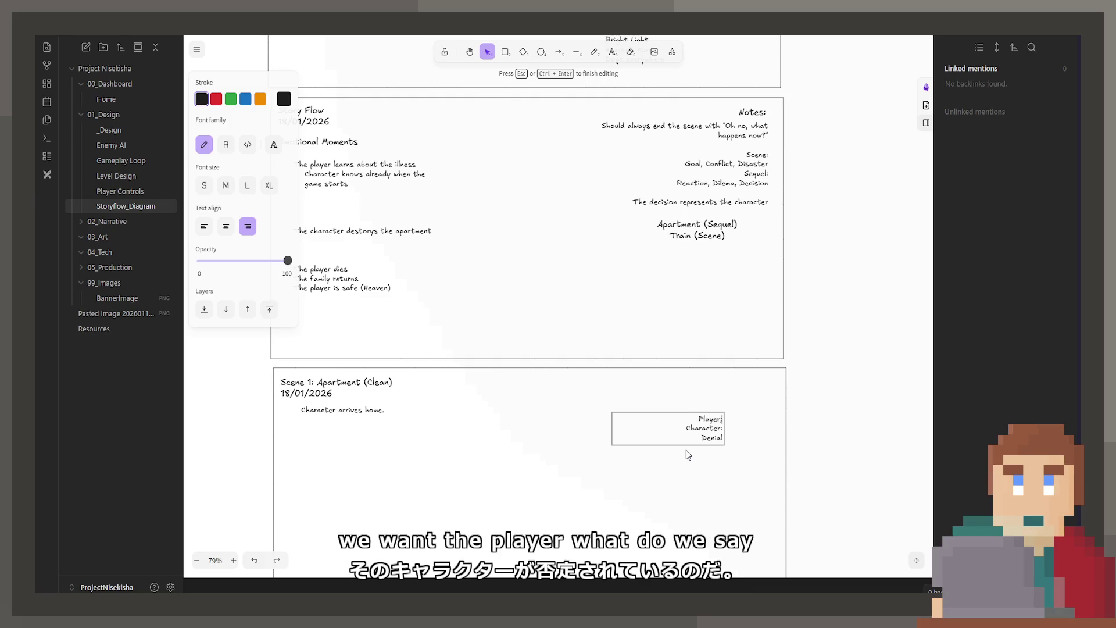
{"action": "type", "text": ":"}
Step: Move the Player/Character note to the frame's top-right corner and set font size L
{"action": "left_click_drag", "start_coordinate": [429, 213], "coordinate": [514, 310]}
{"action": "scroll", "coordinate": [513, 311], "scroll_direction": "up", "scroll_amount": 5}
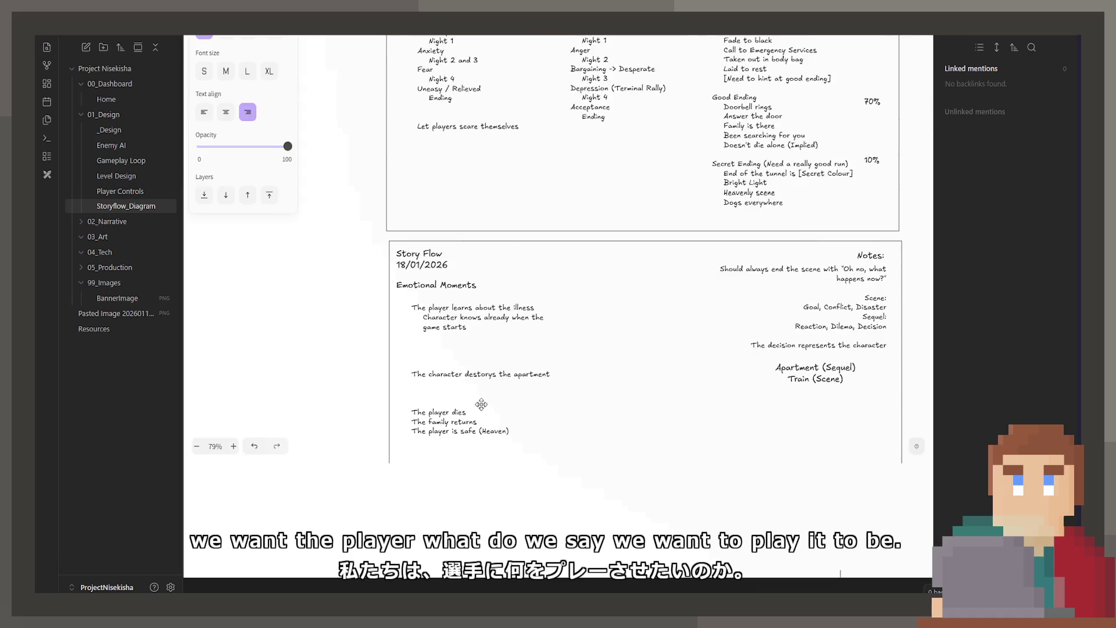
{"action": "scroll", "coordinate": [590, 324], "scroll_direction": "down", "scroll_amount": 5}
{"action": "scroll", "coordinate": [590, 324], "scroll_direction": "down", "scroll_amount": 2}
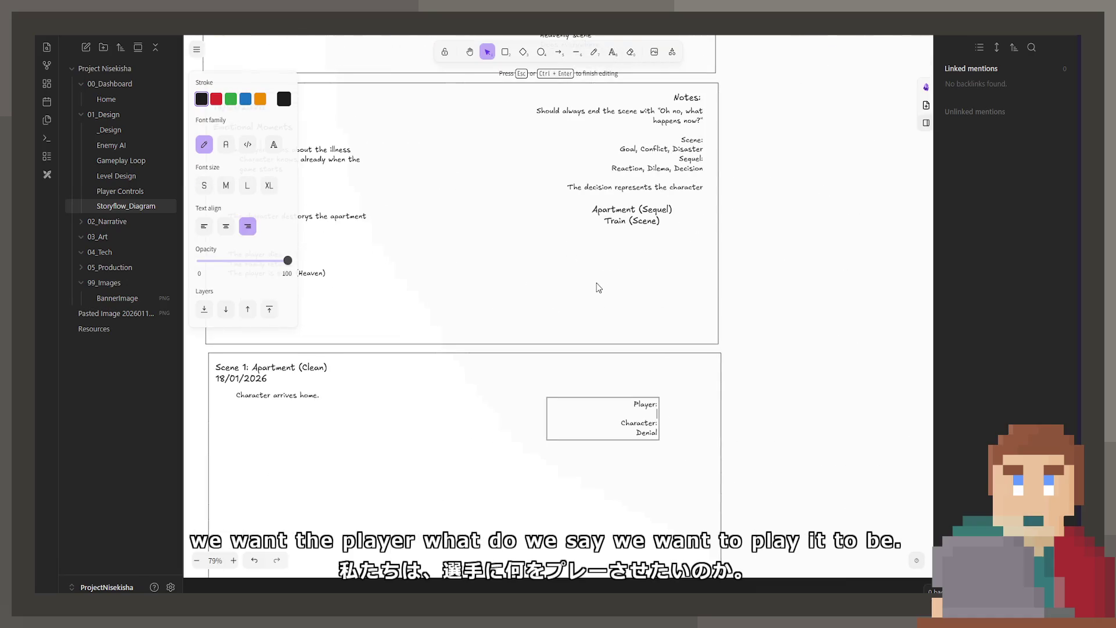
{"action": "type", "text": "Curious"}
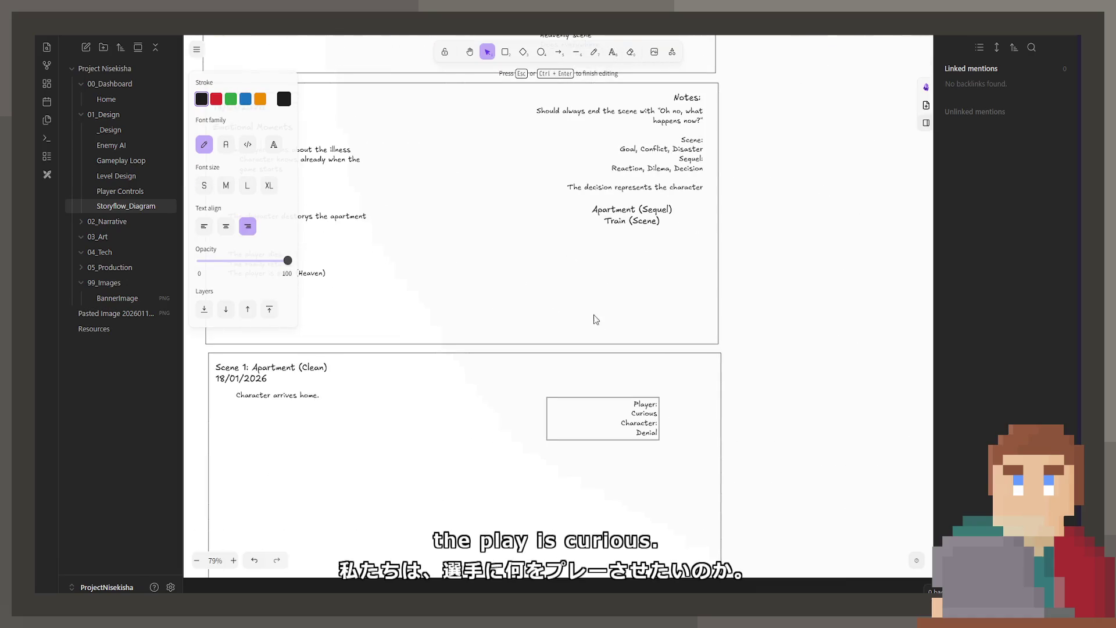
{"action": "left_click", "coordinate": [600, 450]}
{"action": "mouse_move", "coordinate": [630, 414]}
{"action": "left_mouse_down"}
{"action": "mouse_move", "coordinate": [671, 367]}
{"action": "mouse_move", "coordinate": [685, 372]}
{"action": "left_mouse_up"}
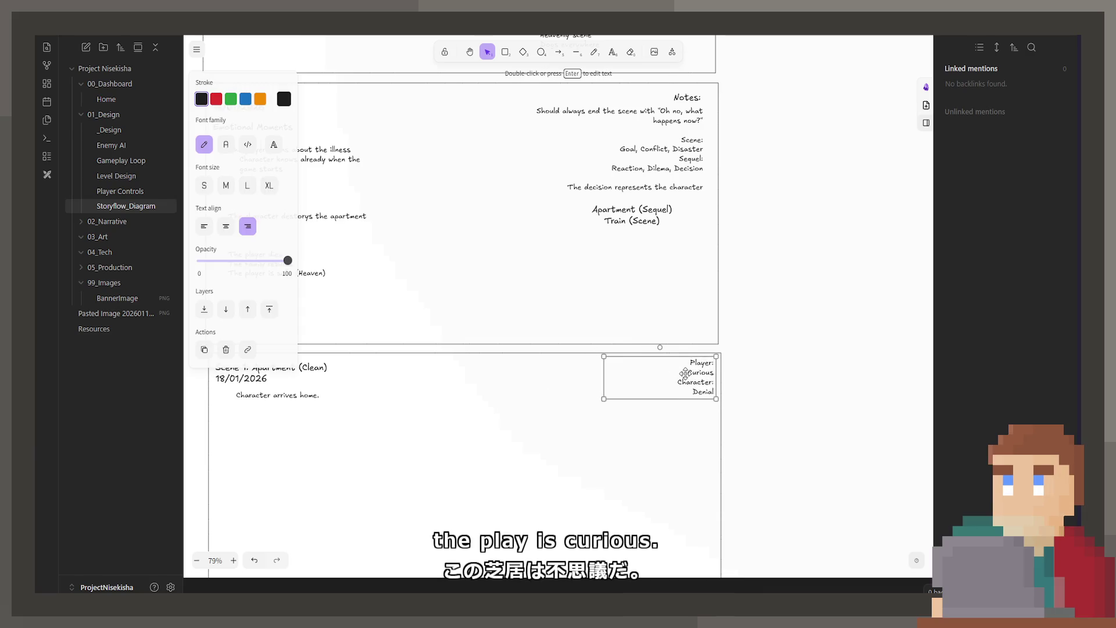
{"action": "left_click", "coordinate": [247, 185]}
{"action": "key", "text": "Escape"}
{"action": "left_click_drag", "start_coordinate": [693, 389], "coordinate": [799, 334]}
{"action": "left_click", "coordinate": [800, 335]}
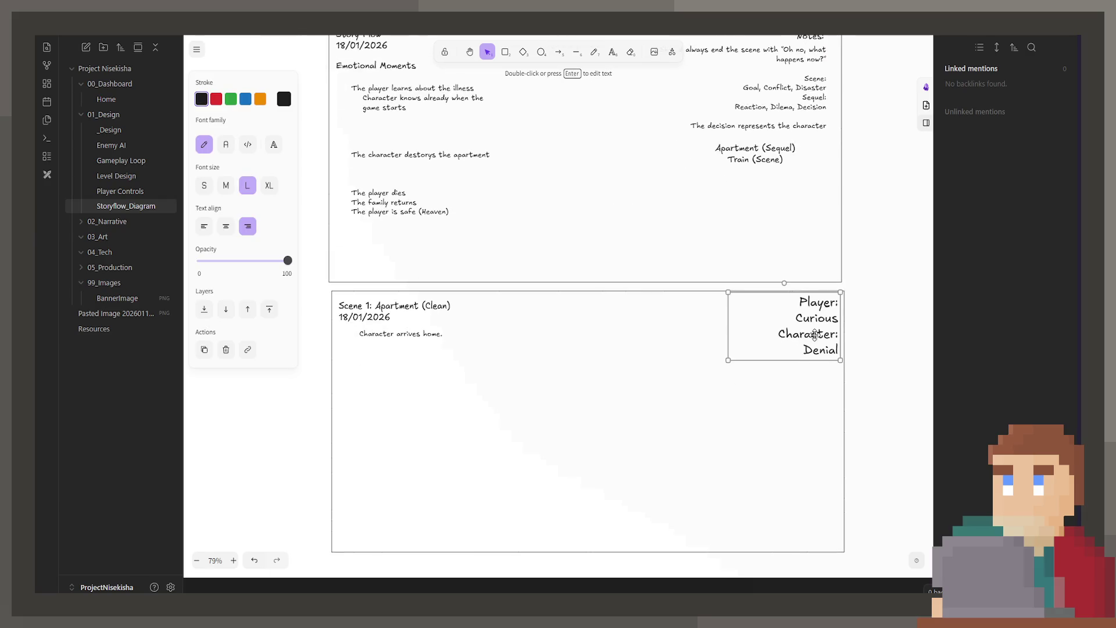
Step: Replace 'Character arrives home.' with 'True Details:' and '- Character has just been diagnosed'
{"action": "key", "text": "Escape"}
{"action": "left_click", "coordinate": [438, 338]}
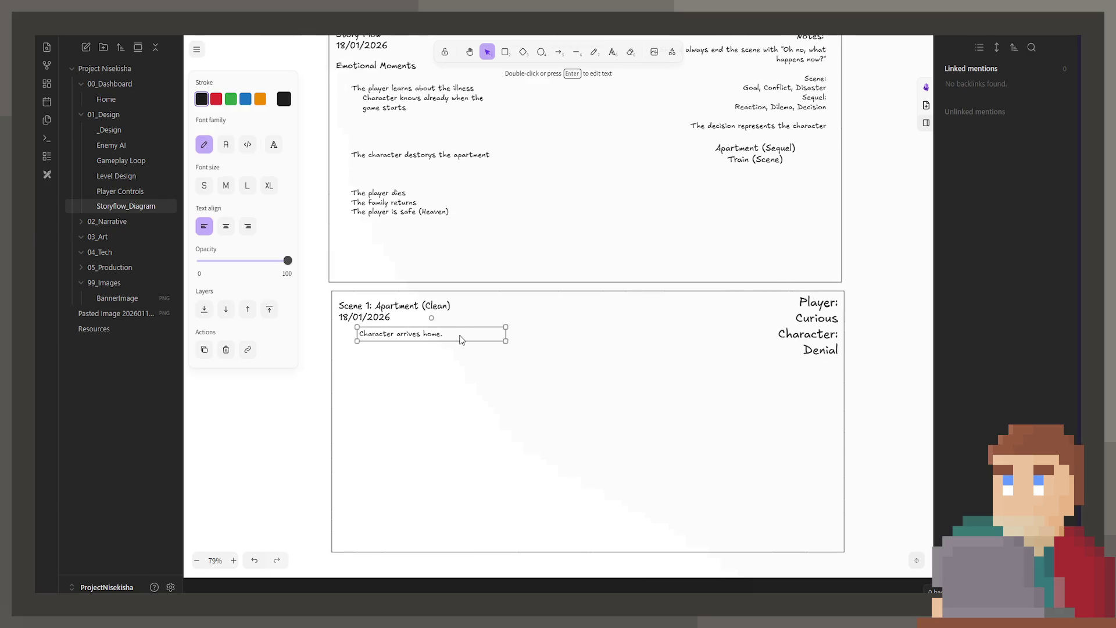
{"action": "double_click", "coordinate": [443, 334]}
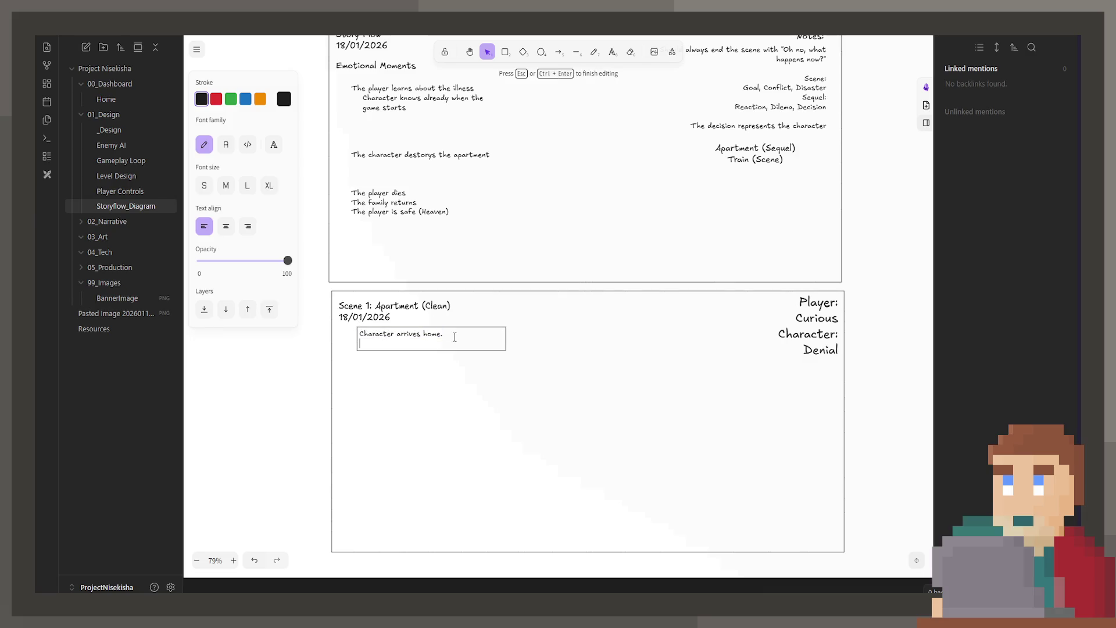
{"action": "key", "text": "BackSpace"}
{"action": "key", "text": "BackSpace"}
{"action": "key", "text": "BackSpace"}
{"action": "key", "text": "BackSpace"}
{"action": "key", "text": "BackSpace"}
{"action": "key", "text": "BackSpace"}
{"action": "type", "text": "True Details"}
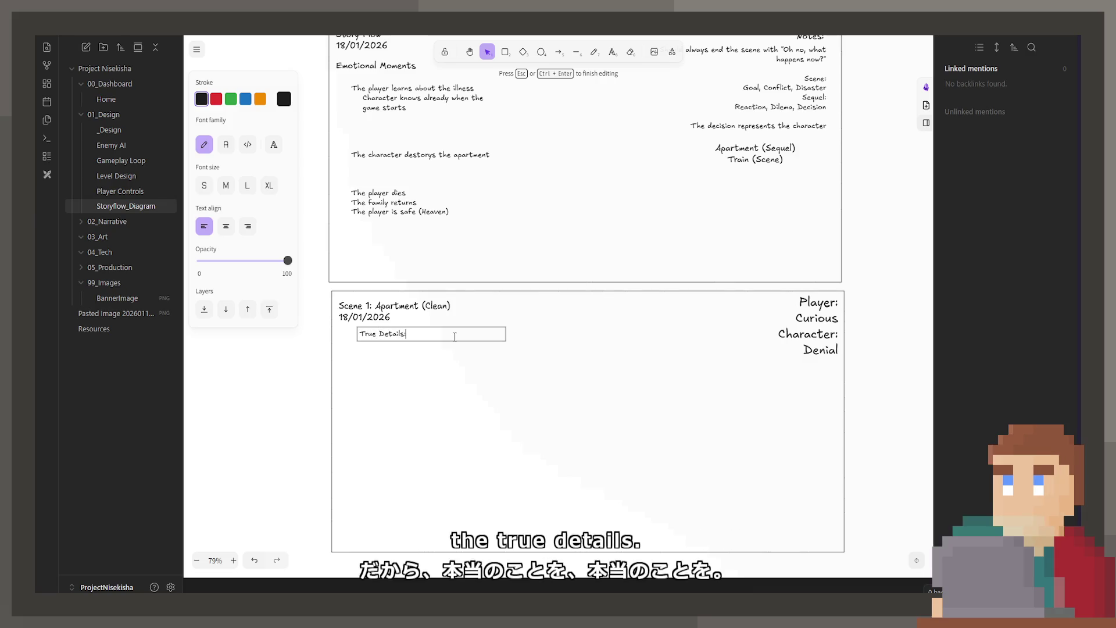
{"action": "type", "text": ":"}
{"action": "key", "text": "Return"}
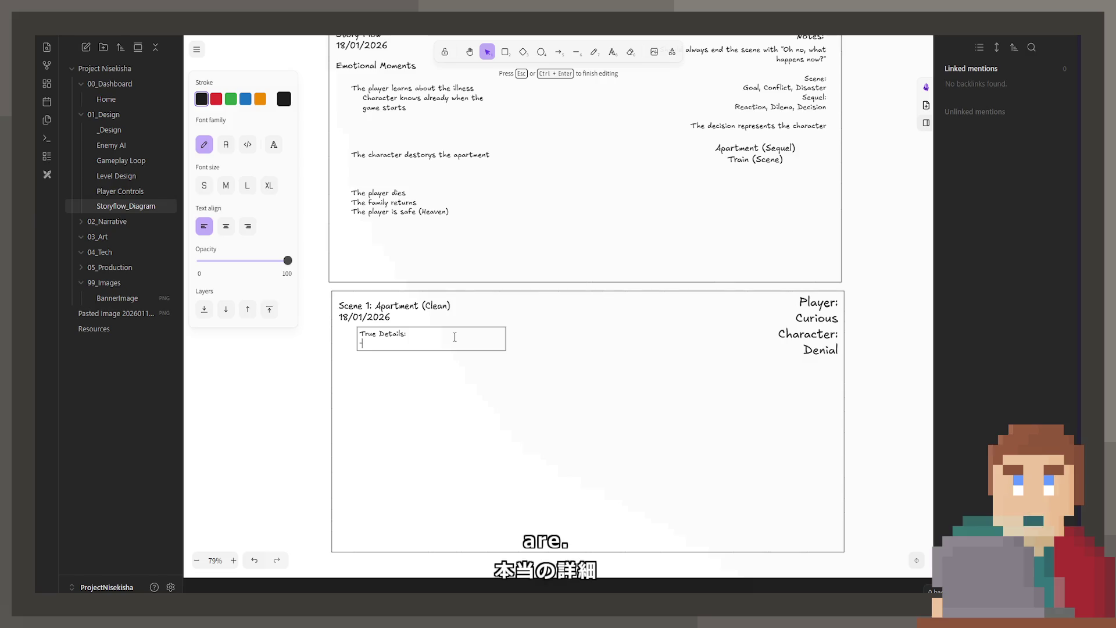
{"action": "type", "text": "- Character has just been diagnosed"}
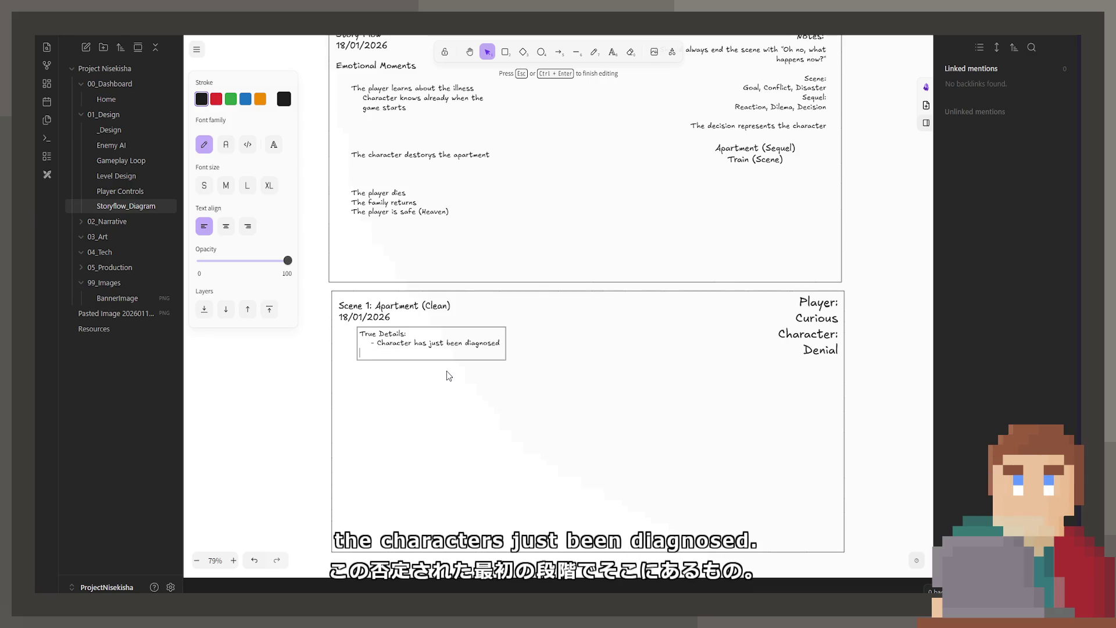
{"action": "key", "text": "Return"}
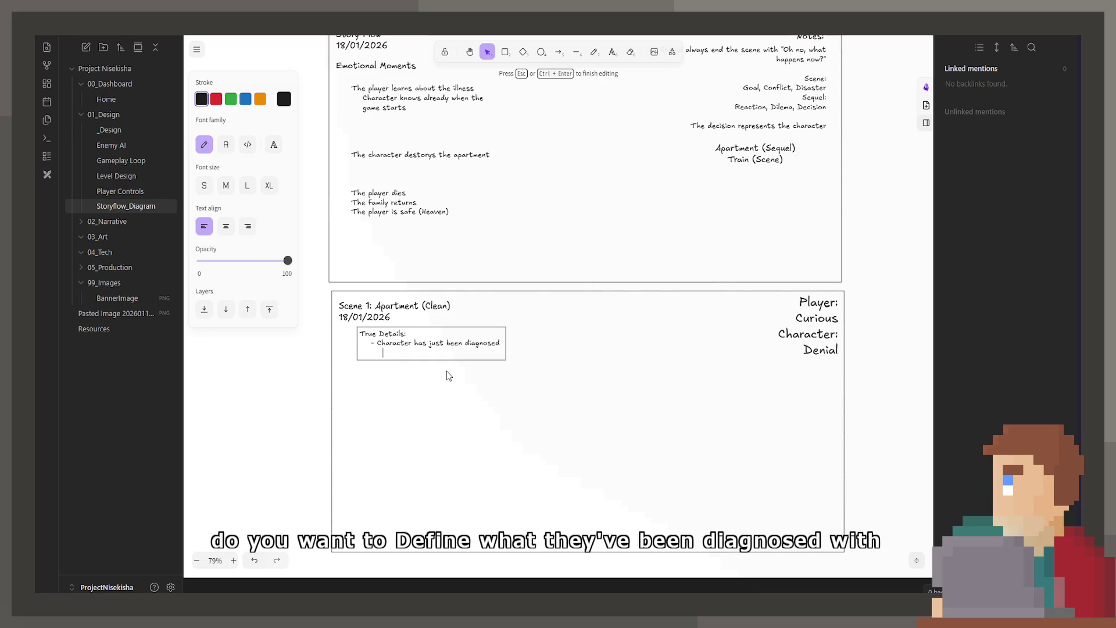
{"action": "key", "text": "Escape"}
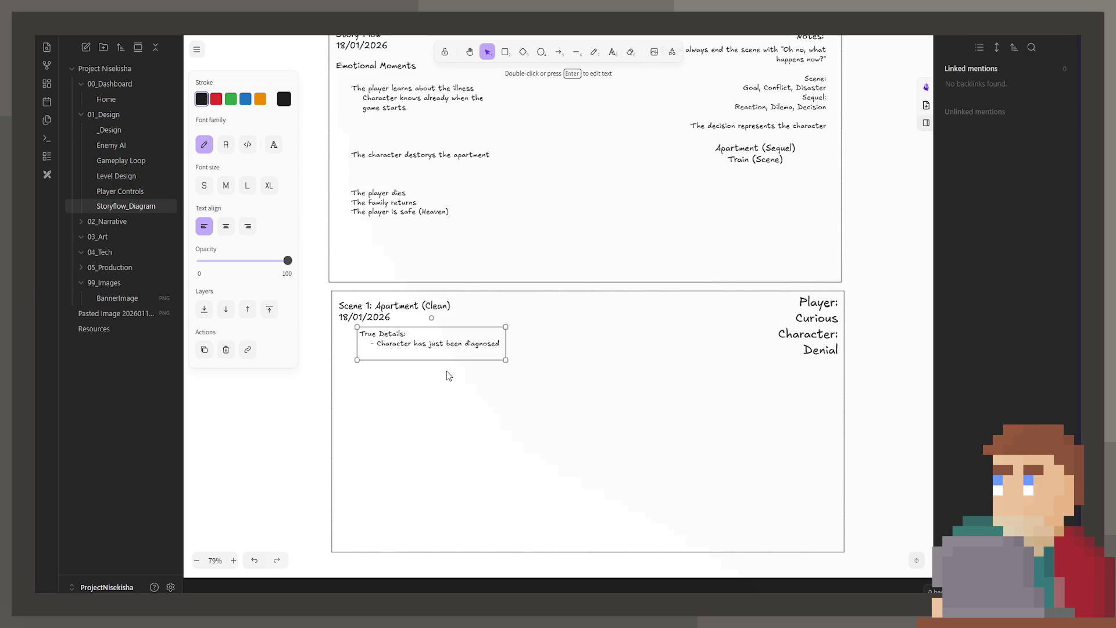
Step: Write 'Prostate Cancer' on the empty line beneath the diagnosis in the True Details note
{"action": "double_click", "coordinate": [471, 353]}
{"action": "left_click", "coordinate": [472, 353]}
{"action": "type", "text": "Prostate Cancer"}
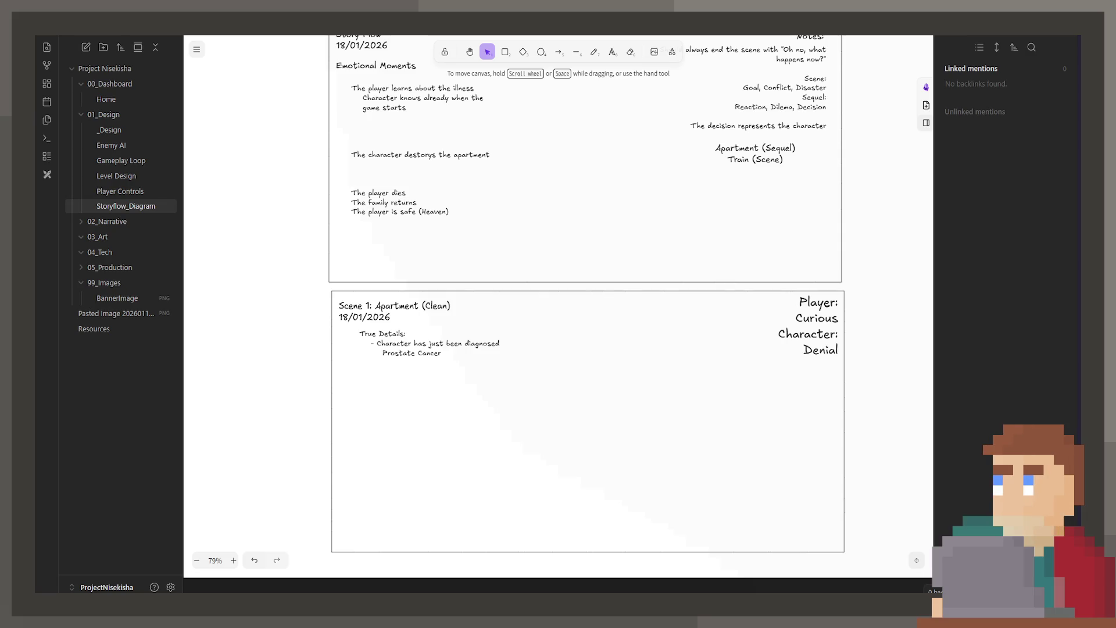
{"action": "left_click", "coordinate": [488, 344]}
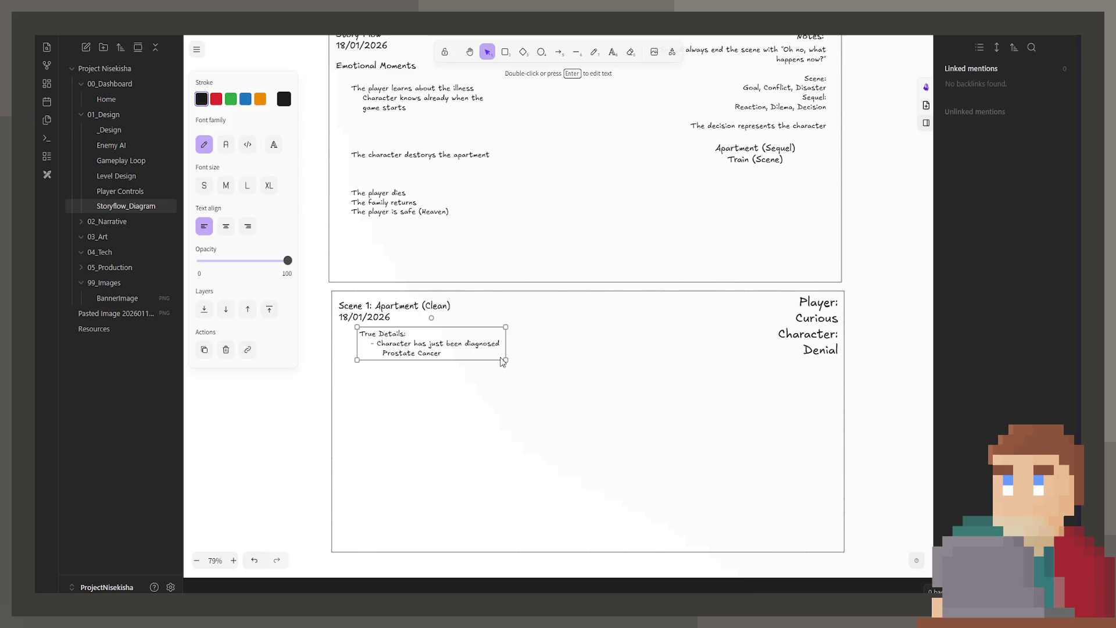
{"action": "double_click", "coordinate": [460, 357]}
{"action": "left_click", "coordinate": [455, 352]}
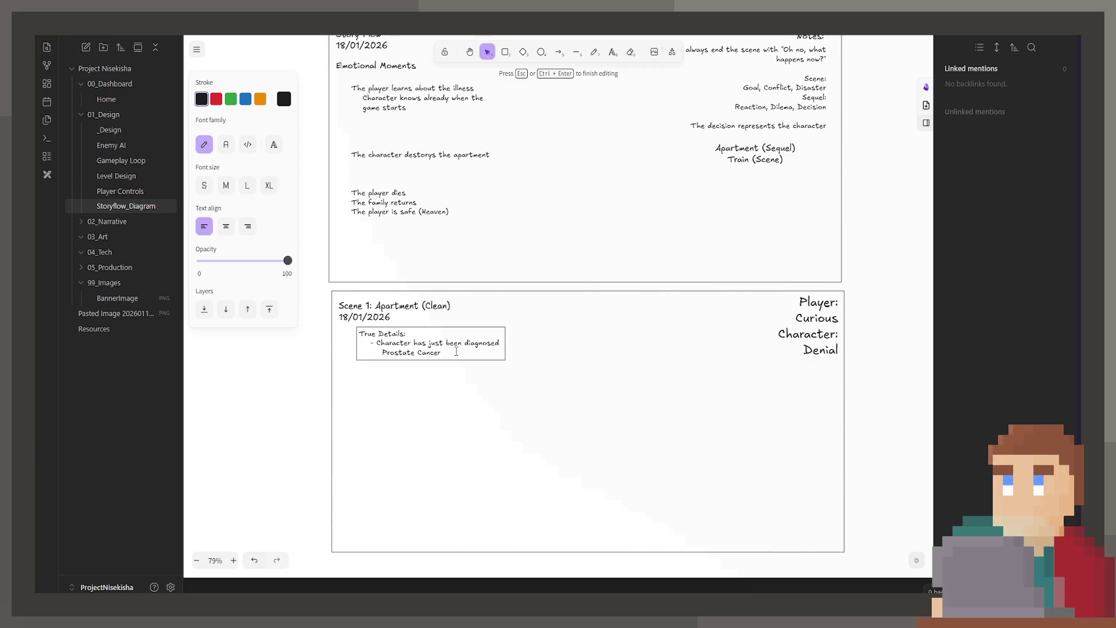
{"action": "key", "text": "Escape"}
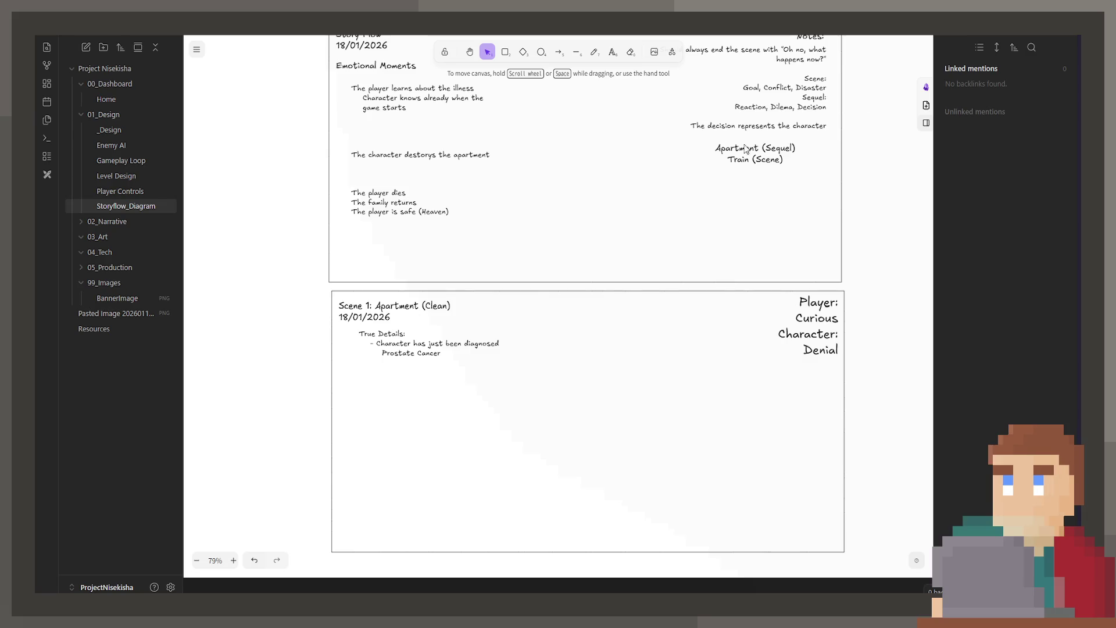
{"action": "double_click", "coordinate": [417, 352]}
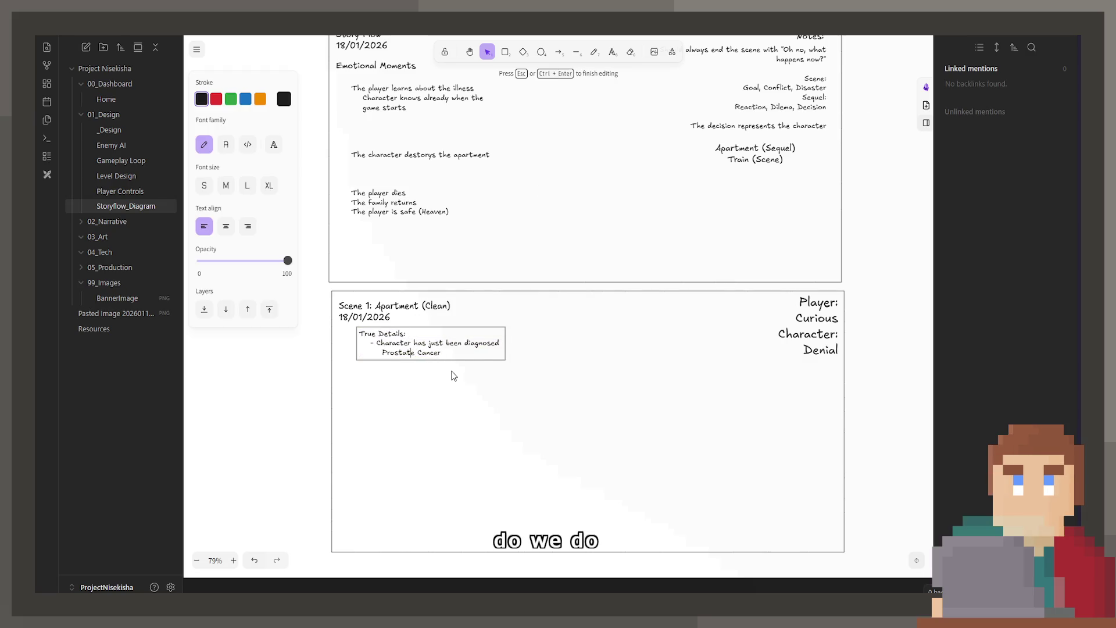
Step: Rewrite the diagnosis line as 'Prostate / Lung Cancer' and zoom in on the note
{"action": "key", "text": "BackSpace"}
{"action": "key", "text": "BackSpace"}
{"action": "key", "text": "BackSpace"}
{"action": "key", "text": "BackSpace"}
{"action": "key", "text": "BackSpace"}
{"action": "key", "text": "BackSpace"}
{"action": "key", "text": "BackSpace"}
{"action": "key", "text": "BackSpace"}
{"action": "type", "text": "Lung"}
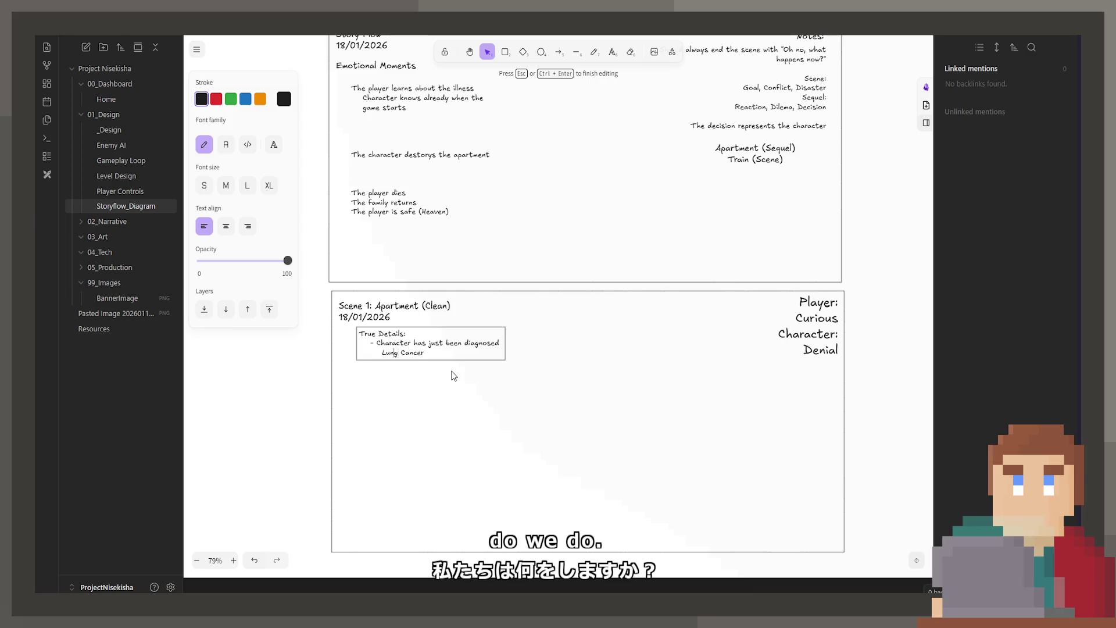
{"action": "type", "text": "Prostate /"}
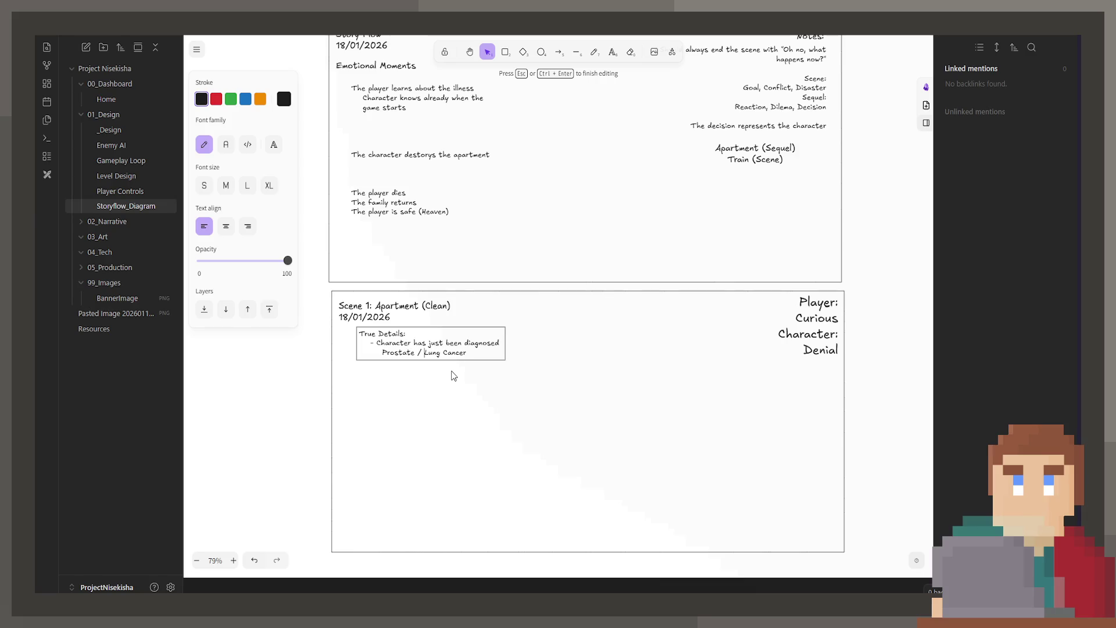
{"action": "scroll", "coordinate": [488, 348], "scroll_direction": "up", "scroll_amount": 2}
{"action": "key", "text": "Escape"}
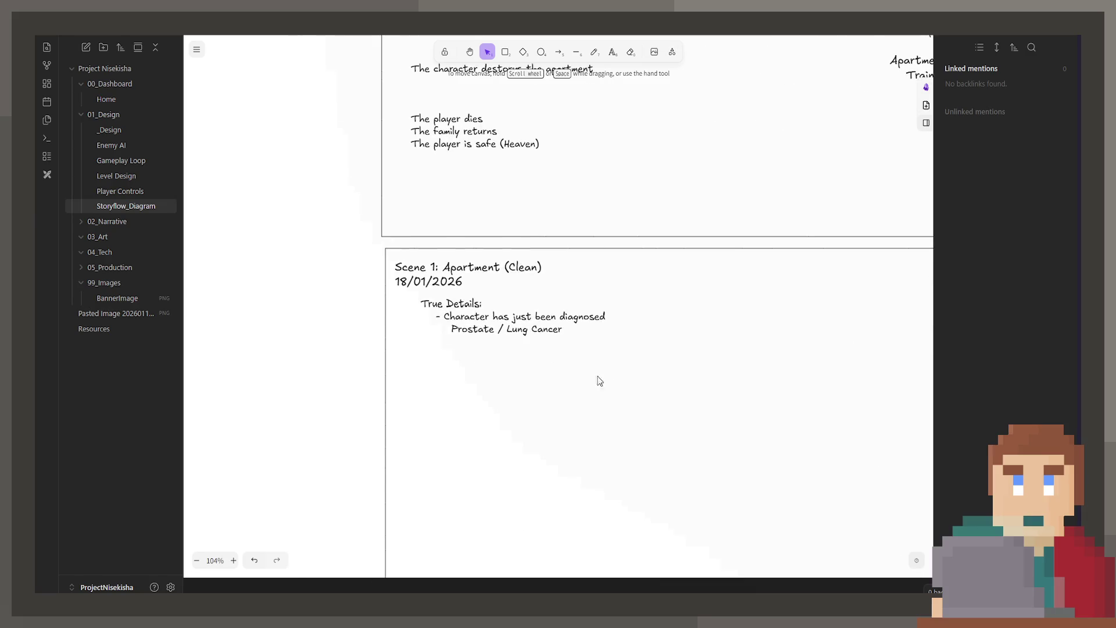
{"action": "scroll", "coordinate": [558, 384], "scroll_direction": "up", "scroll_amount": 2}
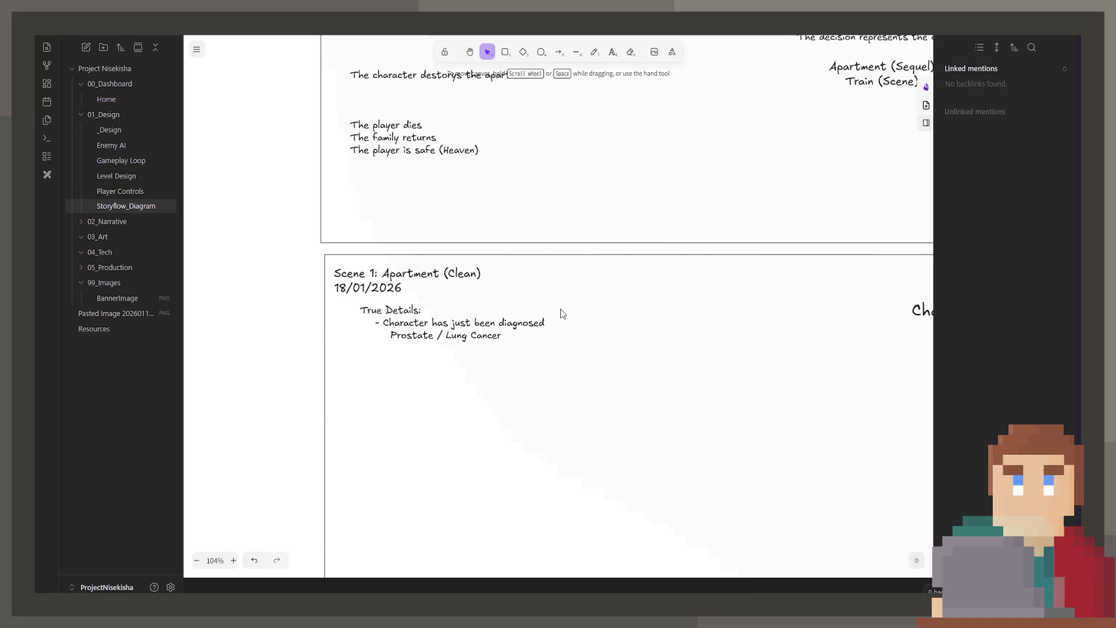
Step: Add indented options under the diagnosis: late stage of a weak cancer, early stage of a strong cancer
{"action": "double_click", "coordinate": [546, 322]}
{"action": "key", "text": "Return"}
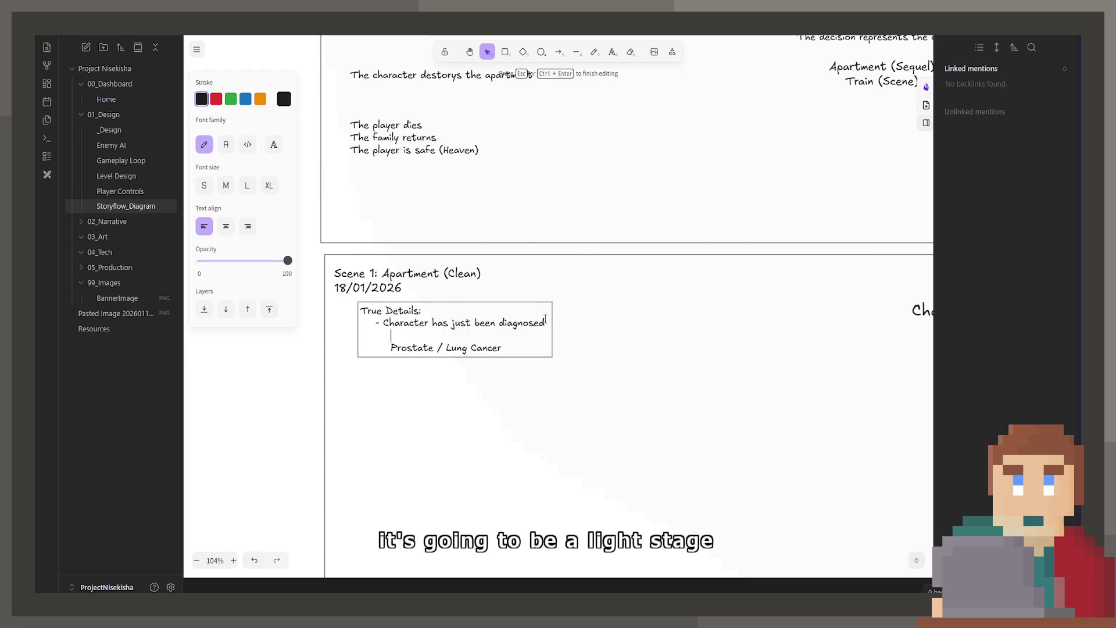
{"action": "key", "text": "BackSpace"}
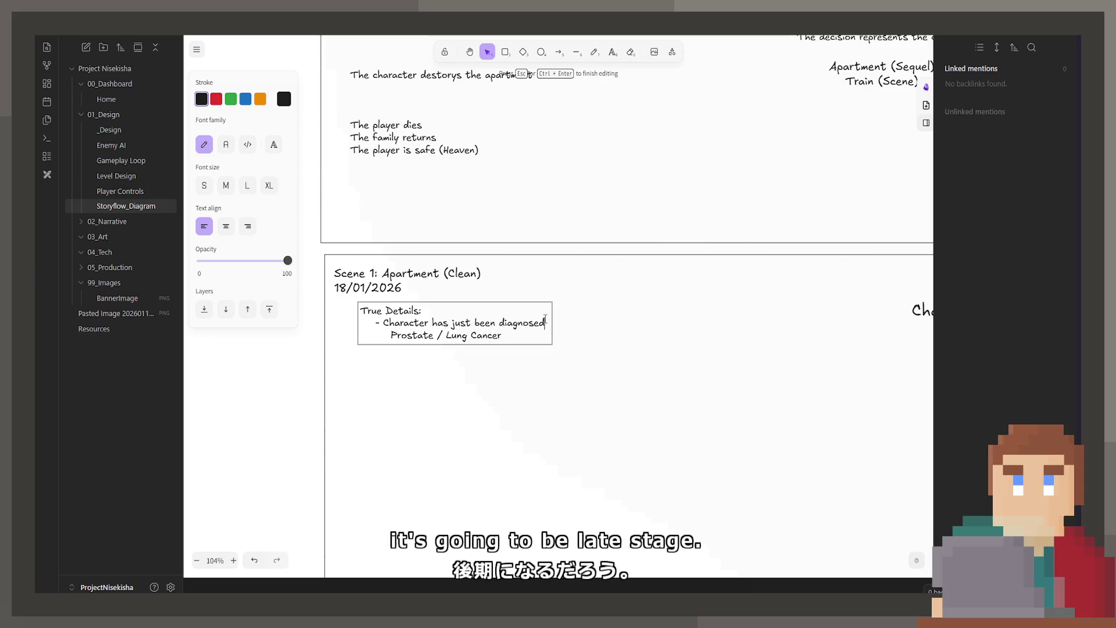
{"action": "key", "text": "Return"}
{"action": "key", "text": "Tab"}
{"action": "type", "text": "Late Stage"}
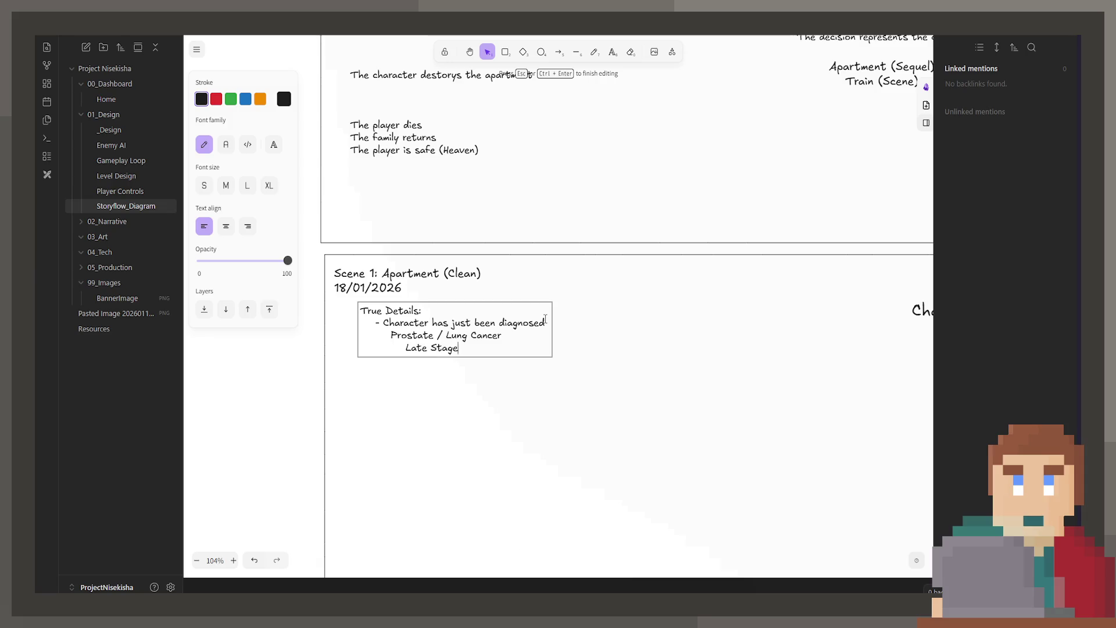
{"action": "key", "text": "BackSpace"}
{"action": "key", "text": "BackSpace"}
{"action": "key", "text": "BackSpace"}
{"action": "key", "text": "BackSpace"}
{"action": "key", "text": "BackSpace"}
{"action": "type", "text": "s"}
{"action": "key", "text": "BackSpace"}
{"action": "type", "text": "Stage of a weak cancer"}
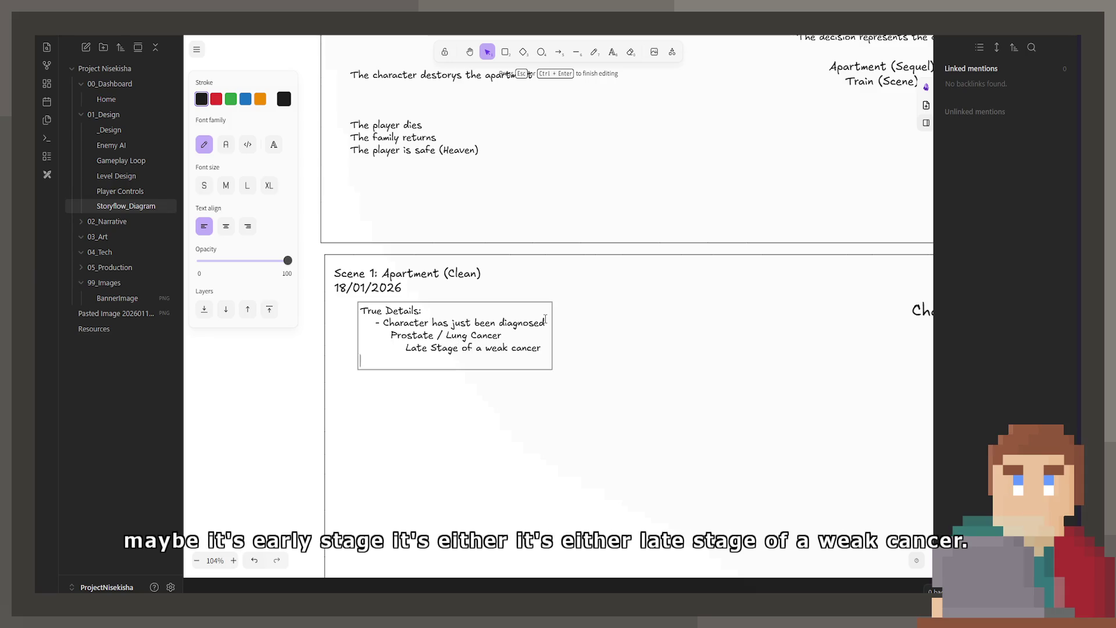
{"action": "key", "text": "Return"}
{"action": "type", "text": "Early stage of a st"}
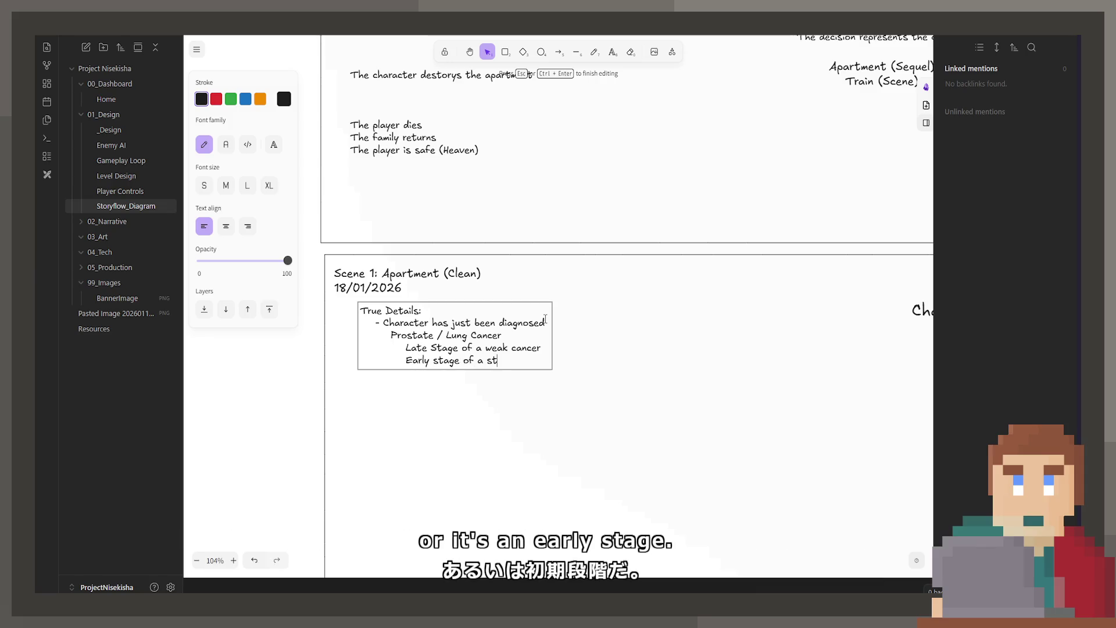
{"action": "type", "text": "rong cancer"}
{"action": "left_click", "coordinate": [638, 356]}
Step: Add a 'Cancer with low survival' option below the strong cancer line
{"action": "left_click", "coordinate": [515, 356]}
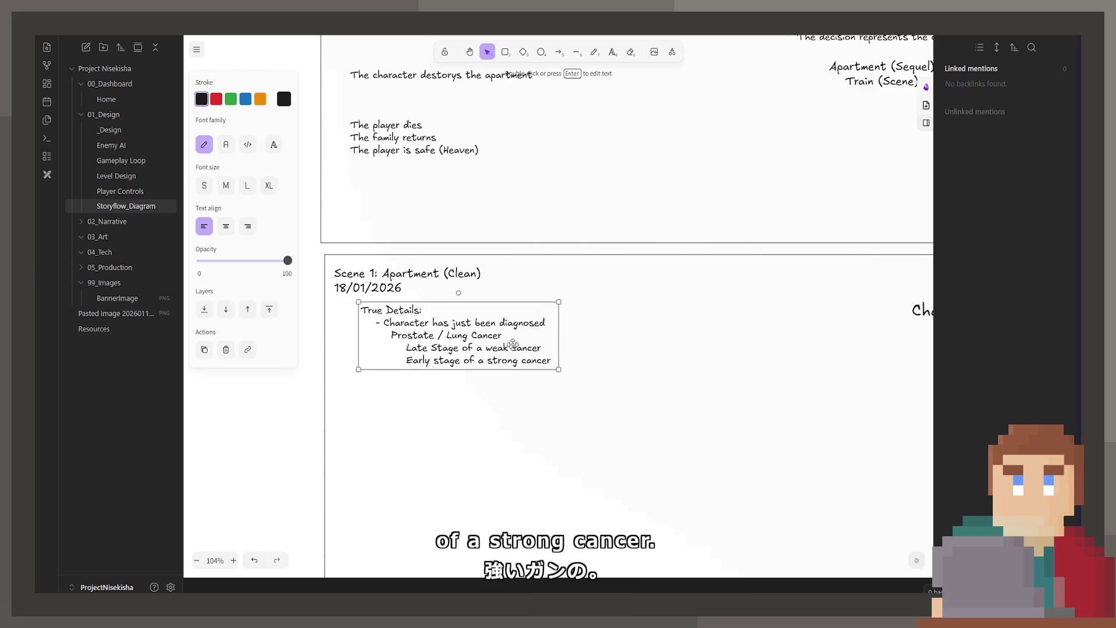
{"action": "double_click", "coordinate": [504, 363]}
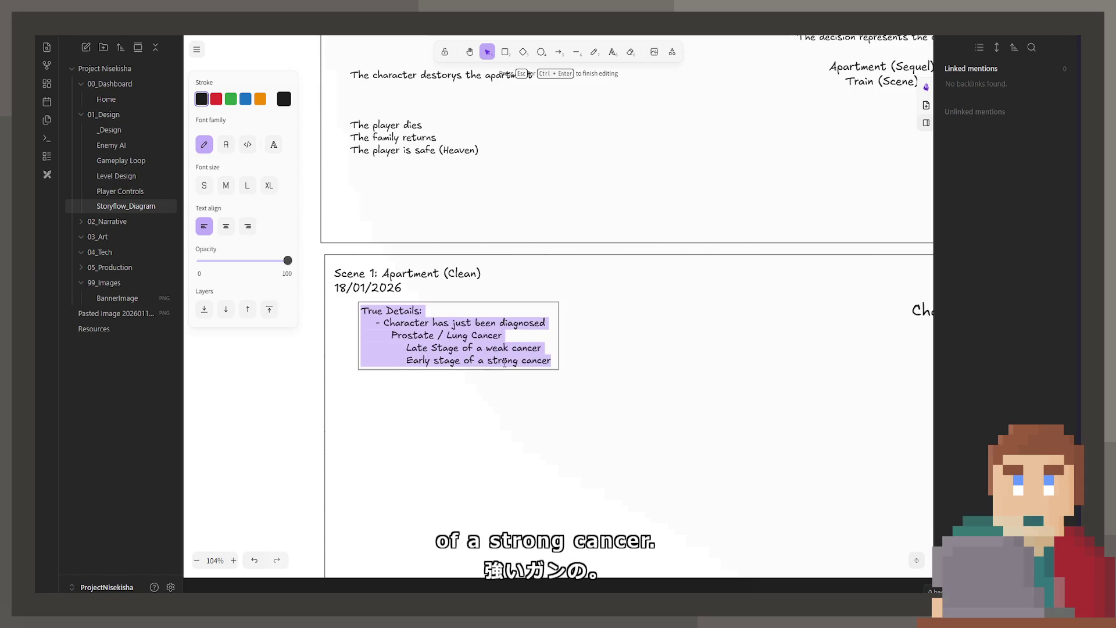
{"action": "left_click", "coordinate": [552, 362]}
{"action": "key", "text": "Return"}
{"action": "key", "text": "Tab"}
{"action": "key", "text": "Tab"}
{"action": "key", "text": "Tab"}
{"action": "type", "text": "Cancer with low survival"}
{"action": "left_click", "coordinate": [493, 397]}
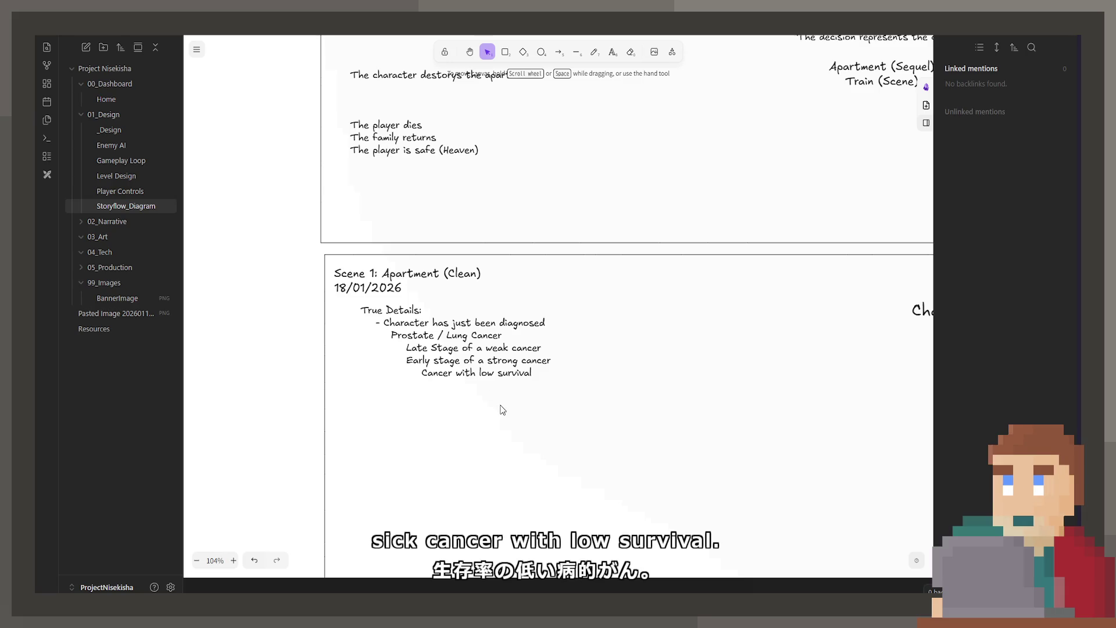
Step: Highlight Prostate, Lung and Lung Cancer in the note while discussing the options
{"action": "left_click", "coordinate": [455, 346]}
{"action": "double_click", "coordinate": [449, 344]}
{"action": "left_click", "coordinate": [443, 347]}
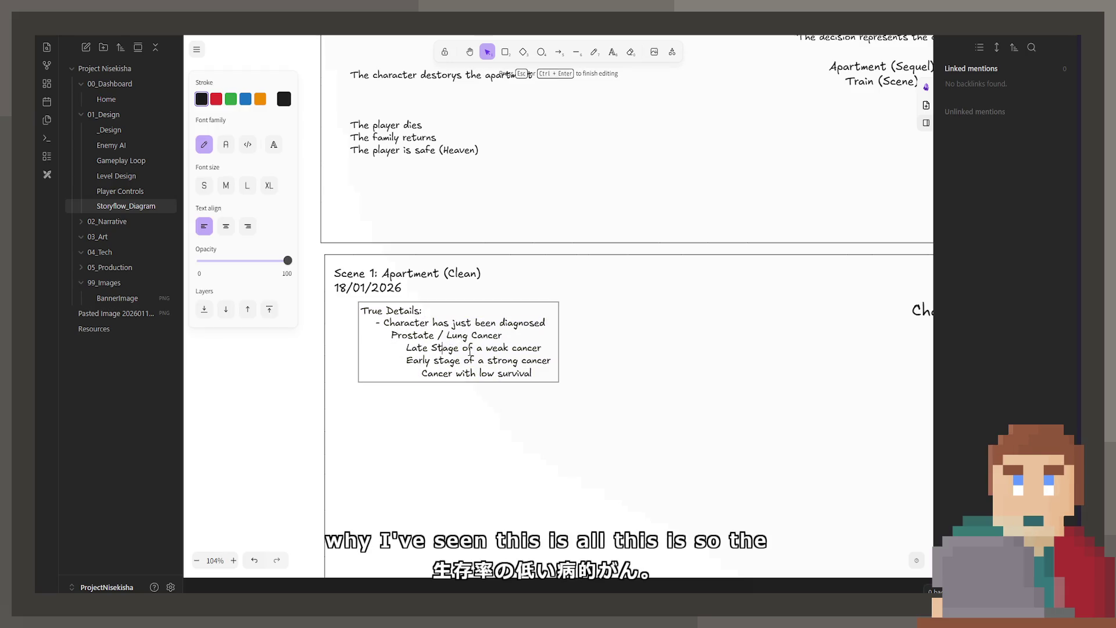
{"action": "double_click", "coordinate": [412, 336]}
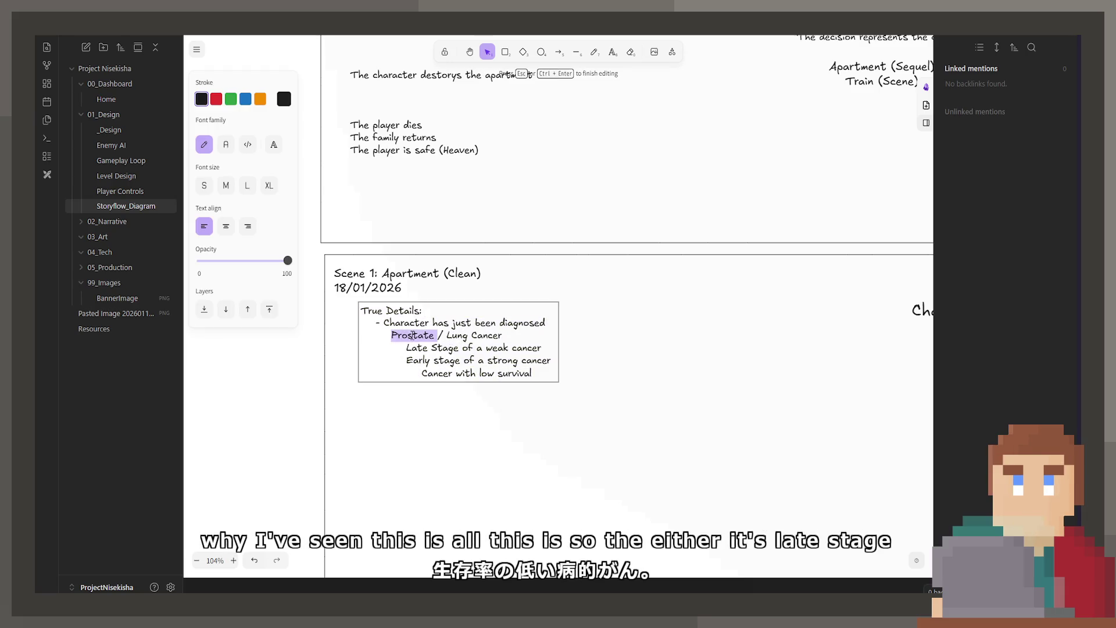
{"action": "double_click", "coordinate": [458, 337]}
{"action": "left_click", "coordinate": [576, 363]}
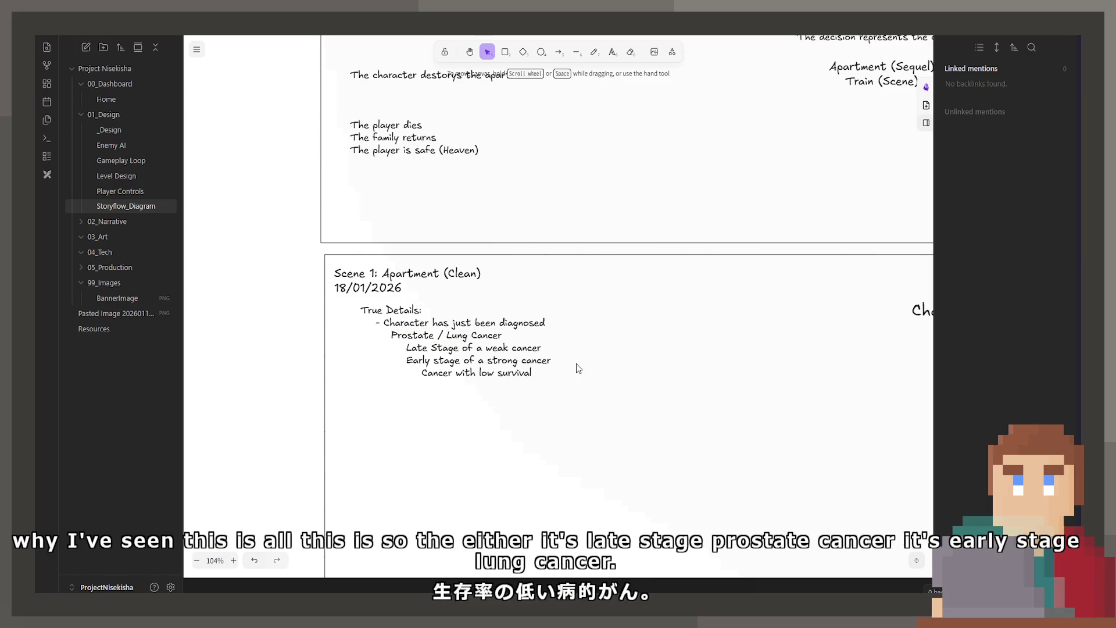
{"action": "left_click", "coordinate": [489, 354]}
{"action": "double_click", "coordinate": [486, 352]}
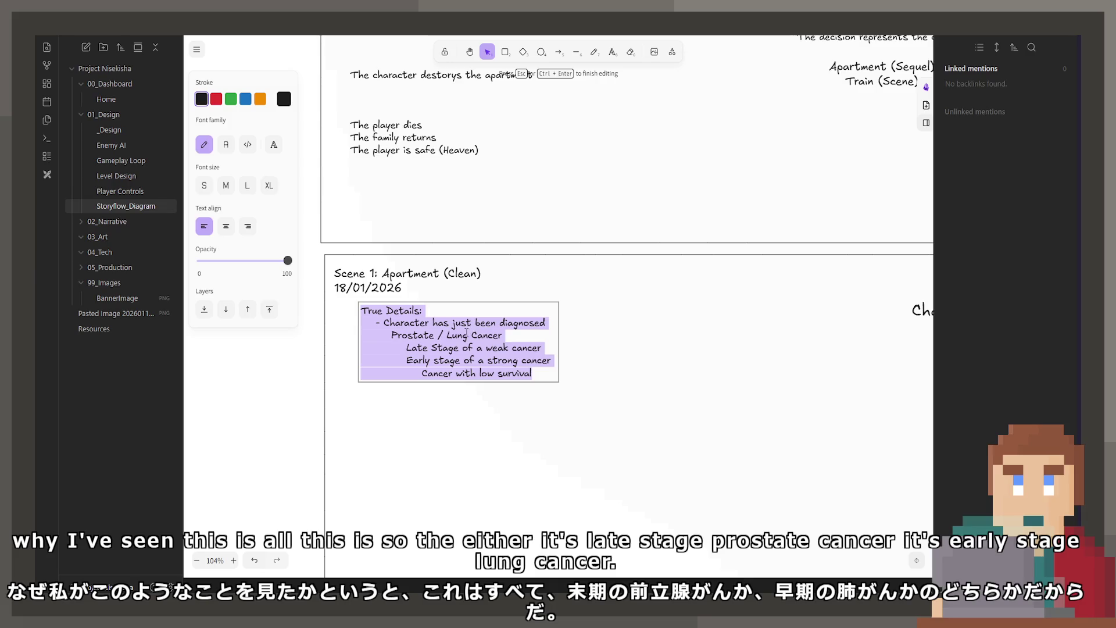
{"action": "left_click_drag", "start_coordinate": [502, 336], "coordinate": [448, 336]}
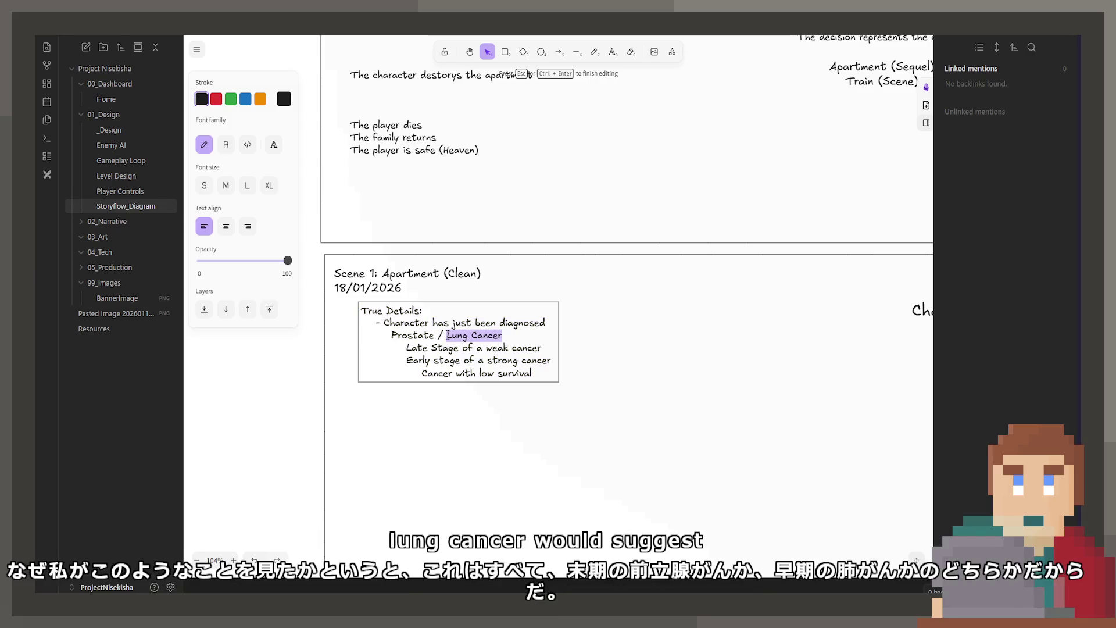
Step: Add 'Lung Cancer would suggest smoker' and a smokers-get-little-sympathy line after 'survival'
{"action": "left_click", "coordinate": [552, 371]}
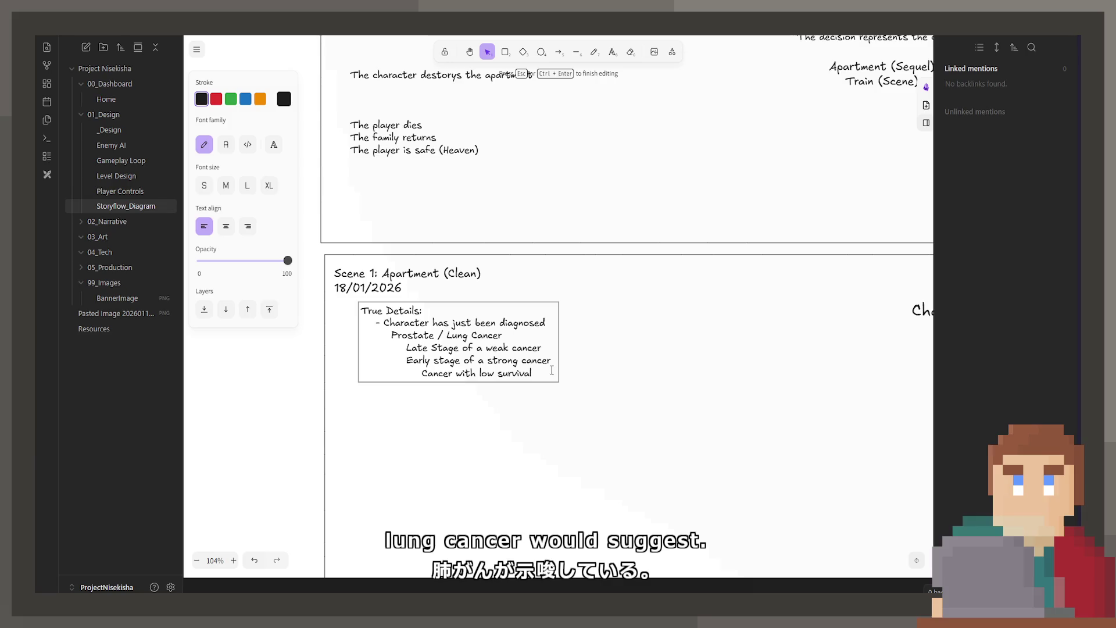
{"action": "key", "text": "Return"}
{"action": "key", "text": "Return"}
{"action": "key", "text": "Tab"}
{"action": "key", "text": "Tab"}
{"action": "type", "text": "4"}
{"action": "type", "text": "Cancer would suggest smoker"}
{"action": "key", "text": "Return"}
{"action": "key", "text": "Tab"}
{"action": "key", "text": "Tab"}
{"action": "type", "text": "Smokers"}
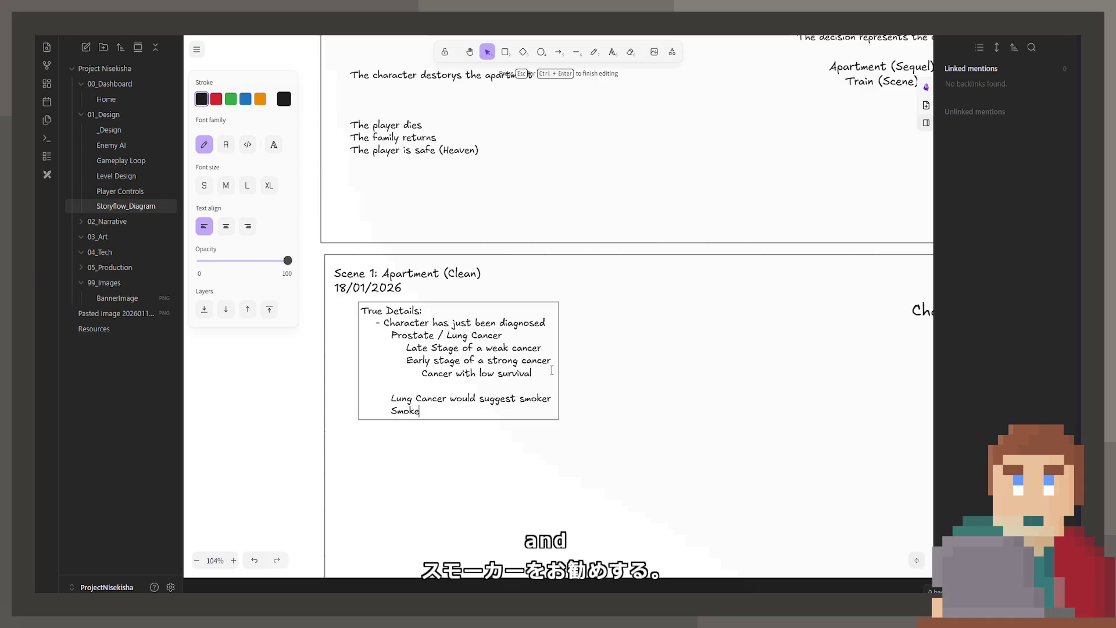
{"action": "type", "text": " don't get much sympathy"}
{"action": "left_click", "coordinate": [654, 370]}
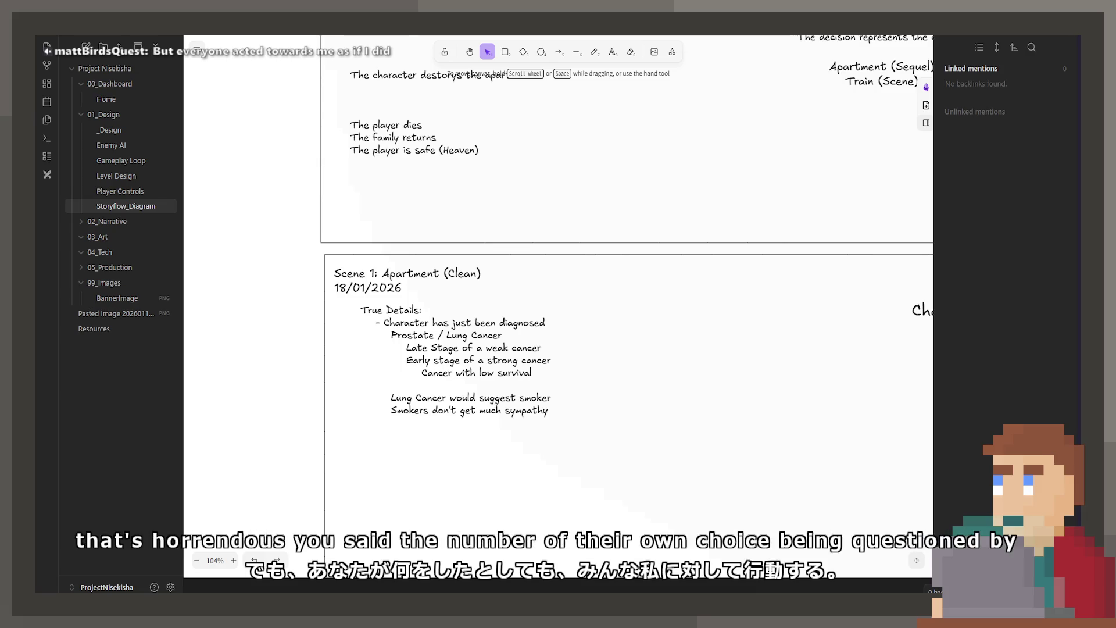
{"action": "double_click", "coordinate": [527, 377]}
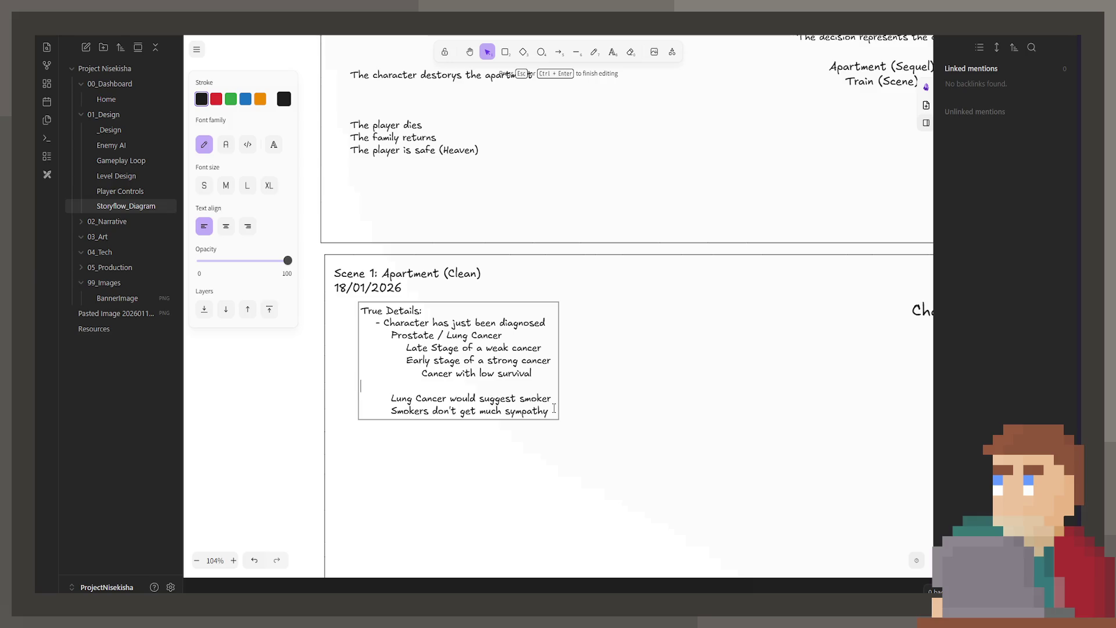
Step: Remove the 'Cancer with low survival' line, indent the smoker and sympathy notes, and widen the text block
{"action": "key", "text": "BackSpace"}
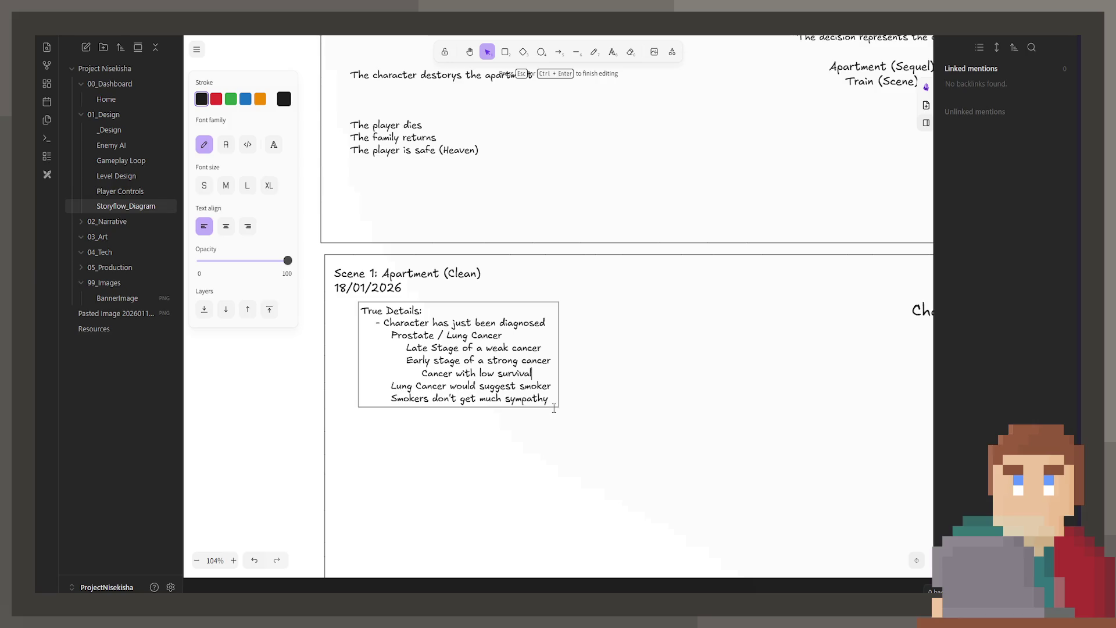
{"action": "key", "text": "BackSpace"}
{"action": "key", "text": "BackSpace"}
{"action": "key", "text": "BackSpace"}
{"action": "key", "text": "BackSpace"}
{"action": "key", "text": "BackSpace"}
{"action": "key", "text": "BackSpace"}
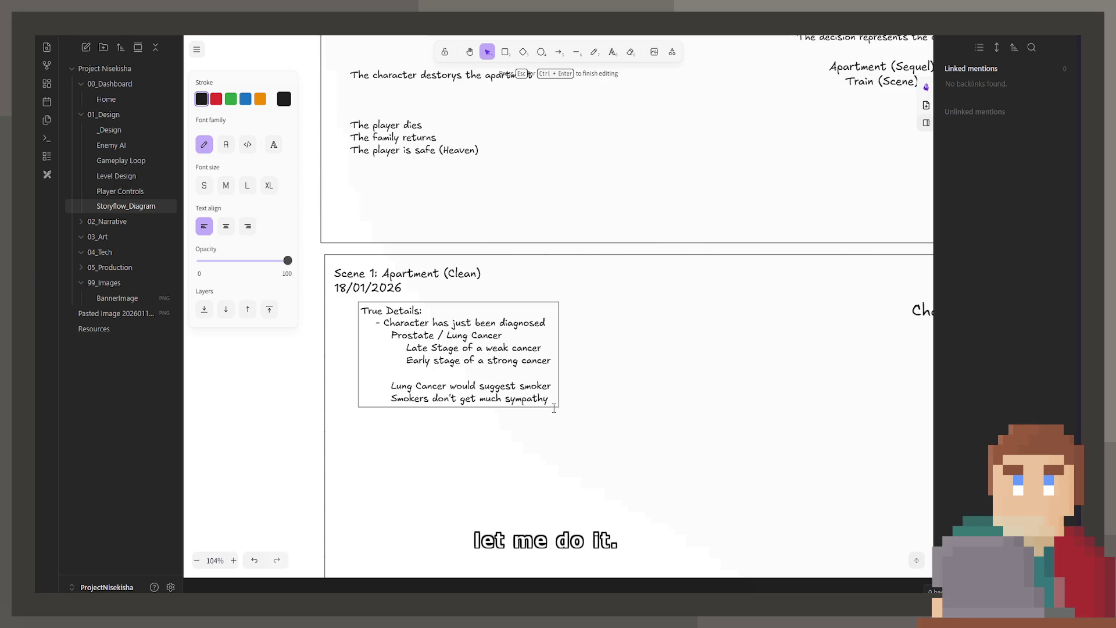
{"action": "key", "text": "Delete"}
{"action": "key", "text": "Tab"}
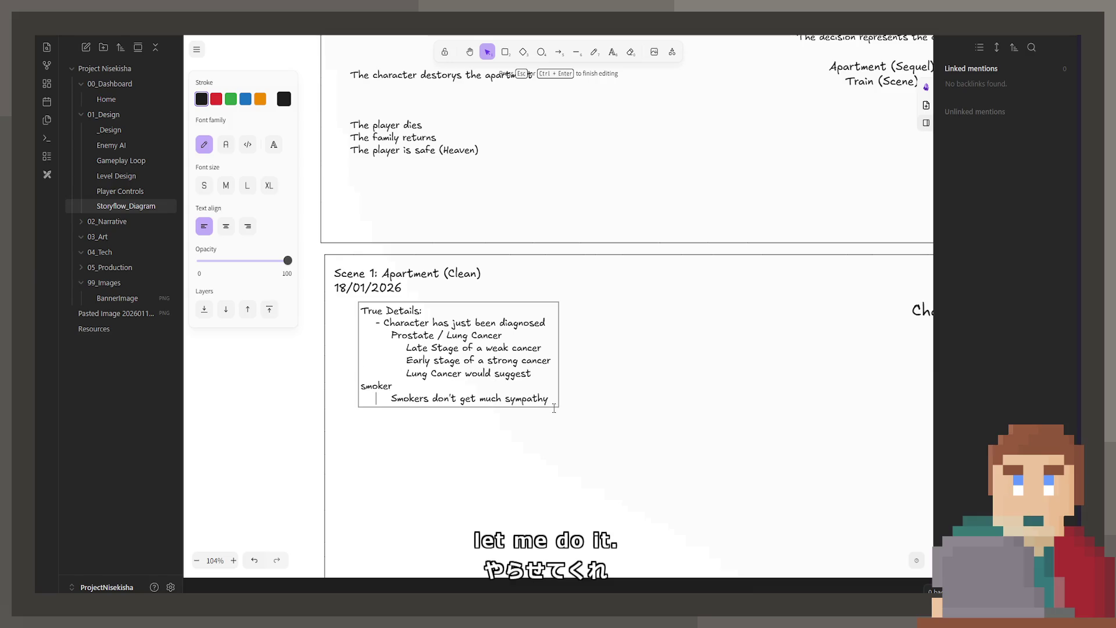
{"action": "key", "text": "Tab"}
{"action": "key", "text": "Escape"}
{"action": "left_click", "coordinate": [541, 383]}
{"action": "left_click_drag", "start_coordinate": [558, 376], "coordinate": [573, 375]}
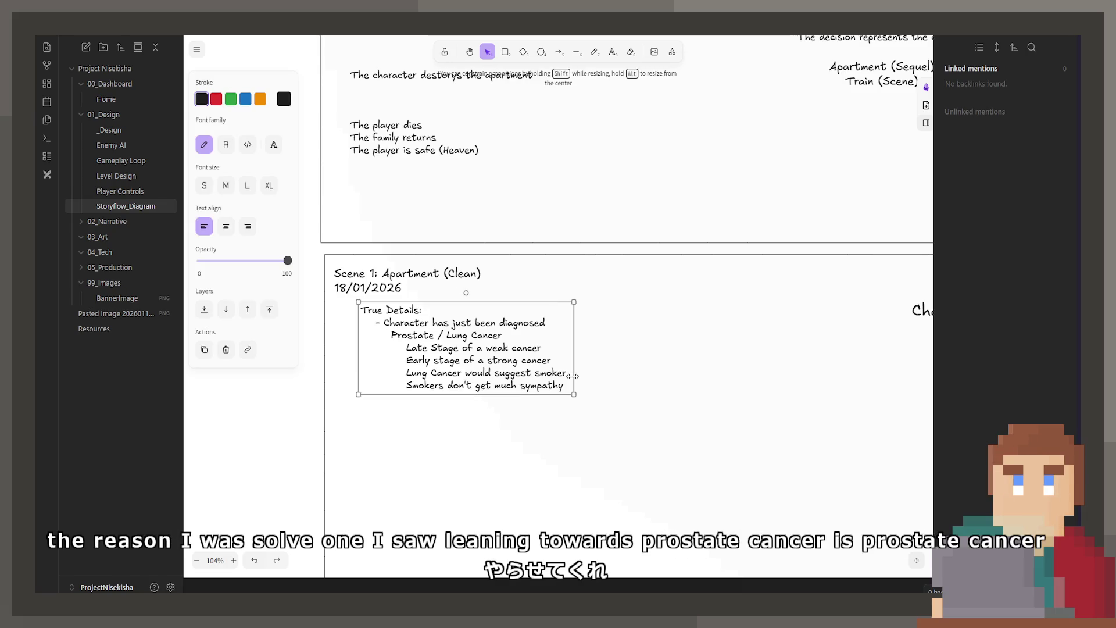
Step: Delete the 'Late Stage of a weak cancer' line and 'Prostate / ', leaving only Lung Cancer
{"action": "double_click", "coordinate": [450, 337]}
{"action": "left_click", "coordinate": [450, 338]}
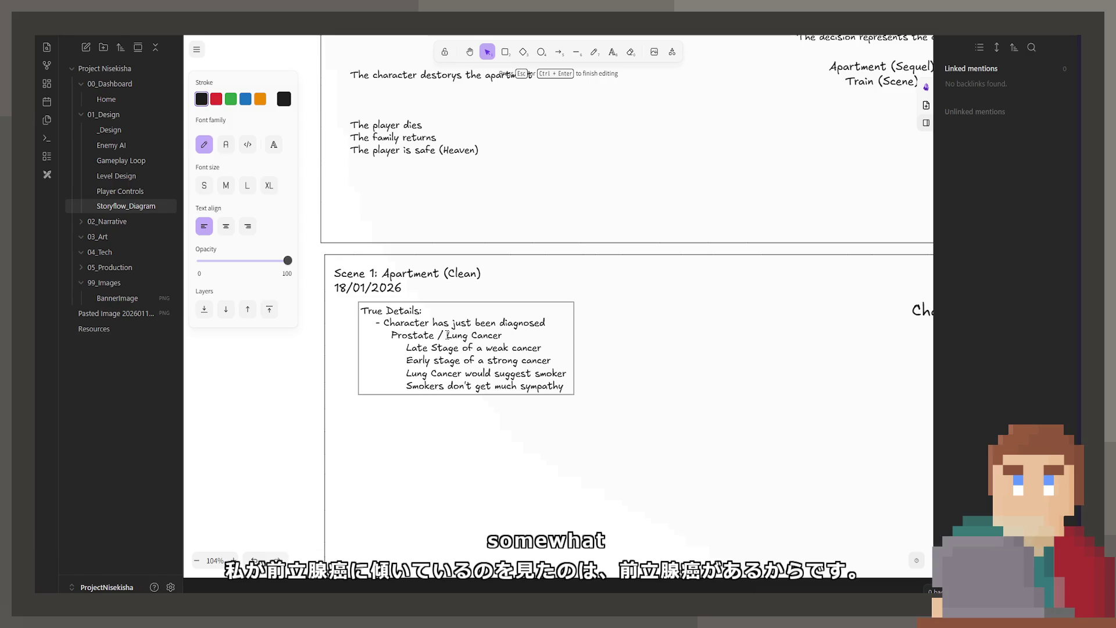
{"action": "left_click_drag", "start_coordinate": [542, 347], "coordinate": [331, 352]}
{"action": "key", "text": "BackSpace"}
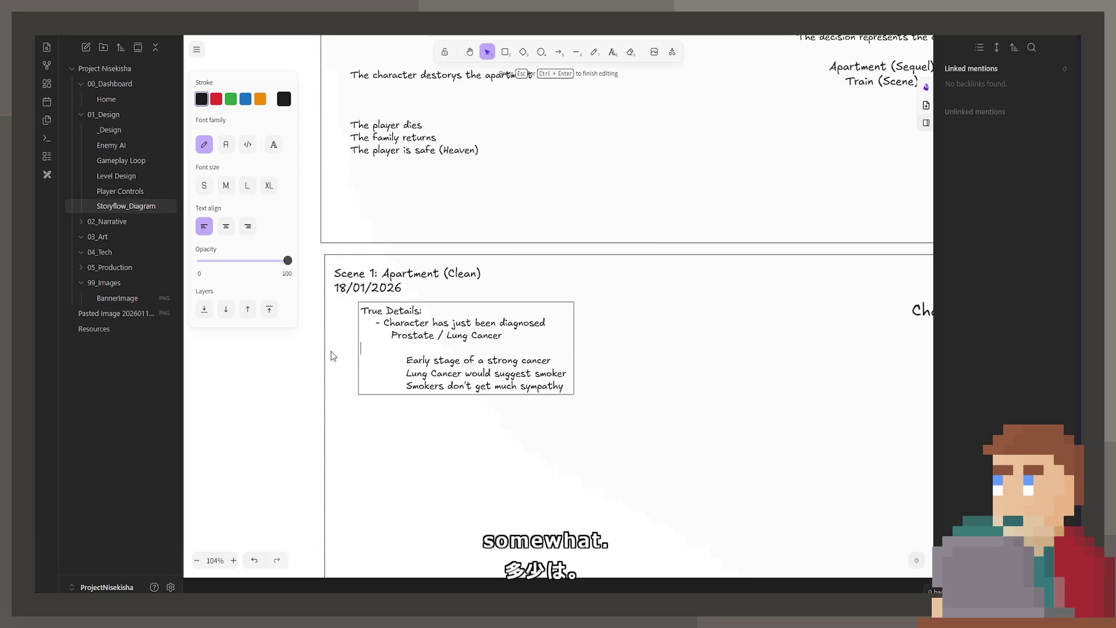
{"action": "key", "text": "BackSpace"}
{"action": "left_click_drag", "start_coordinate": [447, 335], "coordinate": [377, 332]}
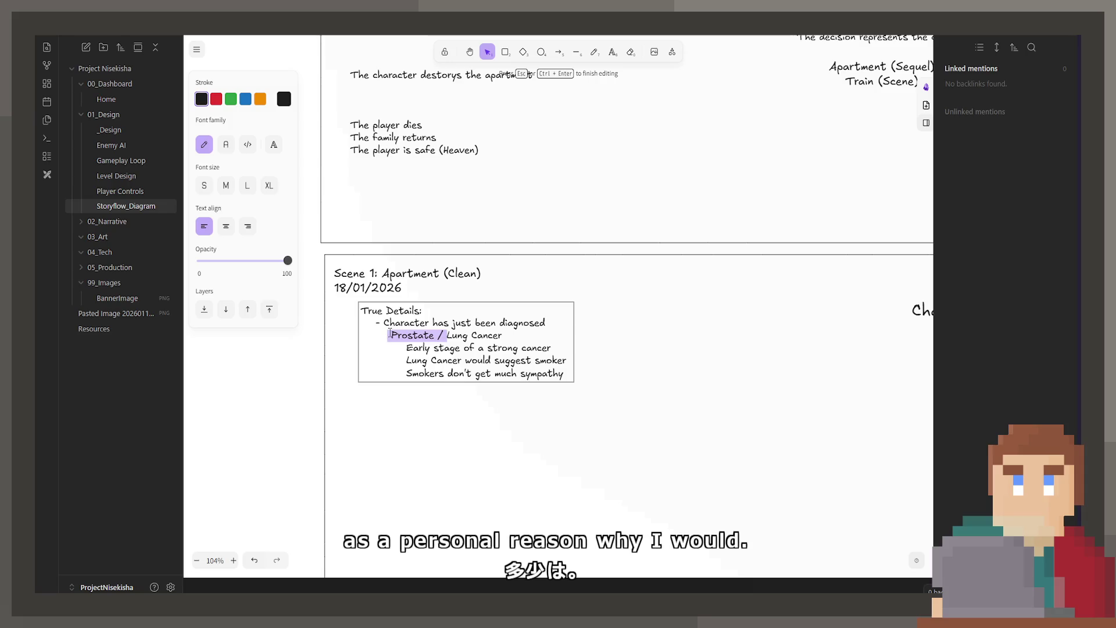
{"action": "key", "text": "BackSpace"}
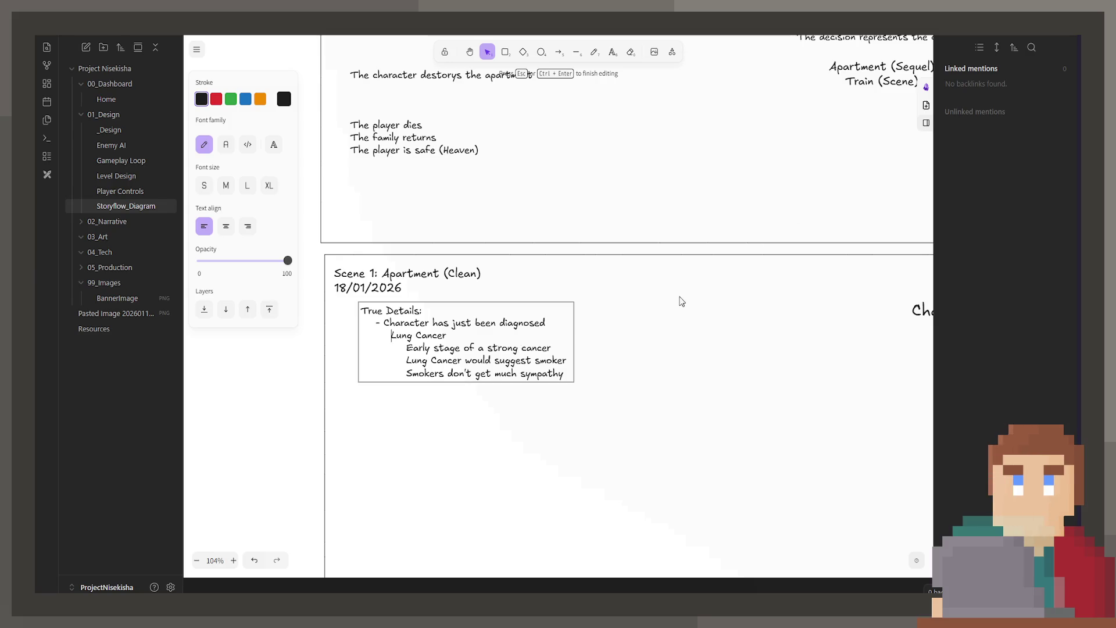
Step: Add notes that players can choose to smoke, making the next level easier, and widen the box
{"action": "left_click", "coordinate": [567, 371]}
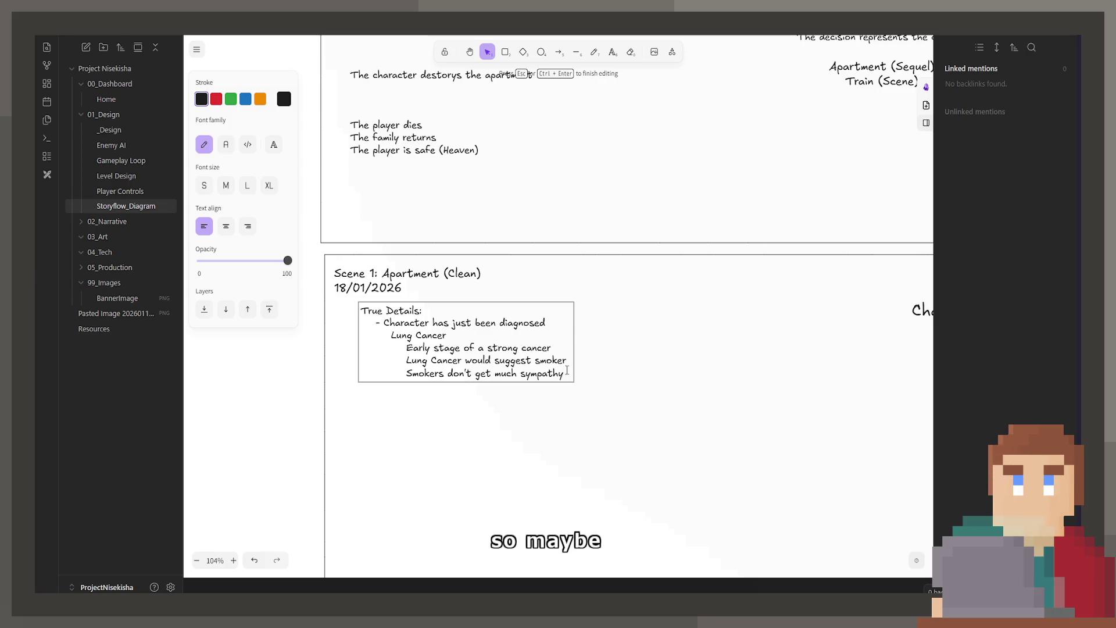
{"action": "key", "text": "Return"}
{"action": "type", "text": "Pla"}
{"action": "type", "text": "yers can"}
{"action": "type", "text": "hoose to smkoke"}
{"action": "key", "text": "Return"}
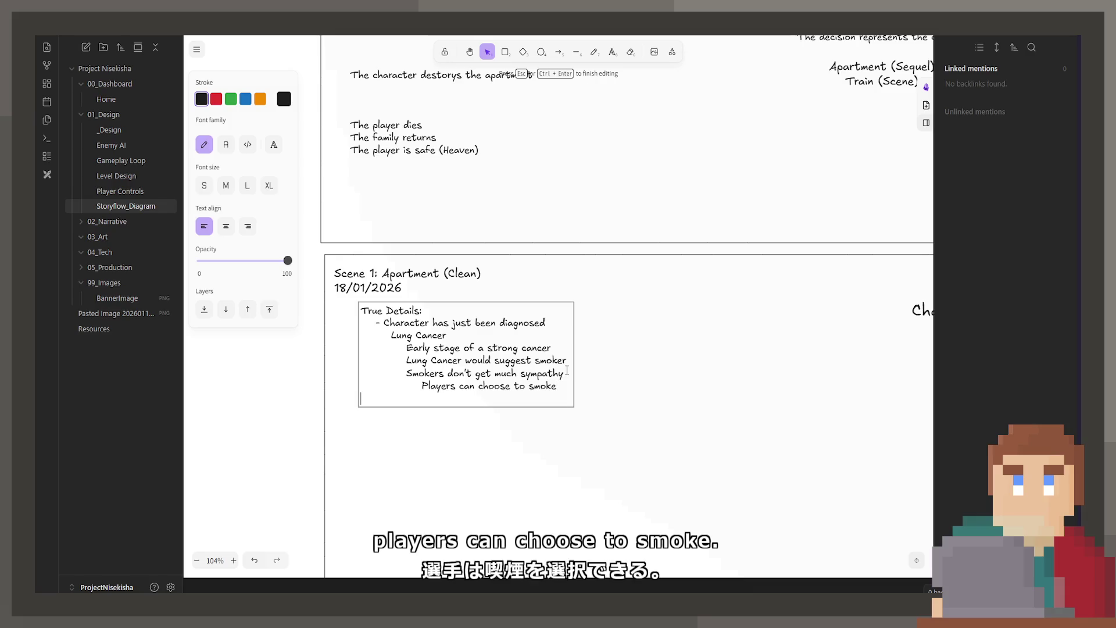
{"action": "type", "text": "Smoking"}
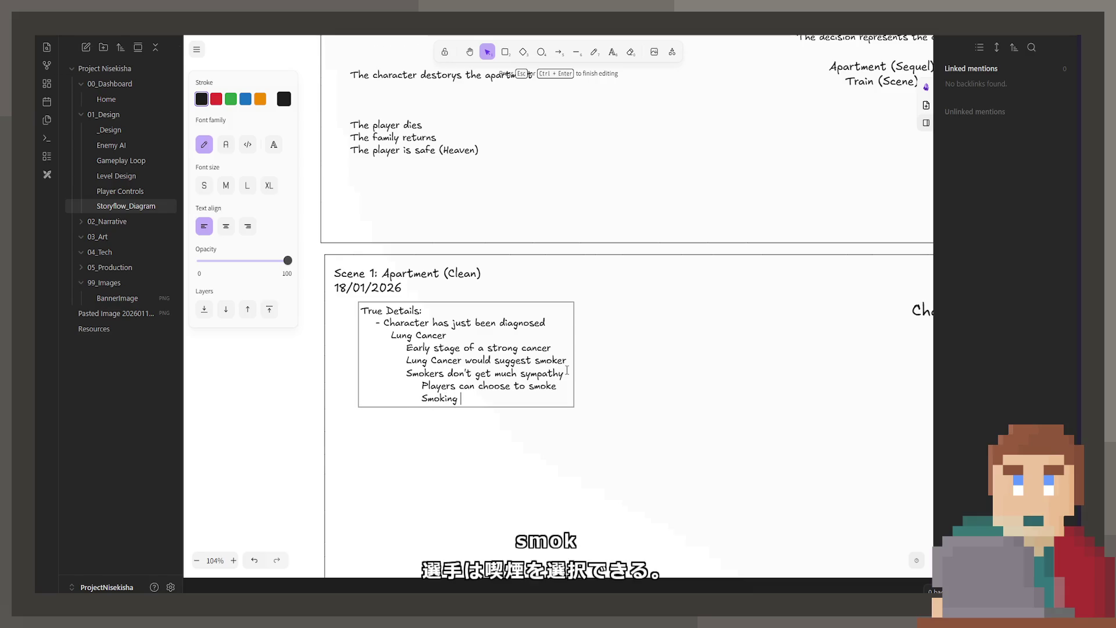
{"action": "type", "text": " makes the next level easier"}
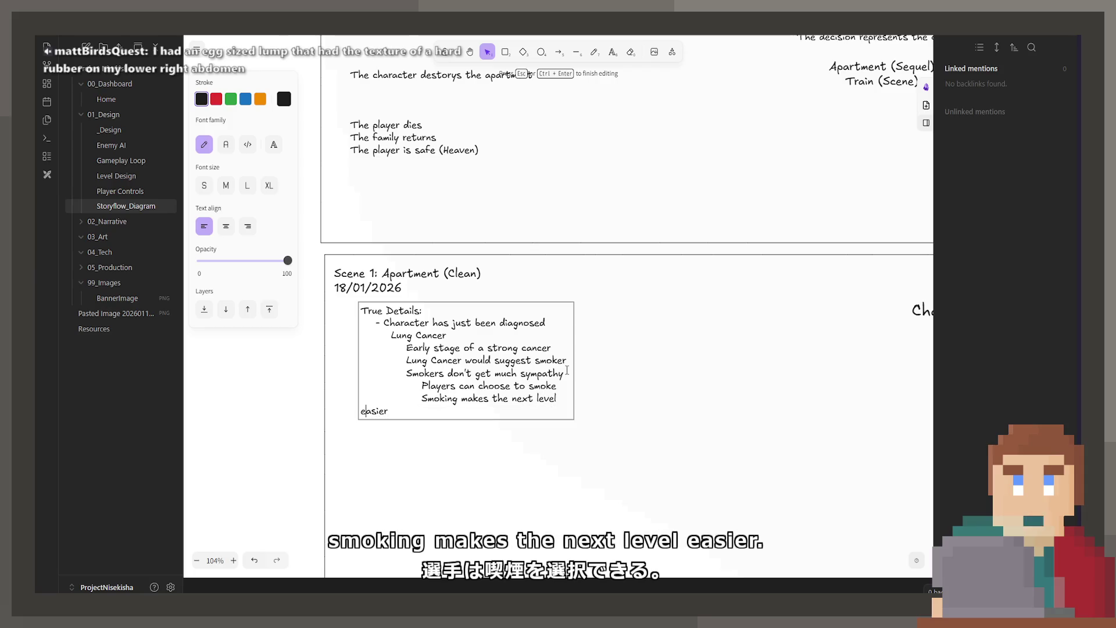
{"action": "key", "text": "Tab"}
{"action": "key", "text": "Tab"}
{"action": "key", "text": "Tab"}
{"action": "key", "text": "Tab"}
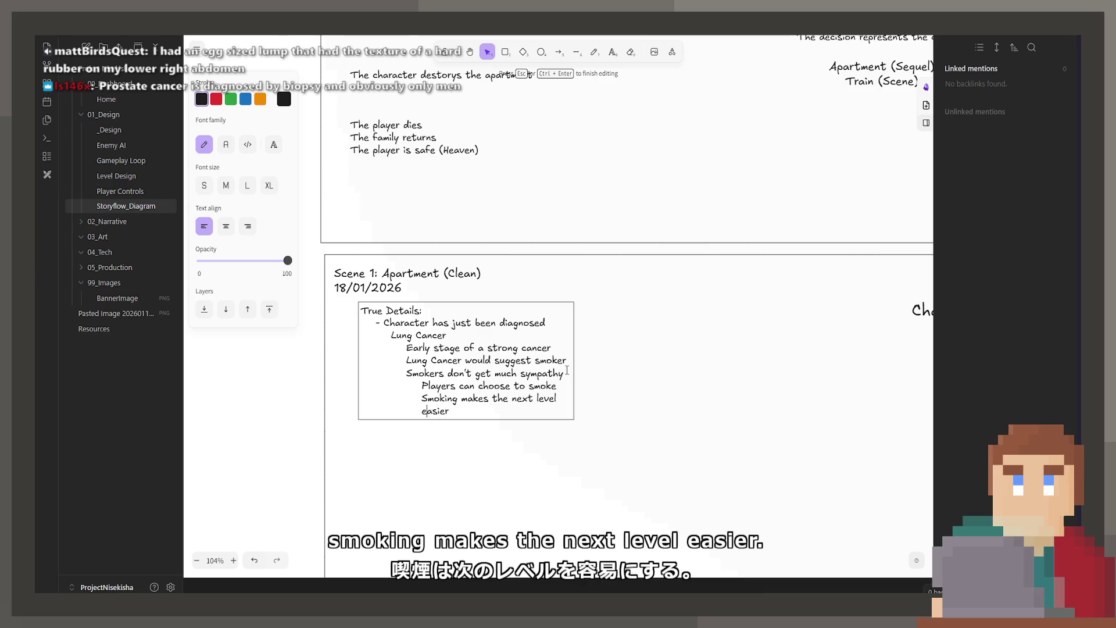
{"action": "key", "text": "BackSpace"}
{"action": "key", "text": "BackSpace"}
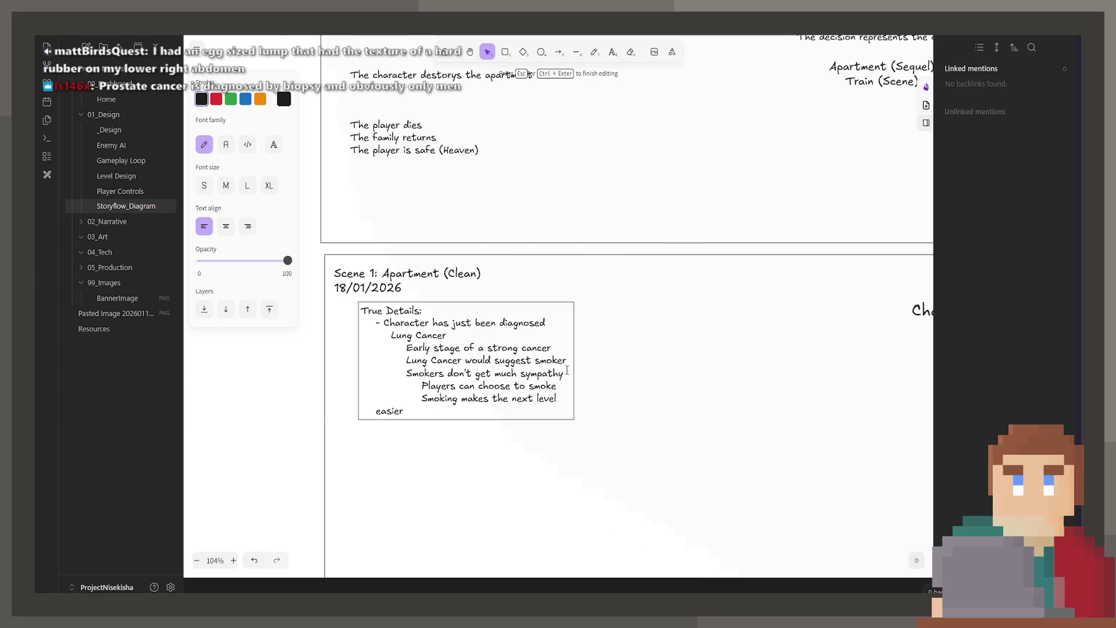
{"action": "key", "text": "BackSpace"}
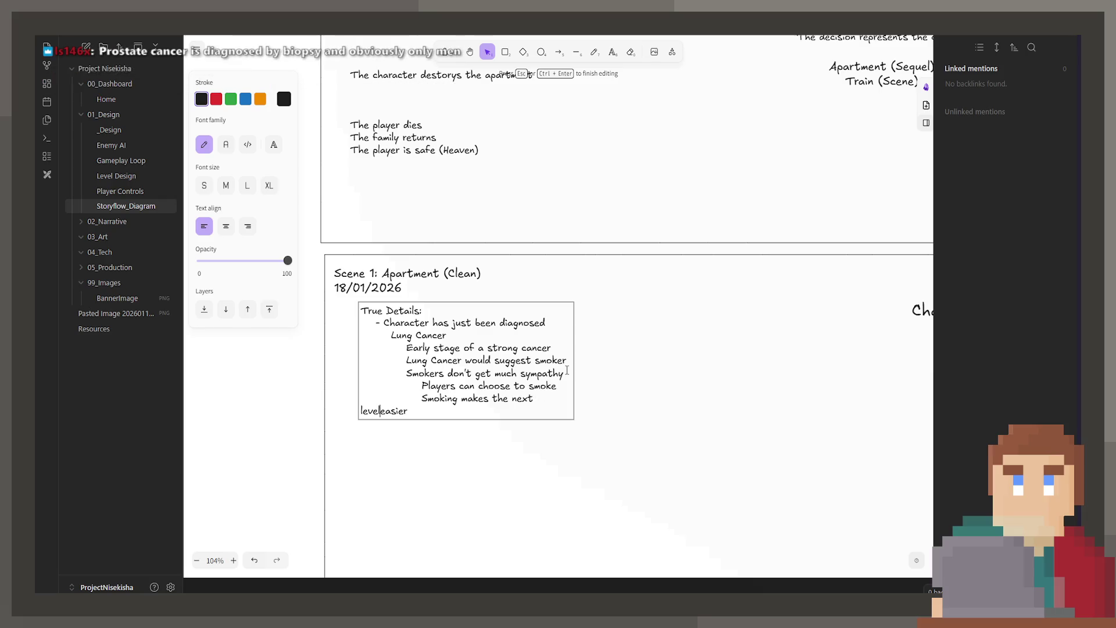
{"action": "left_click", "coordinate": [640, 392]}
{"action": "left_click", "coordinate": [574, 362]}
{"action": "left_click_drag", "start_coordinate": [574, 363], "coordinate": [637, 363]}
Step: Add an indented line that smoking leads to the bad ending
{"action": "double_click", "coordinate": [595, 398]}
{"action": "left_click", "coordinate": [594, 398]}
{"action": "key", "text": "Return"}
{"action": "key", "text": "Tab"}
{"action": "key", "text": "Tab"}
{"action": "key", "text": "Tab"}
{"action": "type", "text": "Smoking l"}
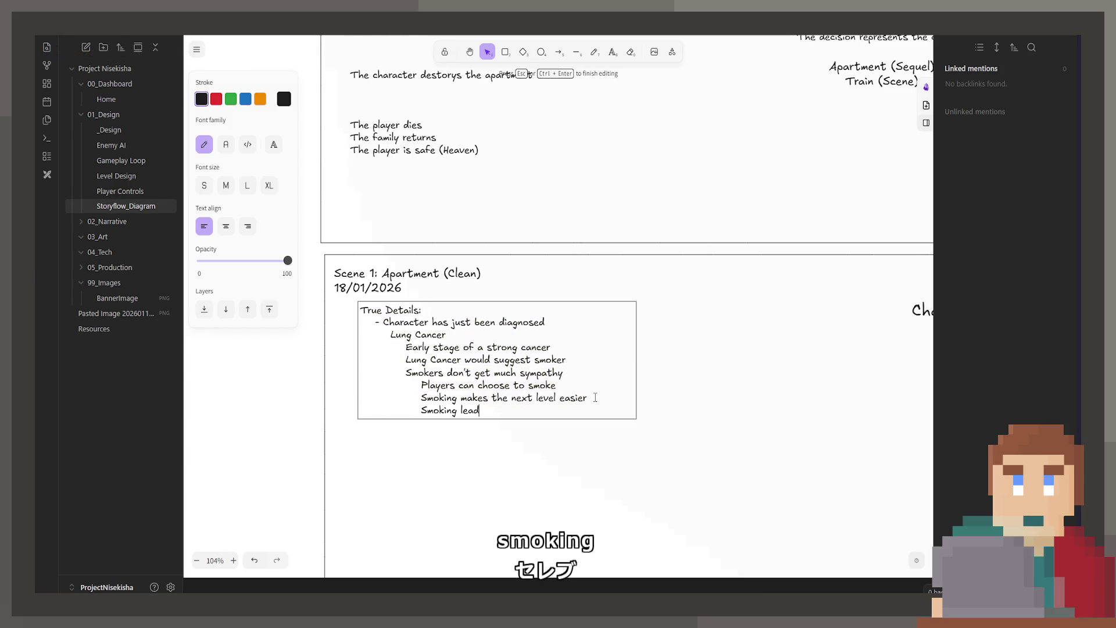
{"action": "type", "text": "o"}
{"action": "key", "text": "BackSpace"}
{"action": "key", "text": "BackSpace"}
{"action": "type", "text": "leads "}
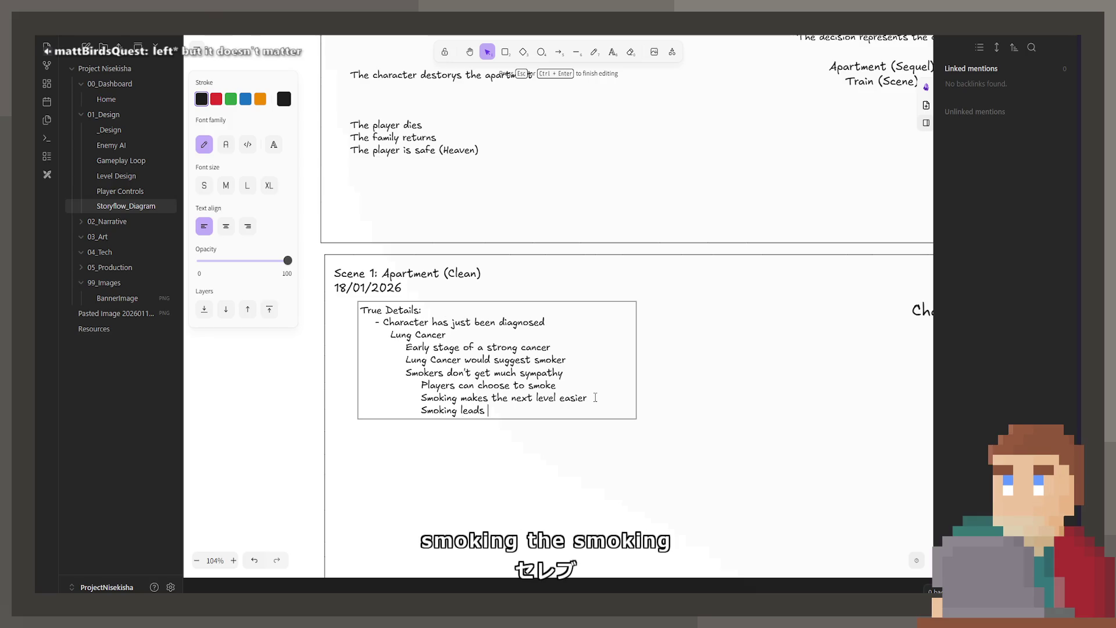
{"action": "type", "text": "to the bad ending"}
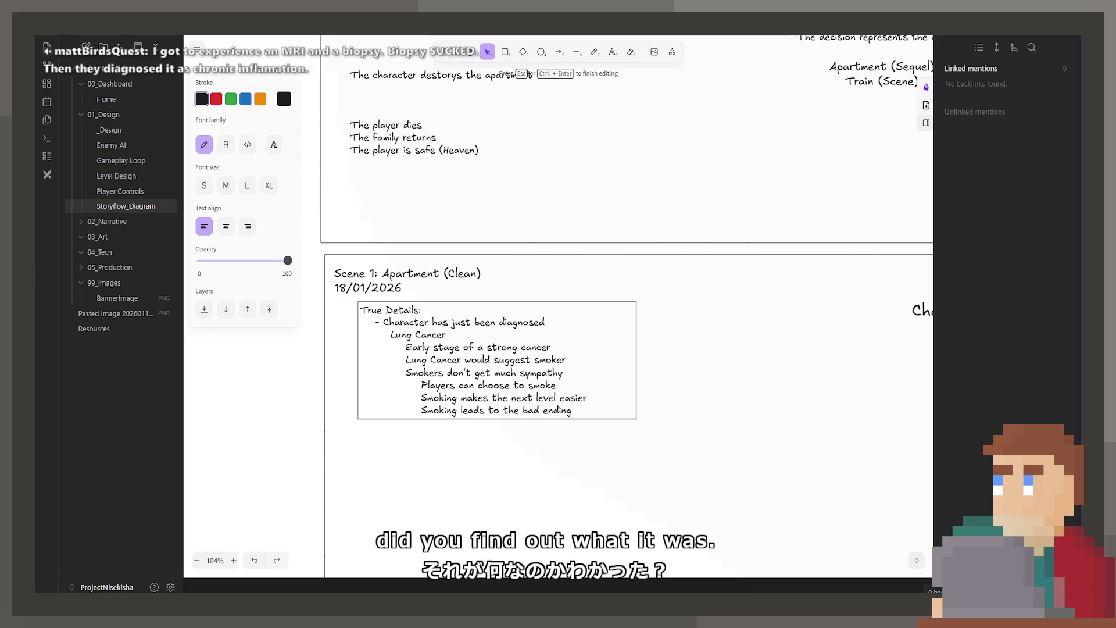
{"action": "key", "text": "Escape"}
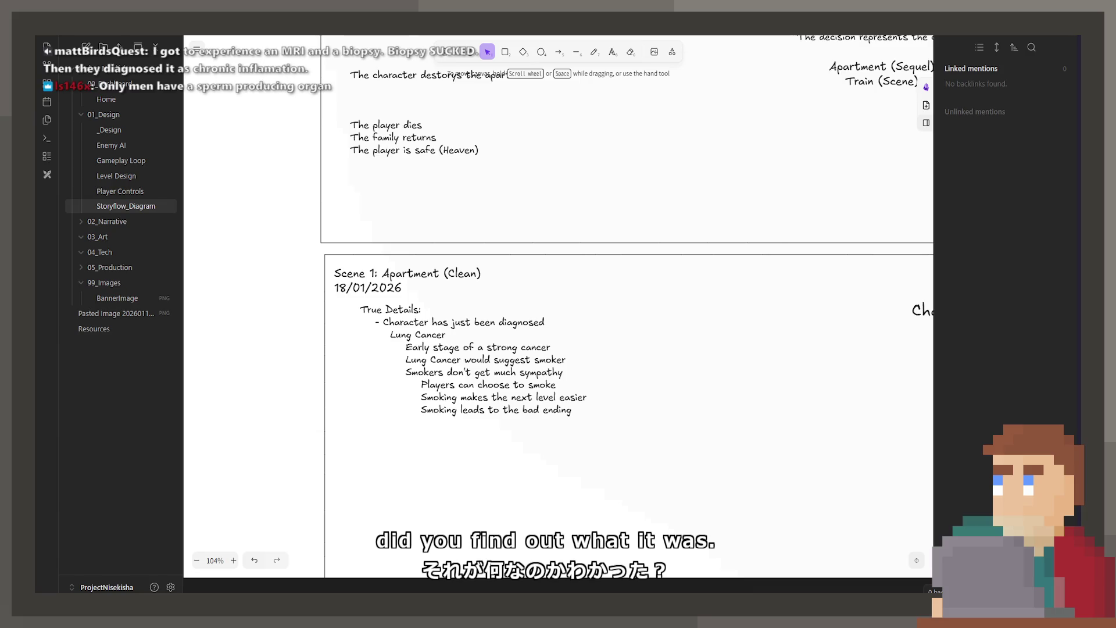
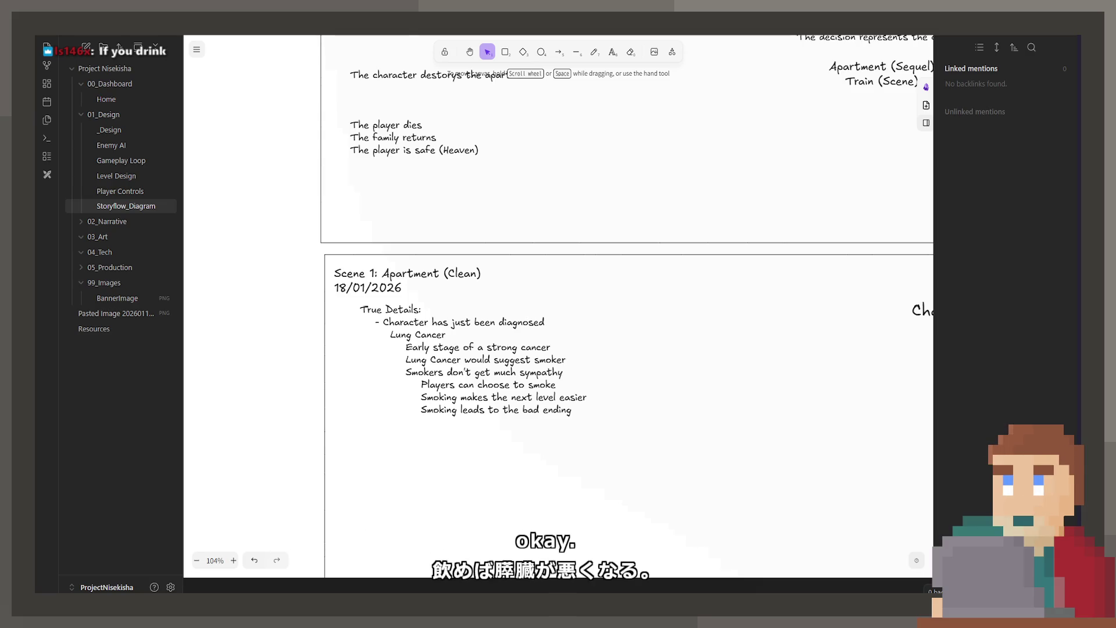
Step: Add a 'Pancreatic Cancer' line at the Lung Cancer level in the True Details notes
{"action": "double_click", "coordinate": [475, 360]}
{"action": "left_click", "coordinate": [522, 410]}
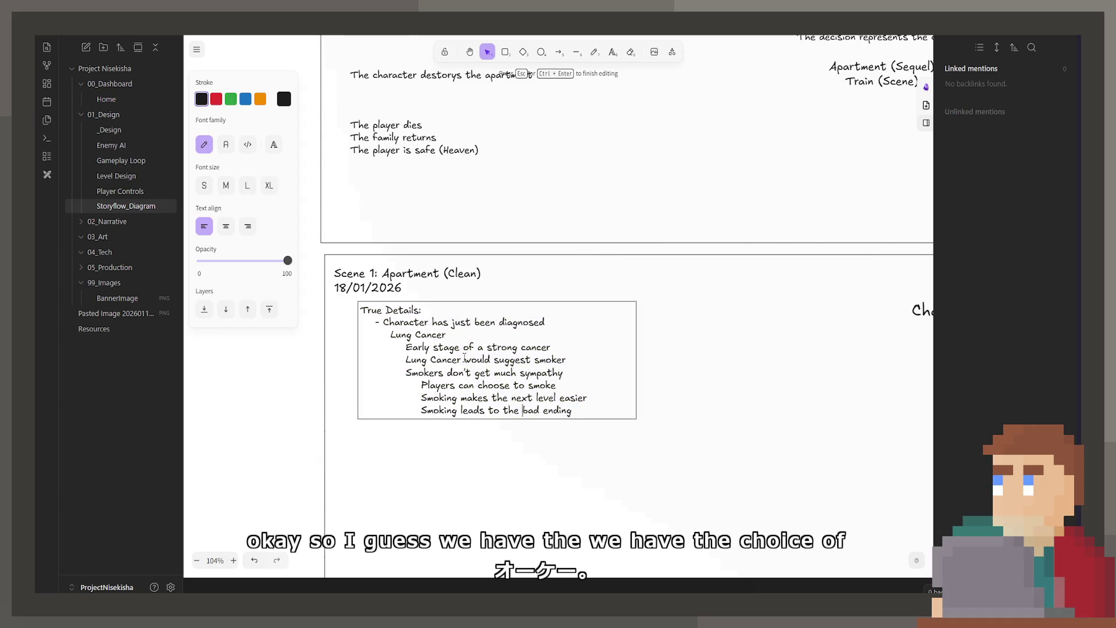
{"action": "left_click_drag", "start_coordinate": [456, 342], "coordinate": [360, 335]}
{"action": "left_click", "coordinate": [480, 339]}
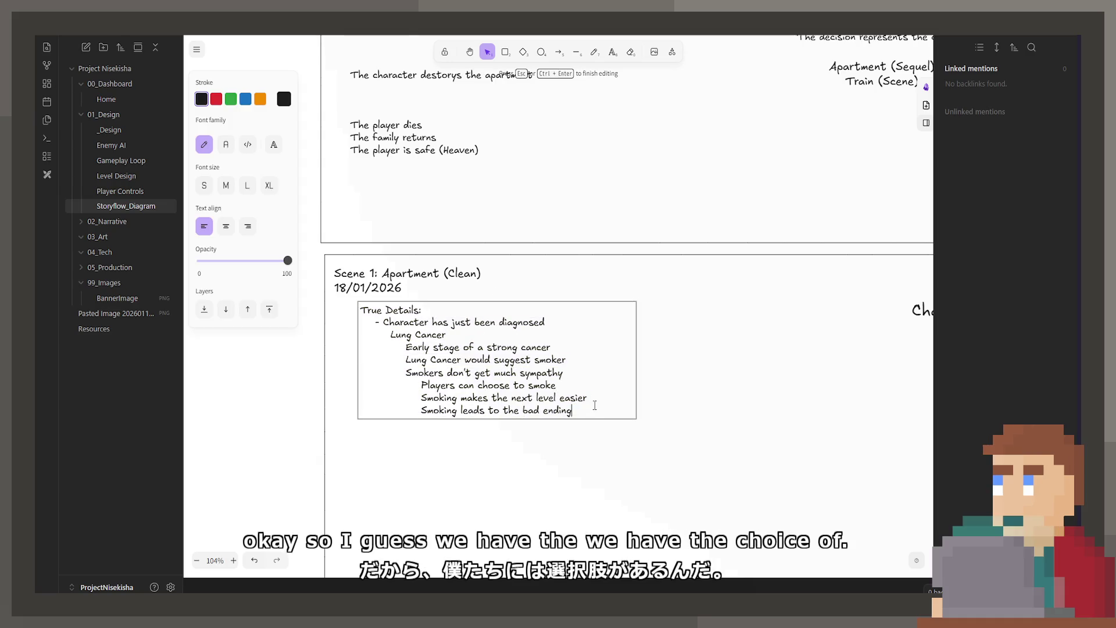
{"action": "key", "text": "Return"}
{"action": "key", "text": "Tab"}
{"action": "key", "text": "Tab"}
{"action": "type", "text": "Pancreatic Cancer"}
Step: Add an indented 'From drinking' sub-point under Pancreatic Cancer
{"action": "key", "text": "Return"}
{"action": "key", "text": "Tab"}
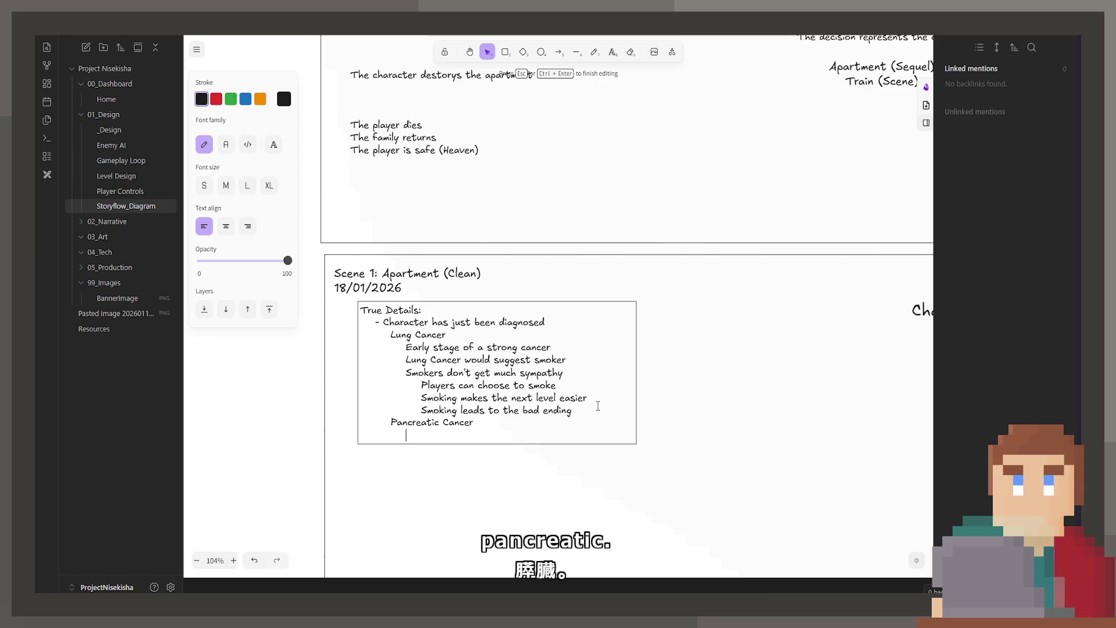
{"action": "type", "text": "F"}
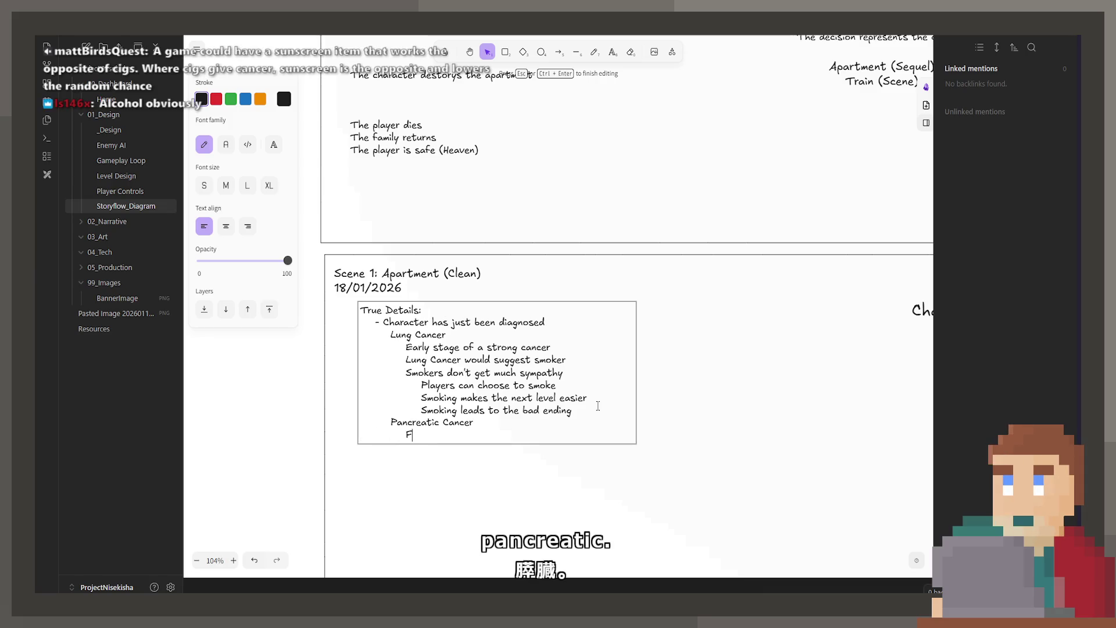
{"action": "type", "text": "rom drinking"}
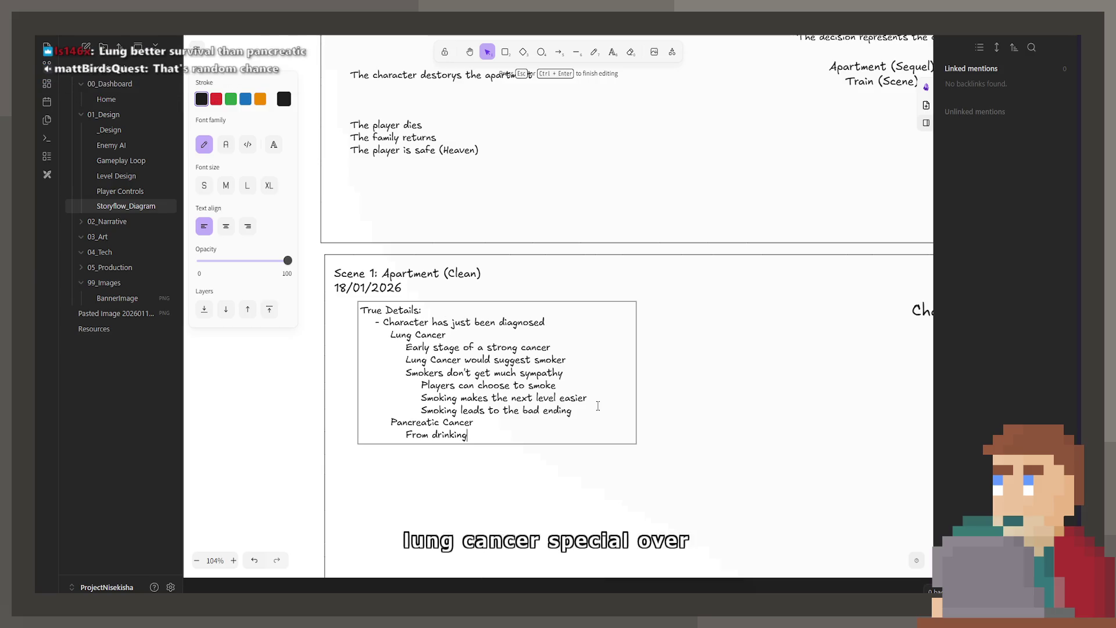
{"action": "key", "text": "Return"}
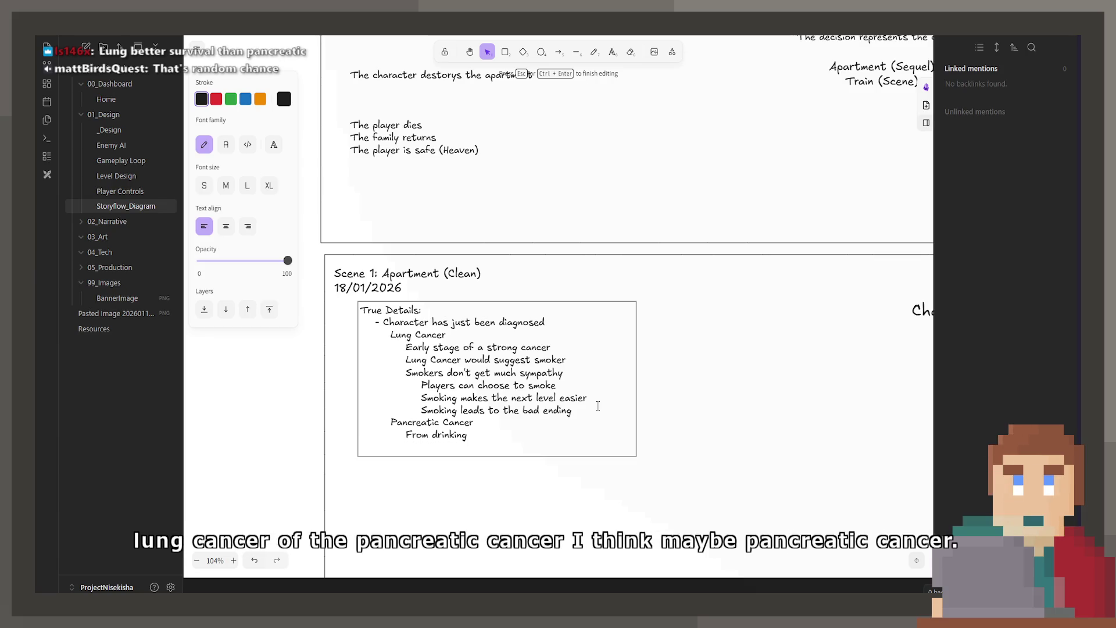
{"action": "type", "text": "Alchol"}
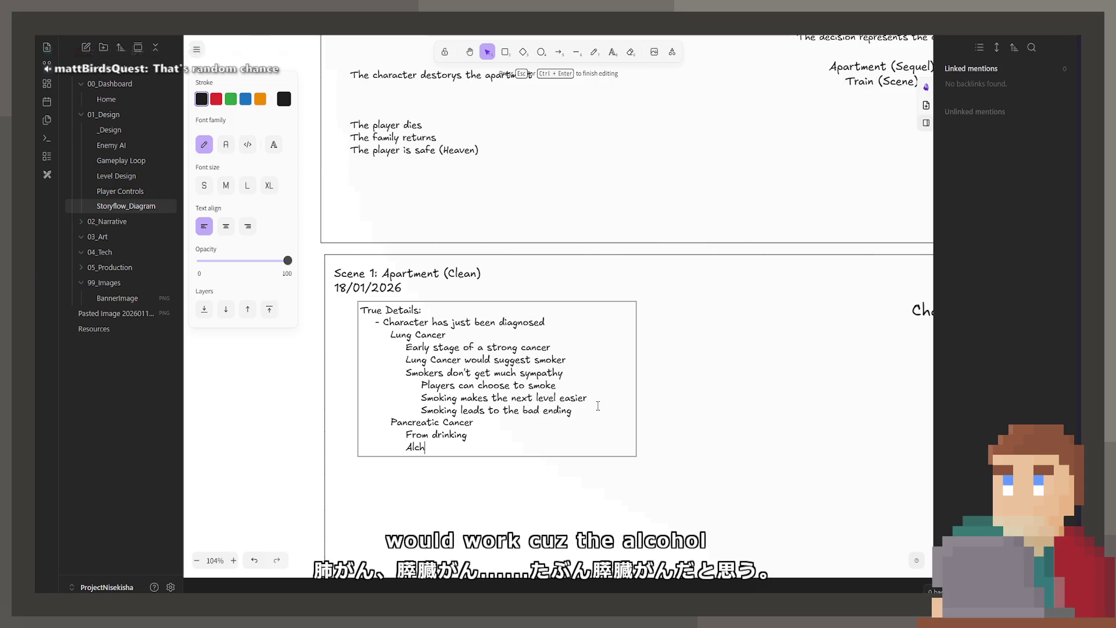
{"action": "type", "text": " making the next level easier"}
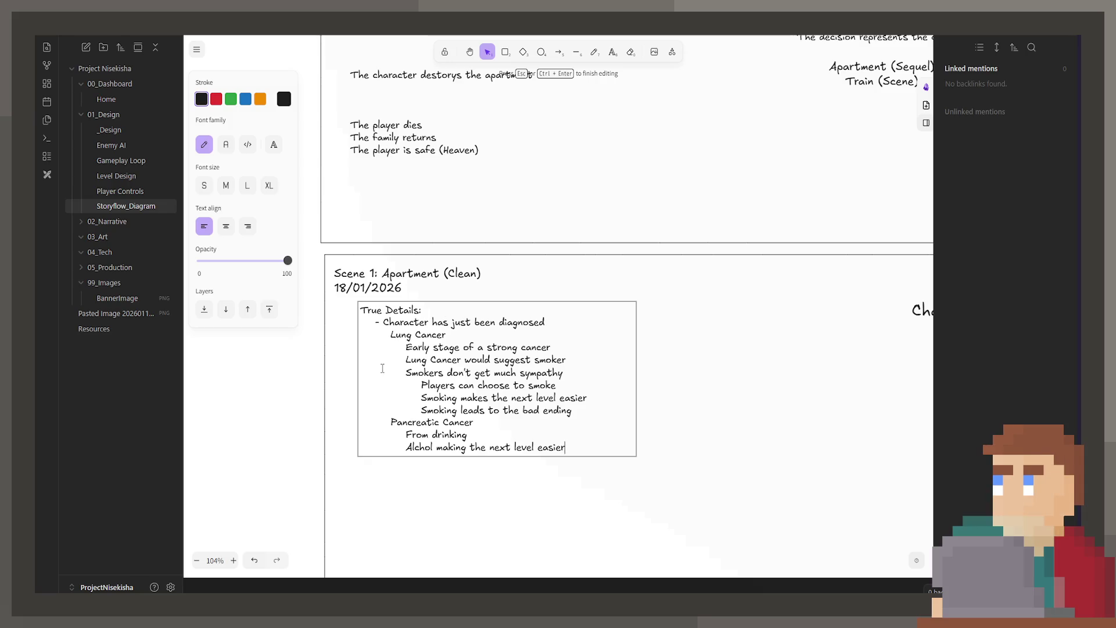
Step: Correct the misspelled word so it reads 'Alcohol making the next level easier'
{"action": "left_click", "coordinate": [432, 446]}
{"action": "type", "text": "ho"}
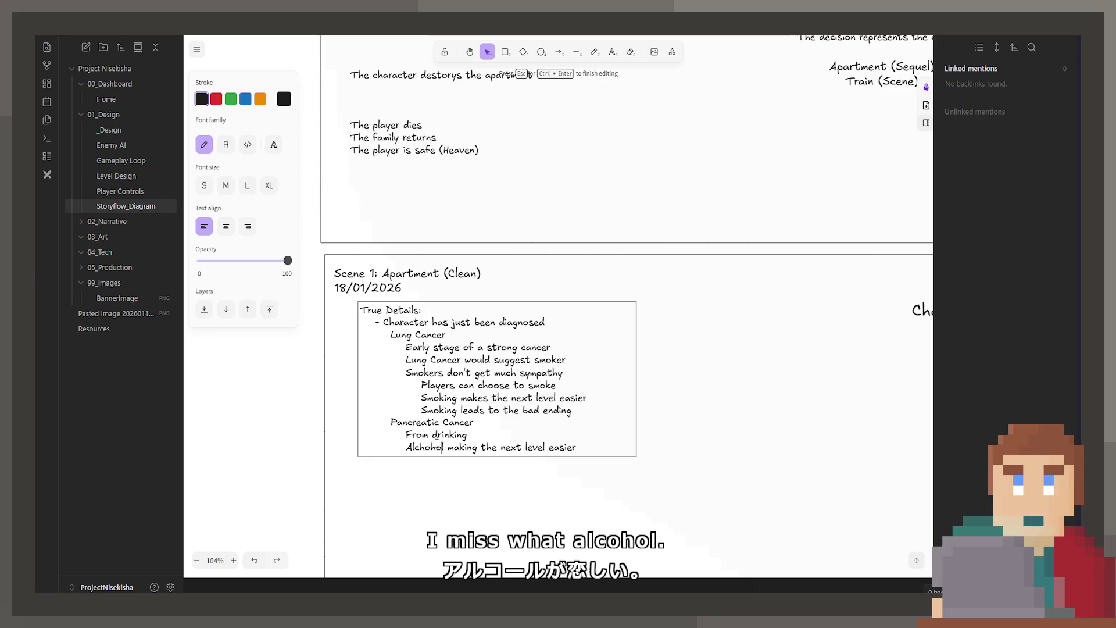
{"action": "left_click", "coordinate": [426, 448]}
{"action": "key", "text": "BackSpace"}
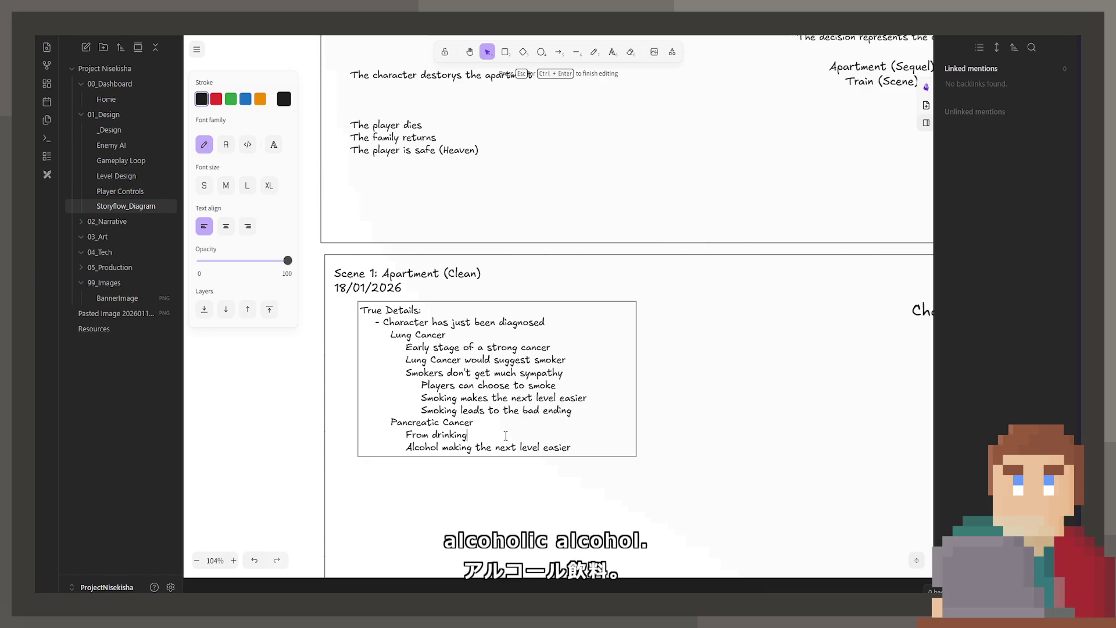
Step: Delete the 'Early stage of a strong cancer' line and add 'Lowest survival rate' under Pancreatic Cancer
{"action": "left_click_drag", "start_coordinate": [505, 435], "coordinate": [406, 436]}
{"action": "left_click_drag", "start_coordinate": [564, 347], "coordinate": [363, 349]}
{"action": "key", "text": "BackSpace"}
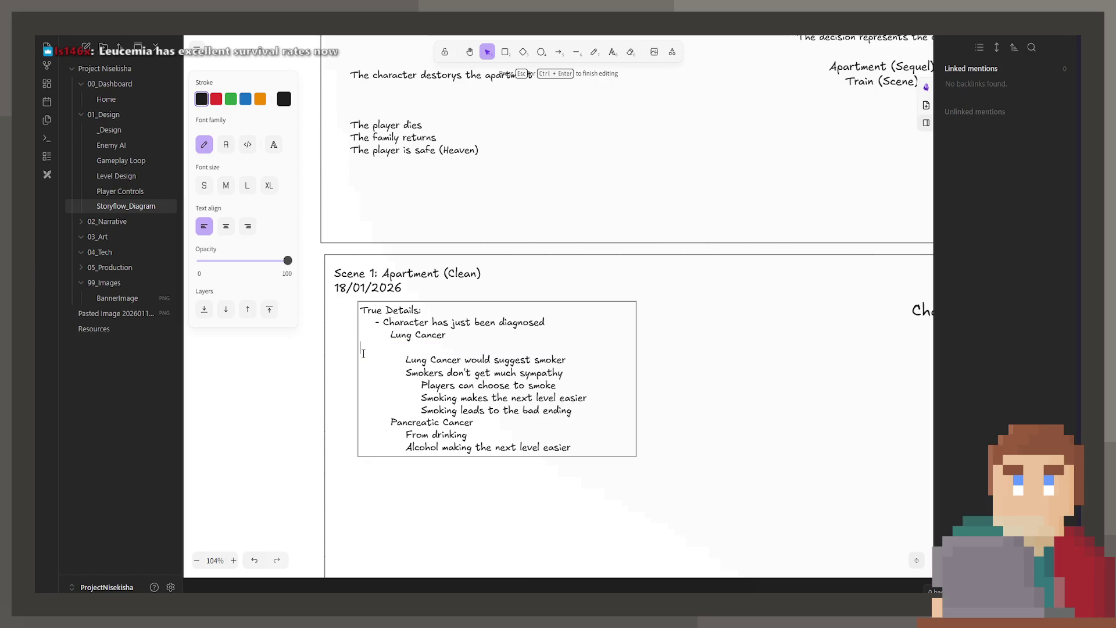
{"action": "key", "text": "BackSpace"}
{"action": "key", "text": "Down"}
{"action": "key", "text": "Down"}
{"action": "key", "text": "Down"}
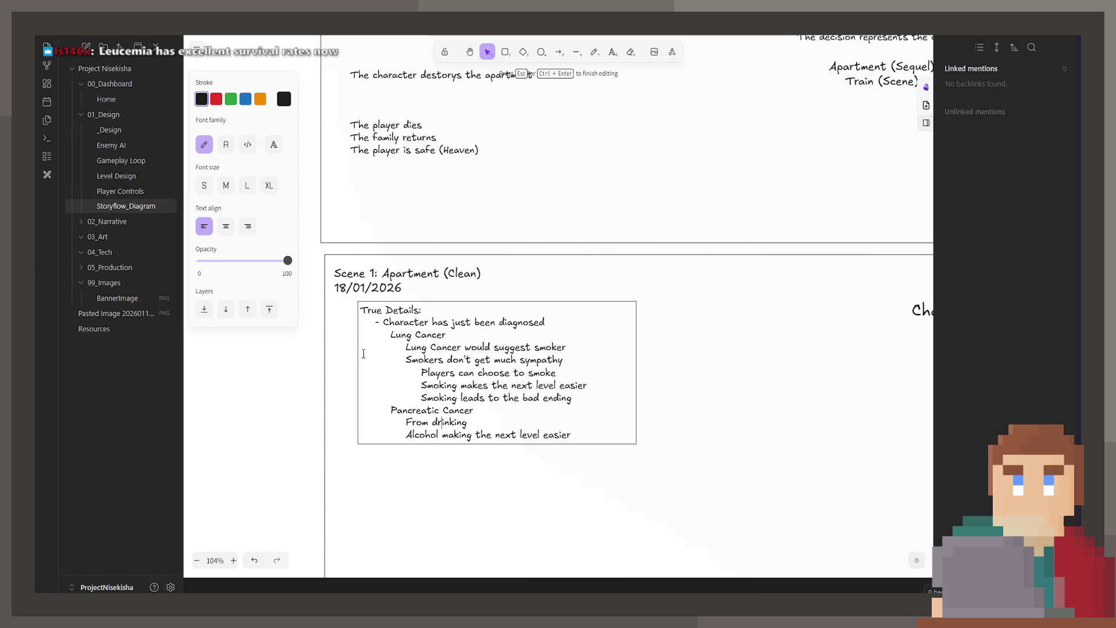
{"action": "key", "text": "Return"}
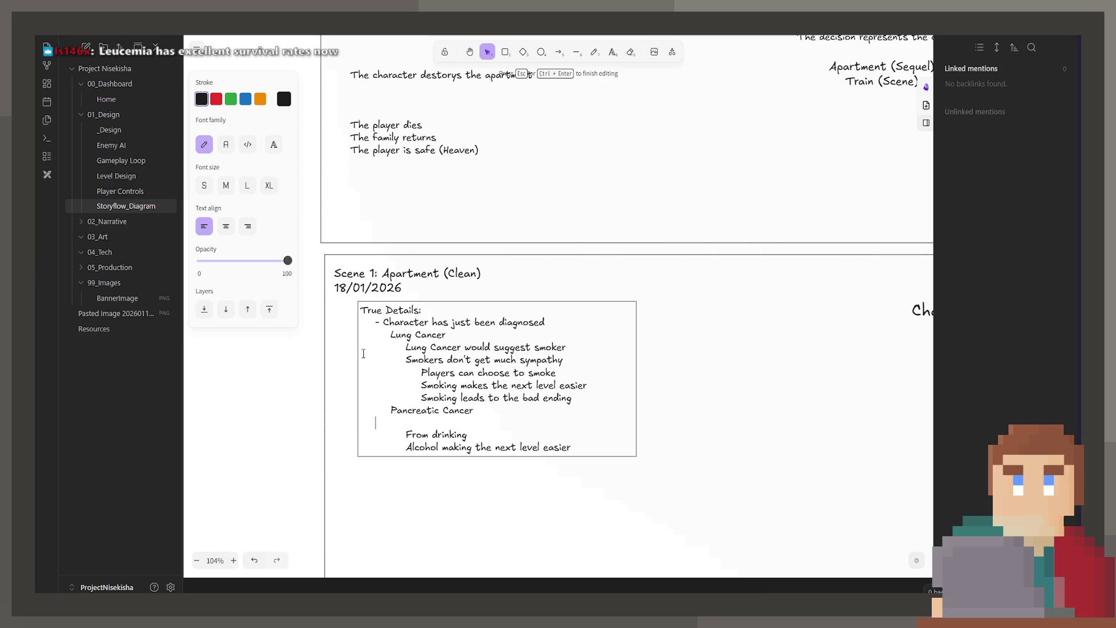
{"action": "type", "text": "Lowest survival rate"}
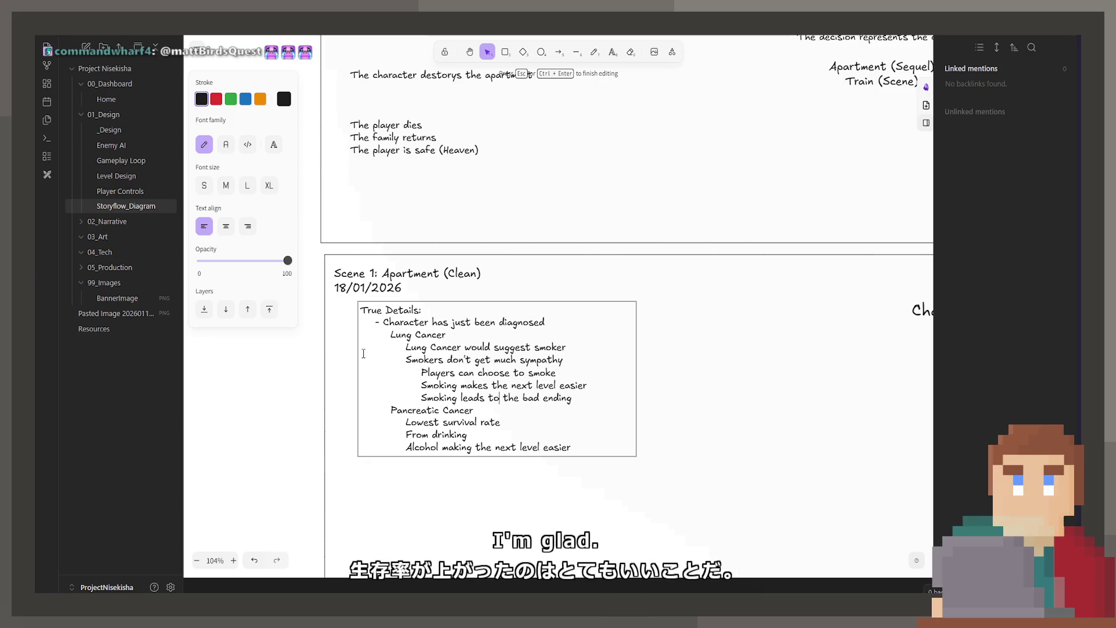
Step: Replace the 'From drinking' line with 'Players choose to drink'
{"action": "left_click", "coordinate": [486, 434]}
{"action": "key", "text": "Return"}
{"action": "type", "text": "Players choose to drink"}
{"action": "left_click", "coordinate": [486, 434]}
{"action": "key", "text": "BackSpace"}
{"action": "key", "text": "BackSpace"}
{"action": "key", "text": "BackSpace"}
{"action": "key", "text": "BackSpace"}
{"action": "key", "text": "BackSpace"}
{"action": "key", "text": "BackSpace"}
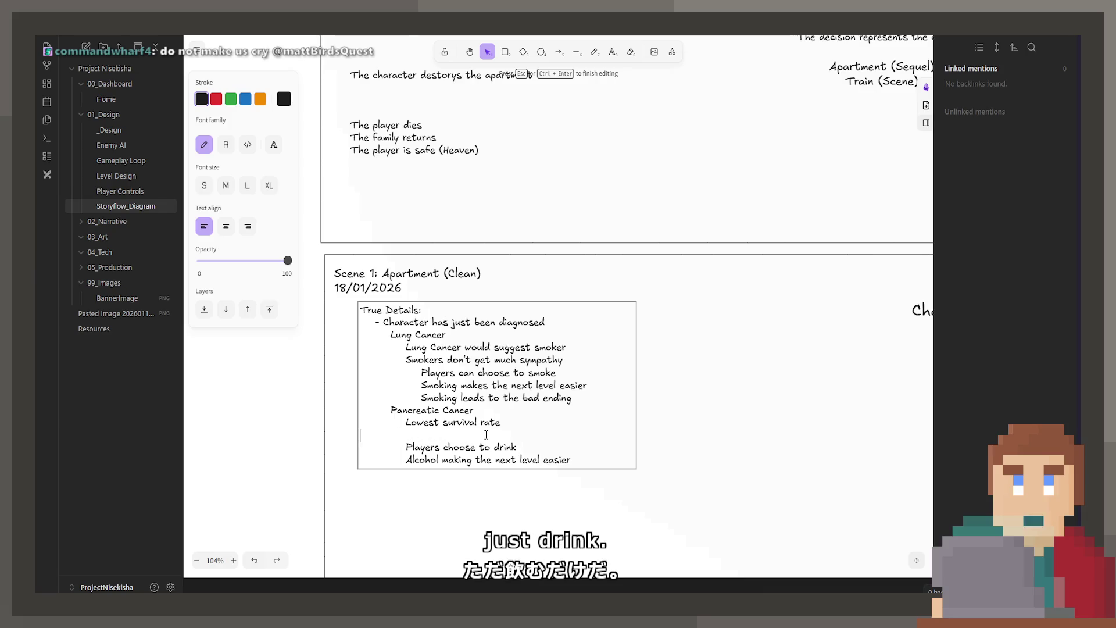
{"action": "key", "text": "BackSpace"}
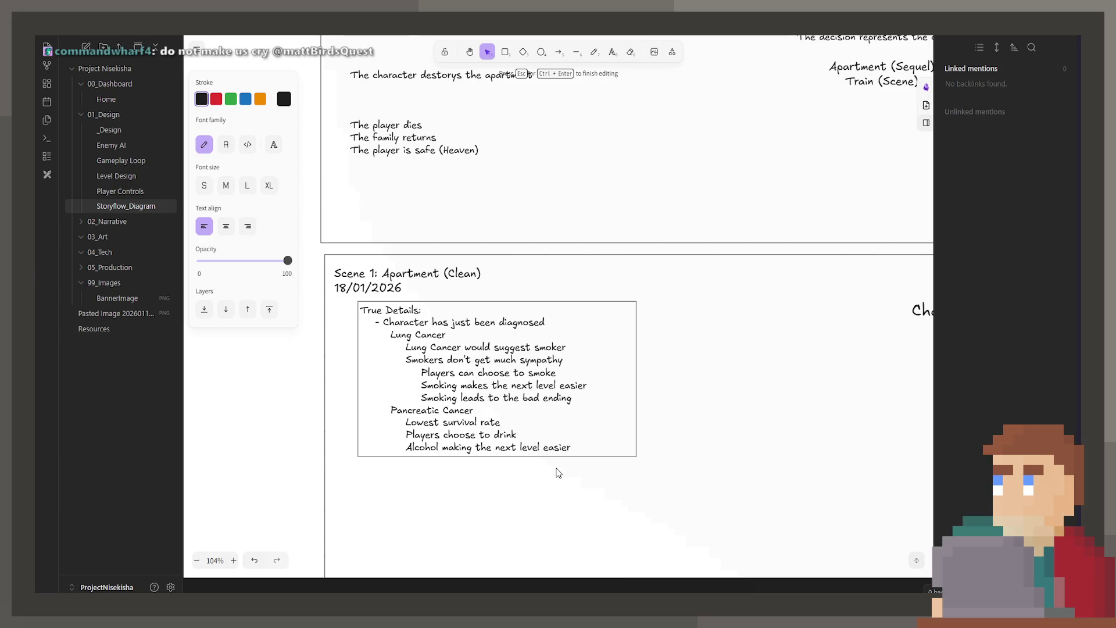
Step: Delete the whole Lung Cancer section, leaving only Pancreatic Cancer with its three points
{"action": "mouse_move", "coordinate": [605, 398]}
{"action": "left_mouse_down"}
{"action": "mouse_move", "coordinate": [339, 345]}
{"action": "mouse_move", "coordinate": [338, 336]}
{"action": "left_mouse_up"}
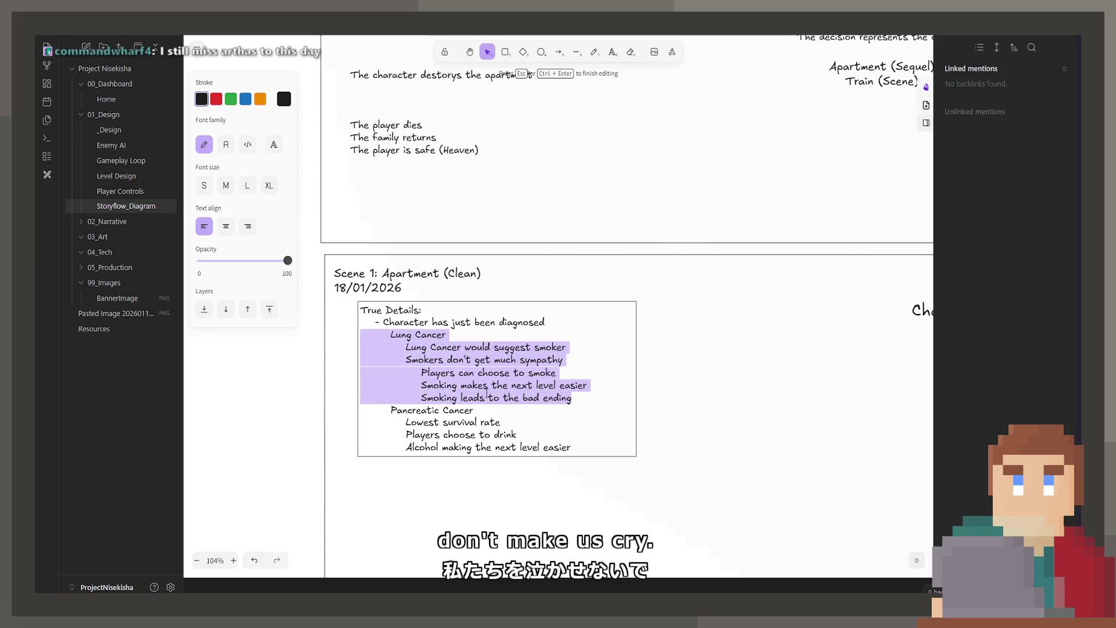
{"action": "key", "text": "BackSpace"}
{"action": "key", "text": "BackSpace"}
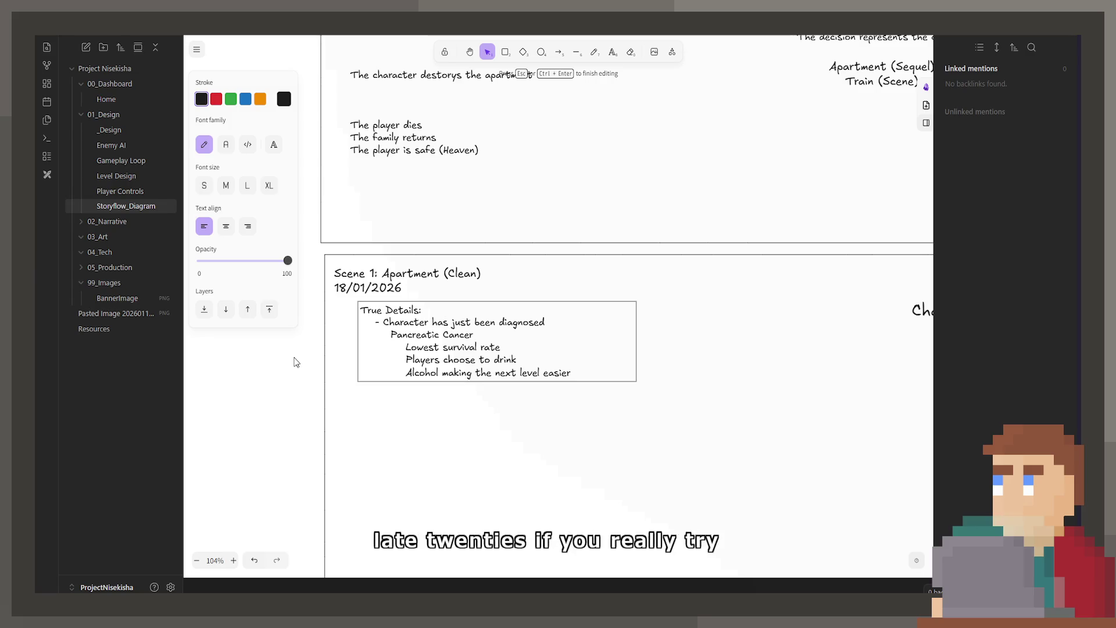
{"action": "scroll", "coordinate": [359, 464], "scroll_direction": "left", "scroll_amount": 1}
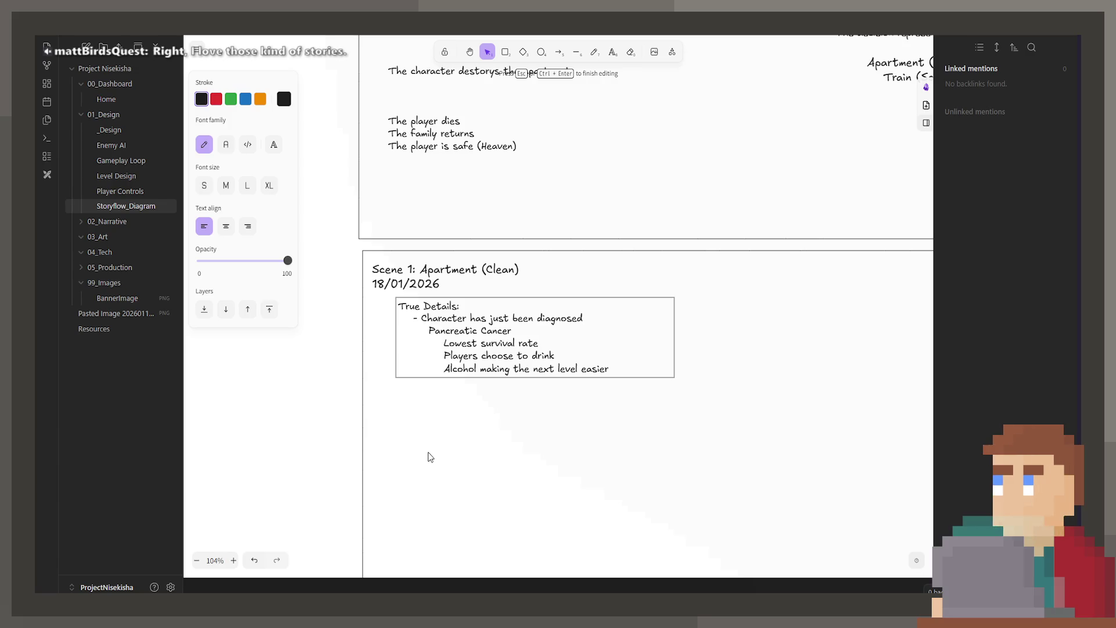
{"action": "scroll", "coordinate": [501, 391], "scroll_direction": "left", "scroll_amount": 1}
Step: Add 'Just returned home' to True Details and start a new empty bullet beneath it
{"action": "left_click", "coordinate": [674, 379]}
{"action": "key", "text": "Return"}
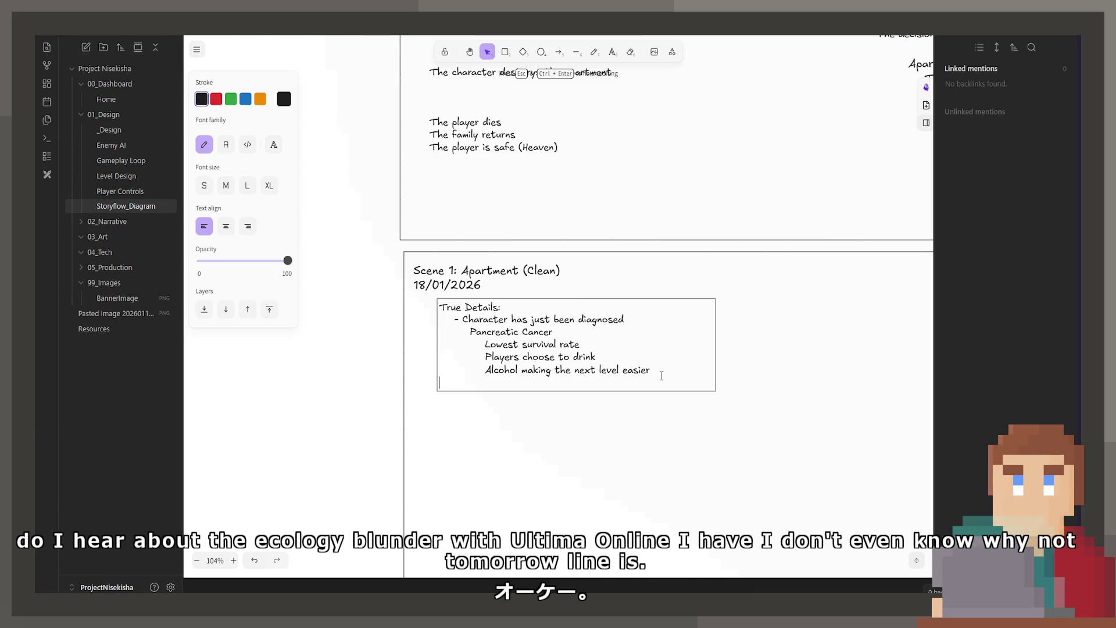
{"action": "scroll", "coordinate": [628, 358], "scroll_direction": "down", "scroll_amount": 1}
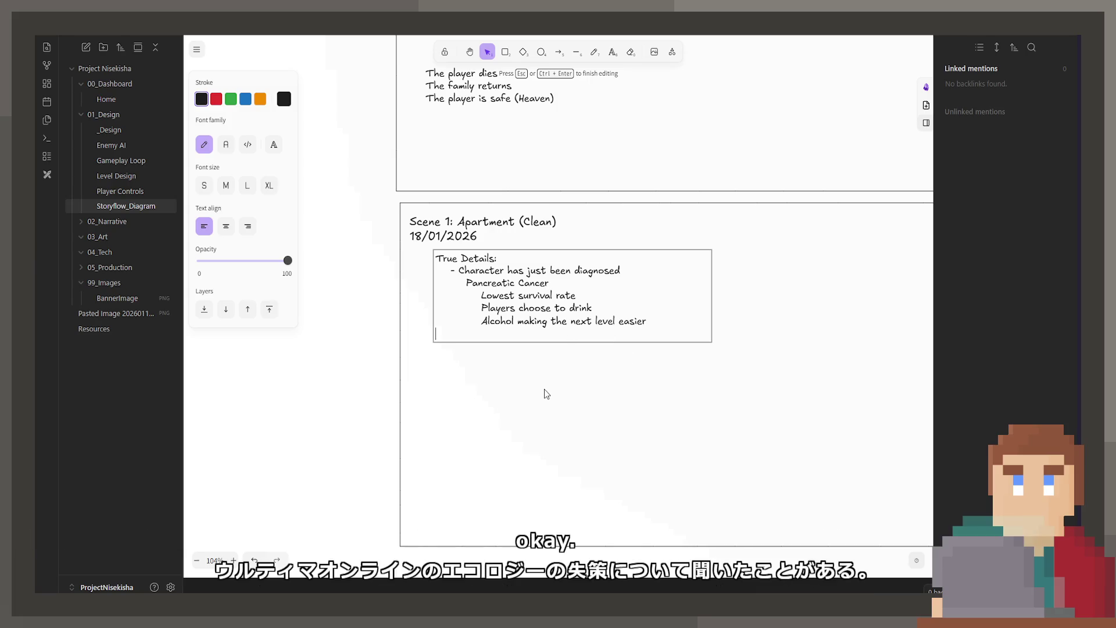
{"action": "type", "text": "0"}
{"action": "key", "text": "BackSpace"}
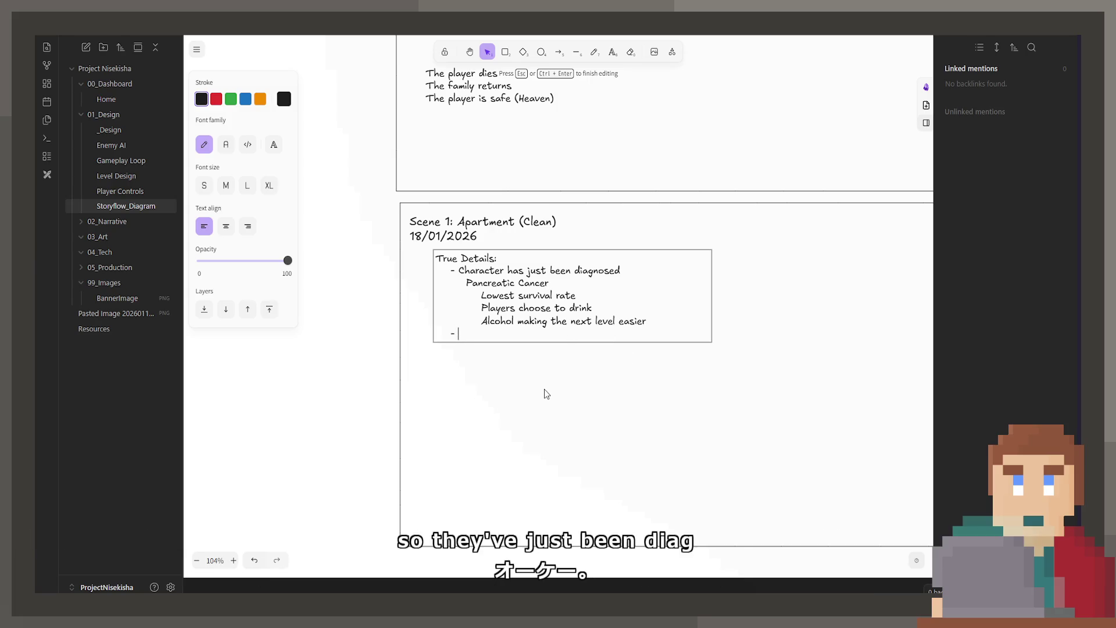
{"action": "type", "text": "- Just returned home"}
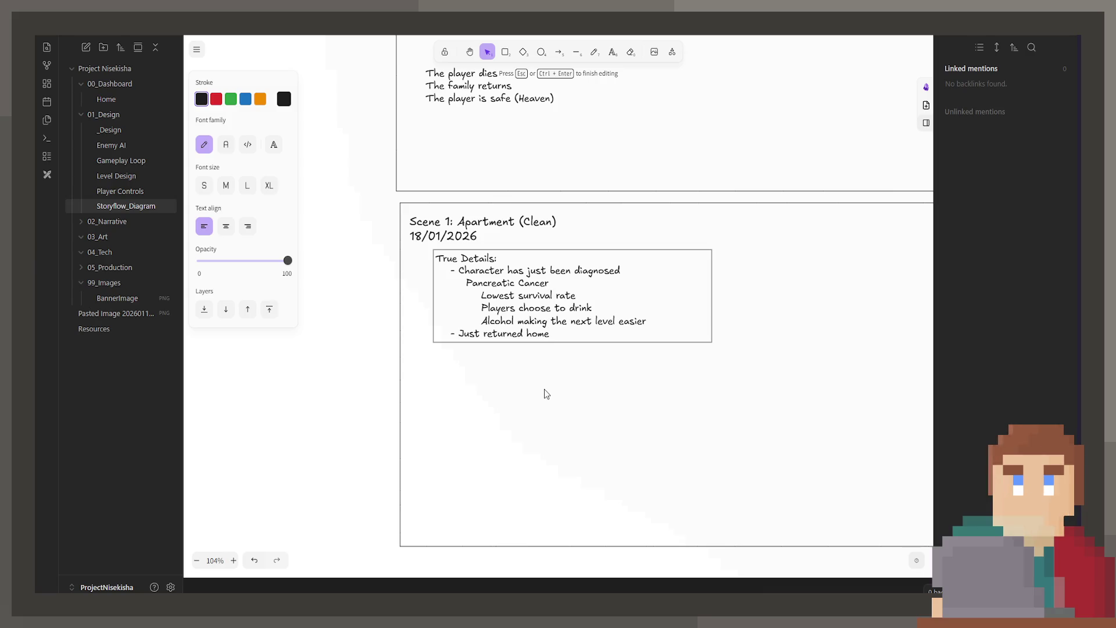
{"action": "key", "text": "Return"}
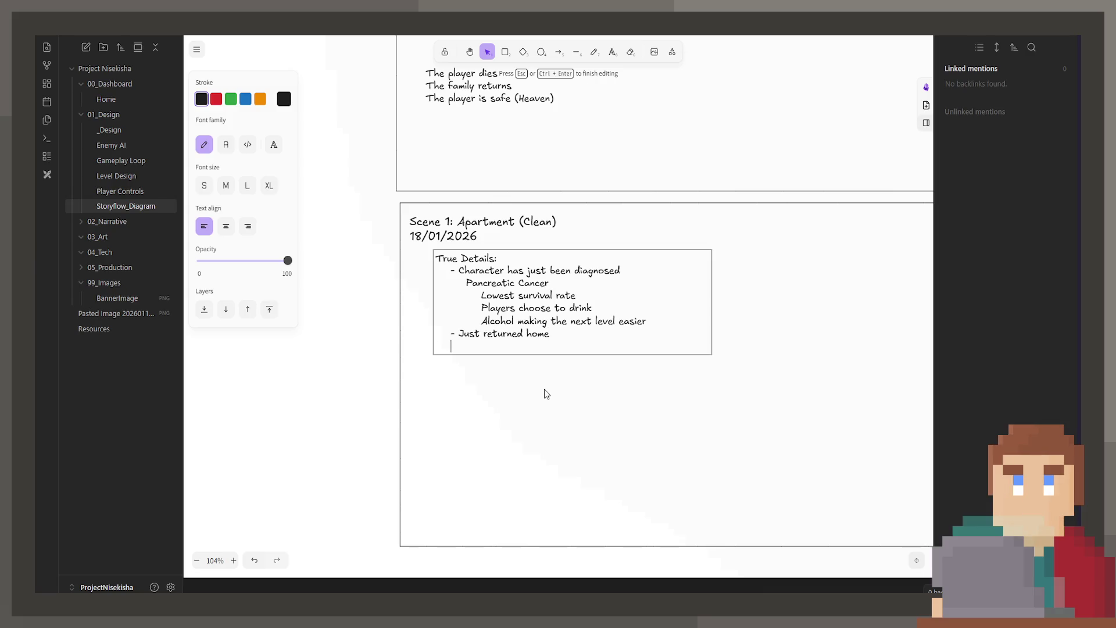
{"action": "key", "text": "BackSpace"}
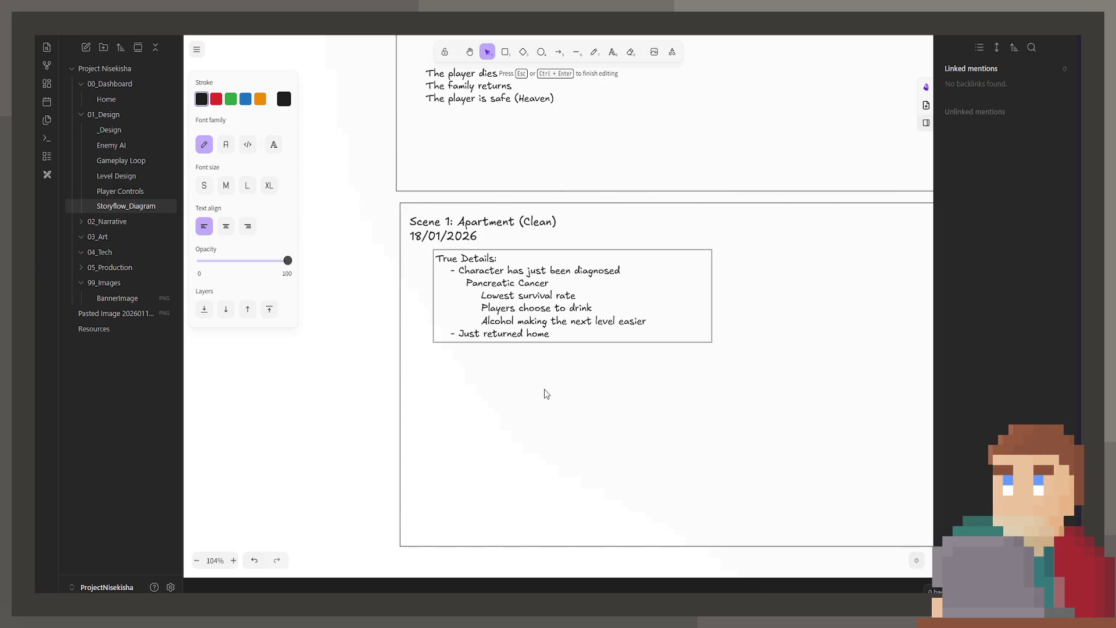
{"action": "key", "text": "Return"}
{"action": "type", "text": "-"}
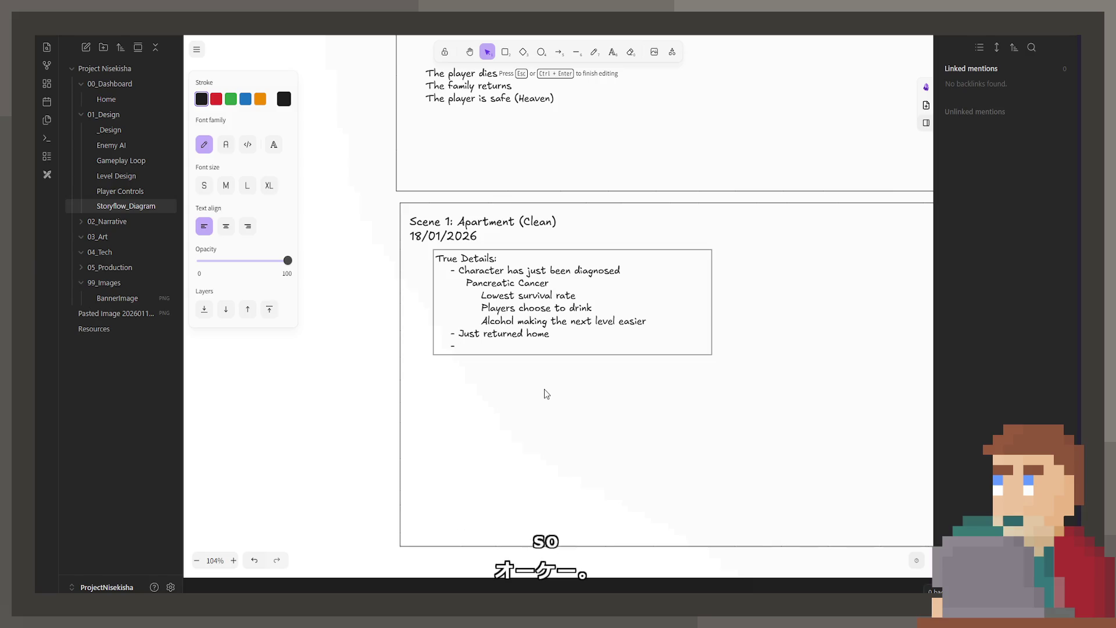
{"action": "scroll", "coordinate": [514, 260], "scroll_direction": "up", "scroll_amount": 2}
{"action": "scroll", "coordinate": [523, 436], "scroll_direction": "up", "scroll_amount": 3}
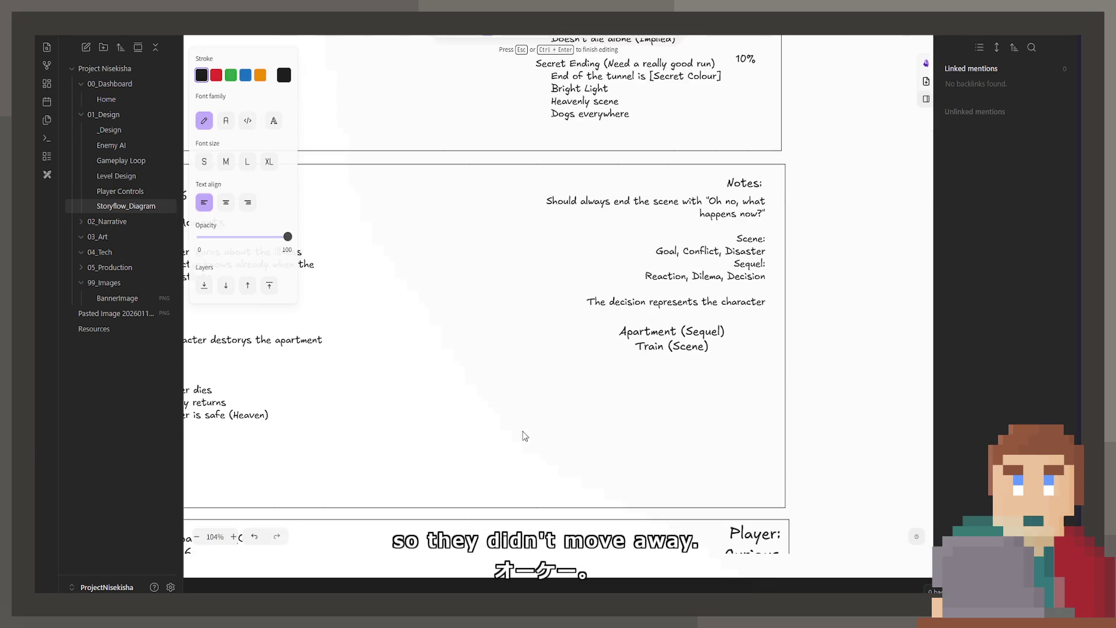
{"action": "scroll", "coordinate": [723, 357], "scroll_direction": "up", "scroll_amount": 2}
{"action": "scroll", "coordinate": [636, 449], "scroll_direction": "down", "scroll_amount": 1}
{"action": "scroll", "coordinate": [637, 448], "scroll_direction": "right", "scroll_amount": 2}
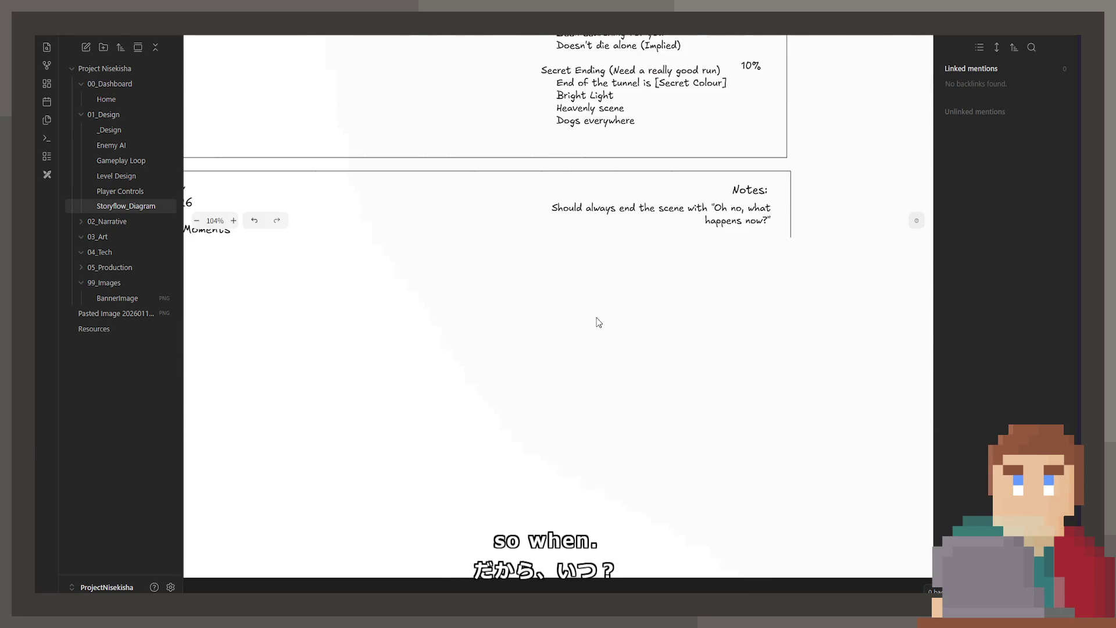
{"action": "scroll", "coordinate": [598, 354], "scroll_direction": "up", "scroll_amount": 4}
{"action": "scroll", "coordinate": [598, 354], "scroll_direction": "right", "scroll_amount": 2}
{"action": "left_click", "coordinate": [621, 285]}
{"action": "double_click", "coordinate": [630, 359]}
{"action": "left_click", "coordinate": [630, 359]}
{"action": "left_click_drag", "start_coordinate": [674, 370], "coordinate": [557, 372]}
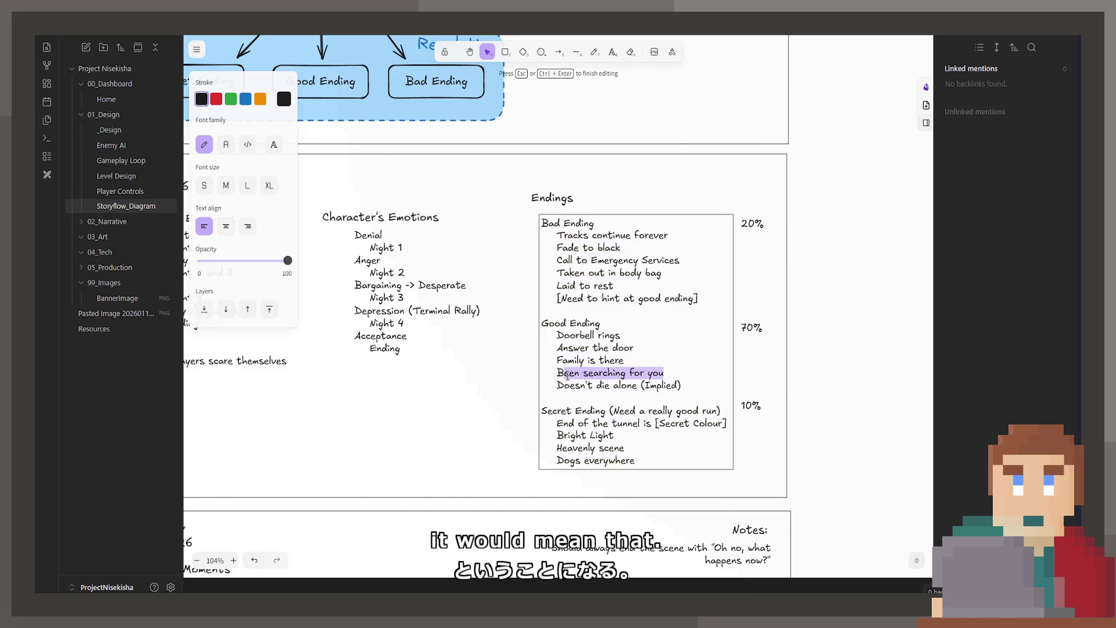
{"action": "left_click", "coordinate": [215, 99]}
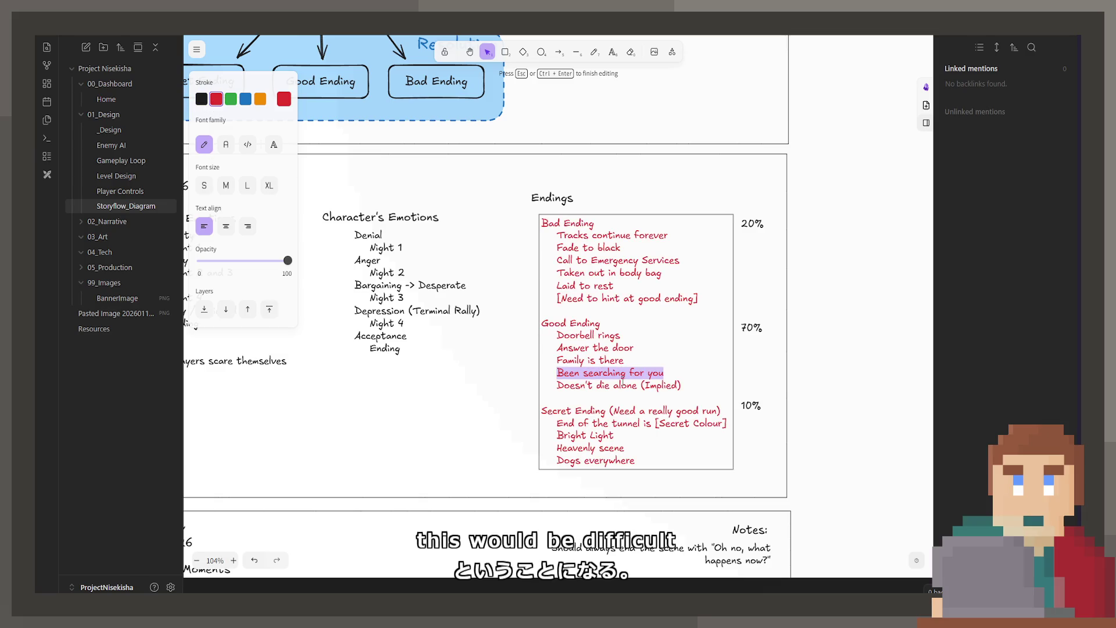
{"action": "key", "text": "ctrl+a"}
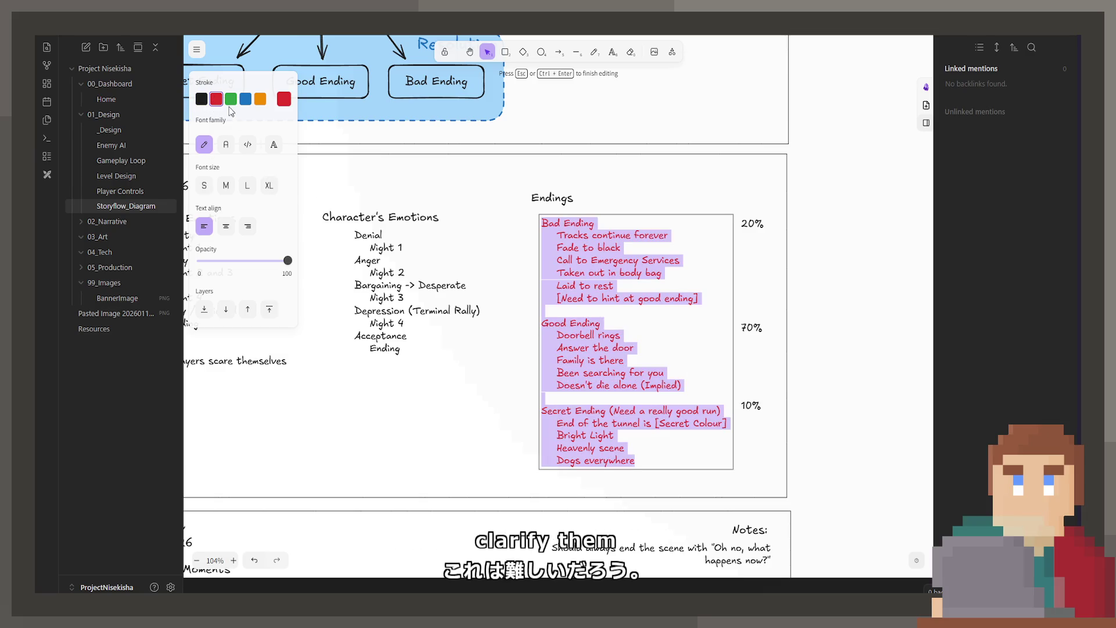
{"action": "left_click", "coordinate": [201, 98]}
{"action": "scroll", "coordinate": [493, 462], "scroll_direction": "down", "scroll_amount": 5}
{"action": "scroll", "coordinate": [493, 462], "scroll_direction": "left", "scroll_amount": 3}
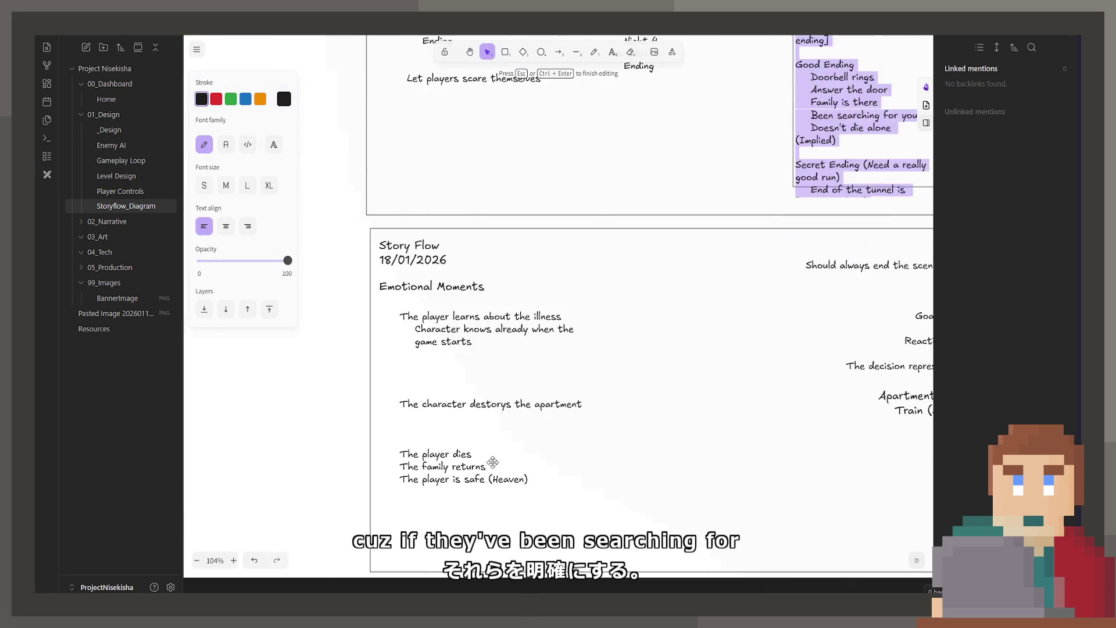
{"action": "scroll", "coordinate": [493, 462], "scroll_direction": "down", "scroll_amount": 5}
{"action": "left_click", "coordinate": [447, 259]}
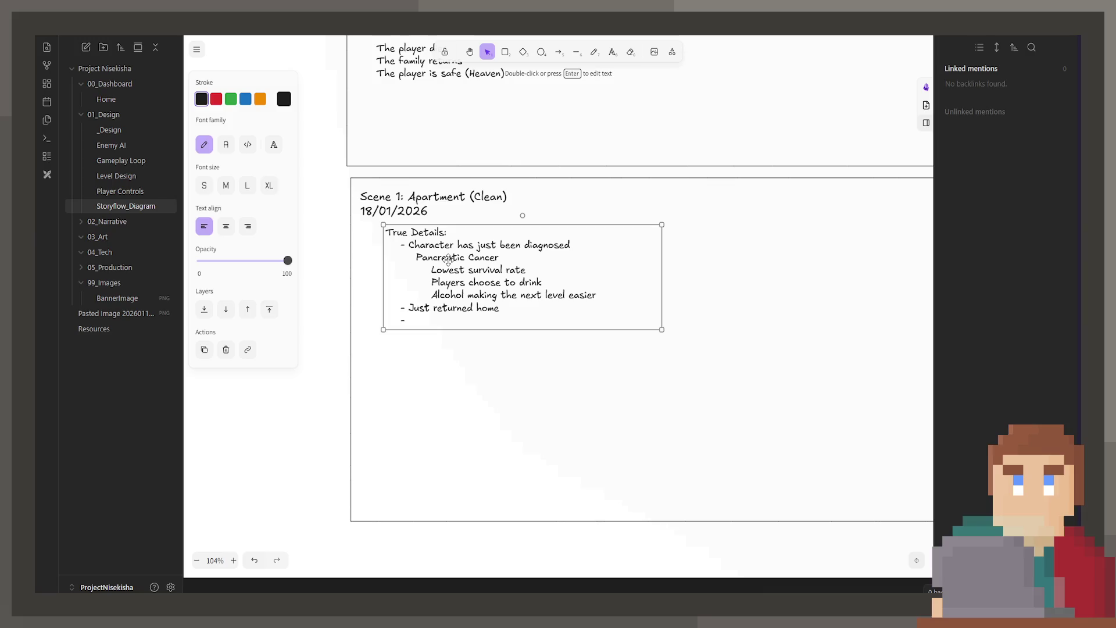
{"action": "left_click", "coordinate": [481, 350]}
{"action": "left_click", "coordinate": [474, 318]}
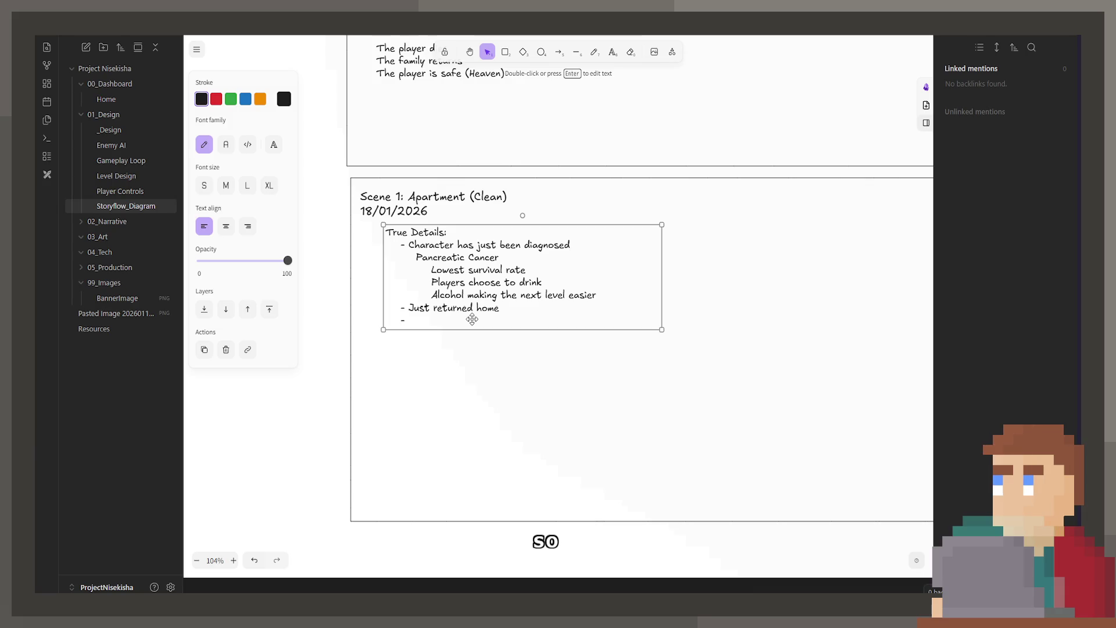
Step: Leave the True Details notes and reopen the Story Flow Endings text for editing
{"action": "key", "text": "Return"}
{"action": "left_click", "coordinate": [472, 320]}
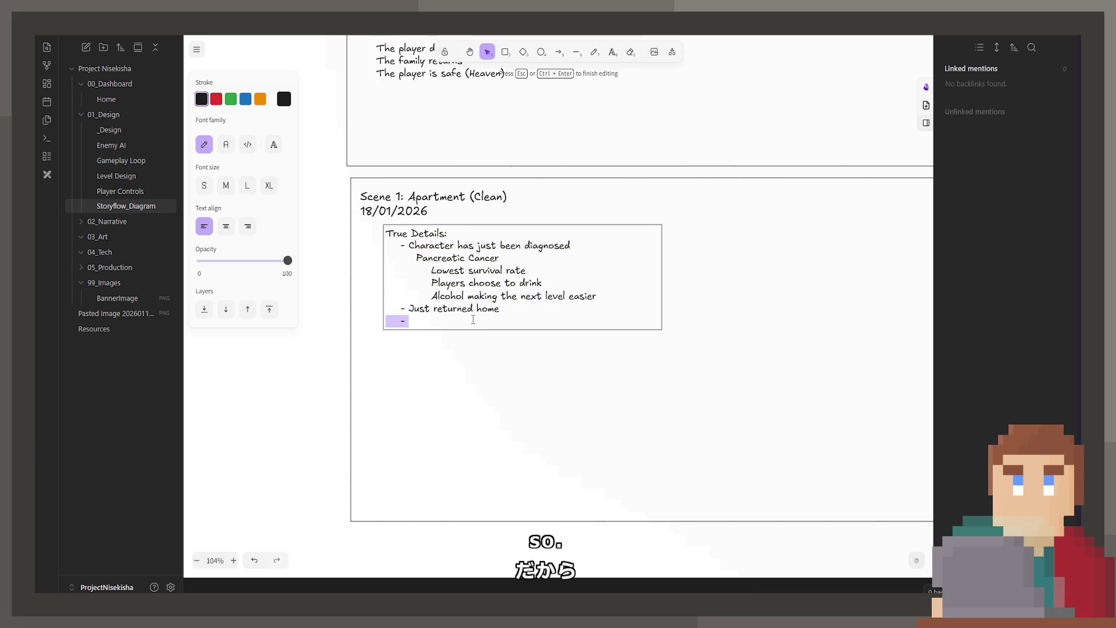
{"action": "scroll", "coordinate": [473, 320], "scroll_direction": "up", "scroll_amount": 10}
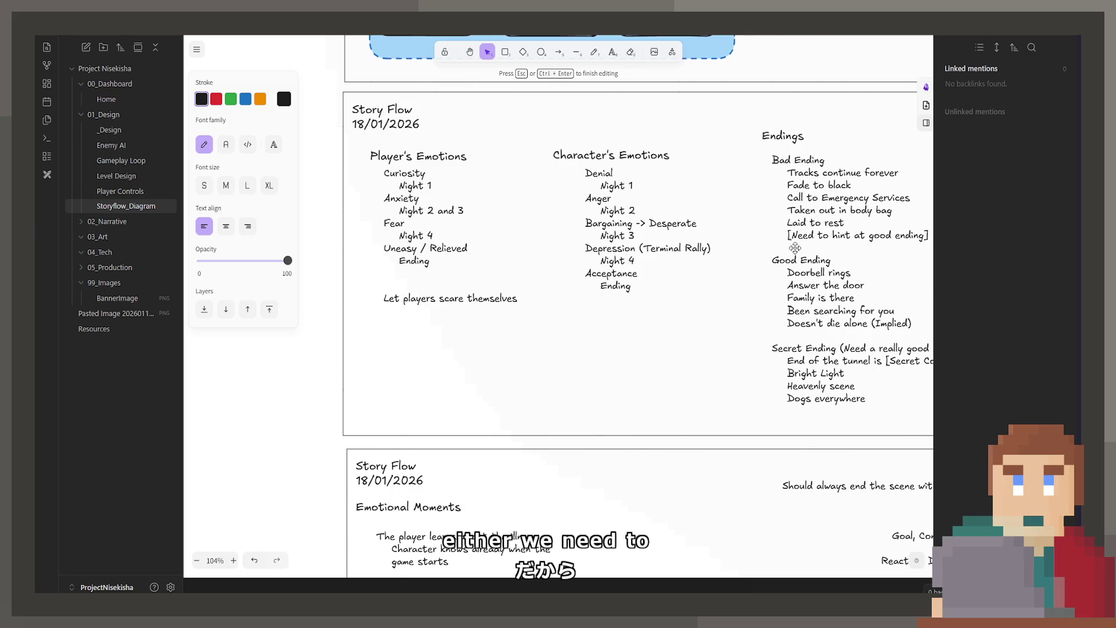
{"action": "scroll", "coordinate": [796, 248], "scroll_direction": "up", "scroll_amount": 3}
{"action": "double_click", "coordinate": [836, 425]}
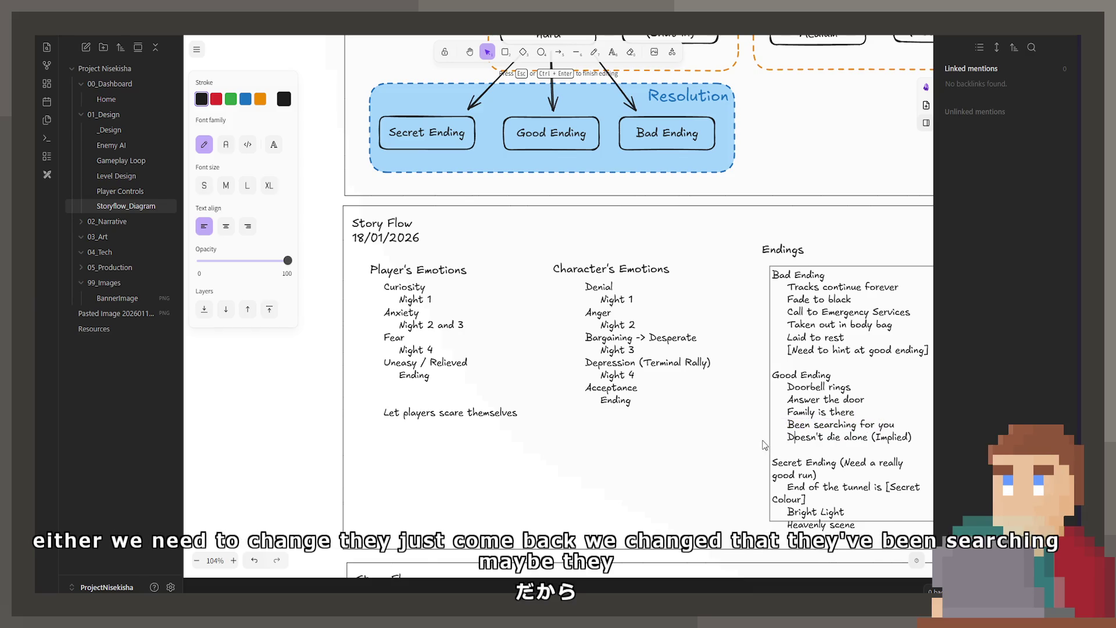
{"action": "left_click", "coordinate": [733, 465]}
{"action": "scroll", "coordinate": [717, 452], "scroll_direction": "down", "scroll_amount": 1}
{"action": "scroll", "coordinate": [706, 440], "scroll_direction": "down", "scroll_amount": 1}
{"action": "scroll", "coordinate": [676, 408], "scroll_direction": "down", "scroll_amount": 1}
{"action": "scroll", "coordinate": [677, 409], "scroll_direction": "down", "scroll_amount": 3}
{"action": "scroll", "coordinate": [524, 411], "scroll_direction": "down", "scroll_amount": 2}
{"action": "scroll", "coordinate": [524, 411], "scroll_direction": "up", "scroll_amount": 2}
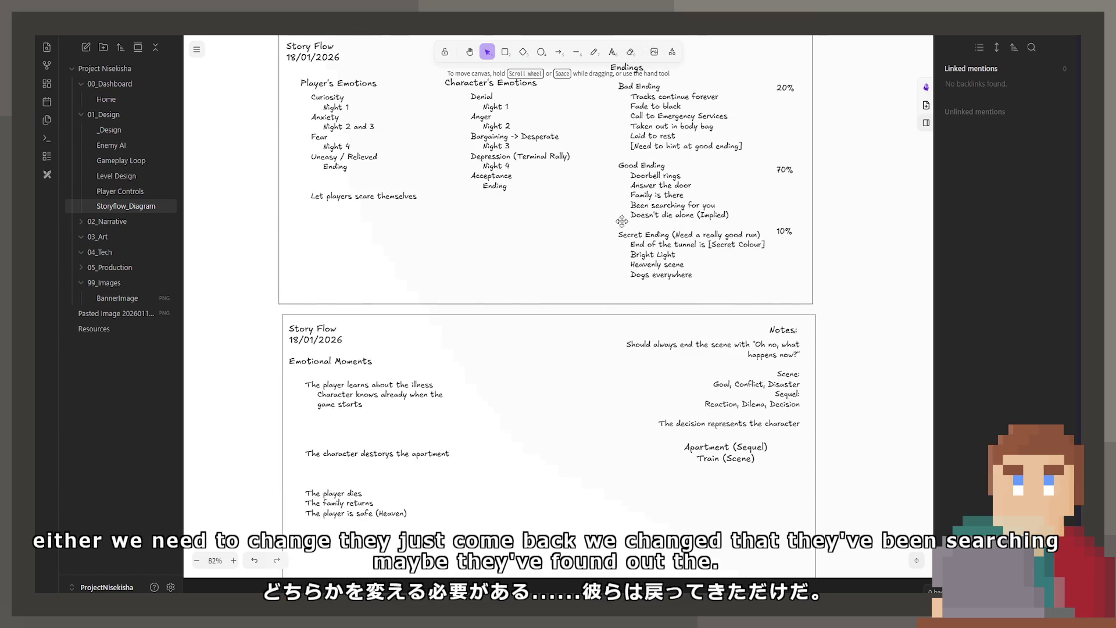
{"action": "left_click", "coordinate": [649, 207]}
{"action": "double_click", "coordinate": [650, 206]}
Step: Replace the Good Ending line 'Been searching for you' with 'Found out you're sick'
{"action": "left_click_drag", "start_coordinate": [722, 206], "coordinate": [636, 206]}
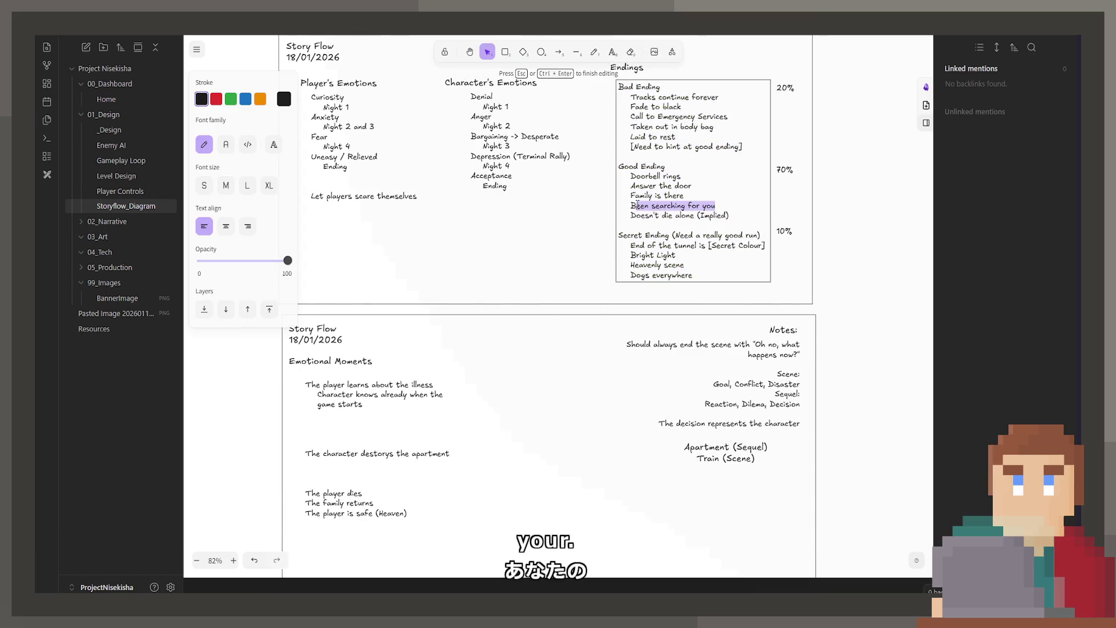
{"action": "type", "text": "Found ou"}
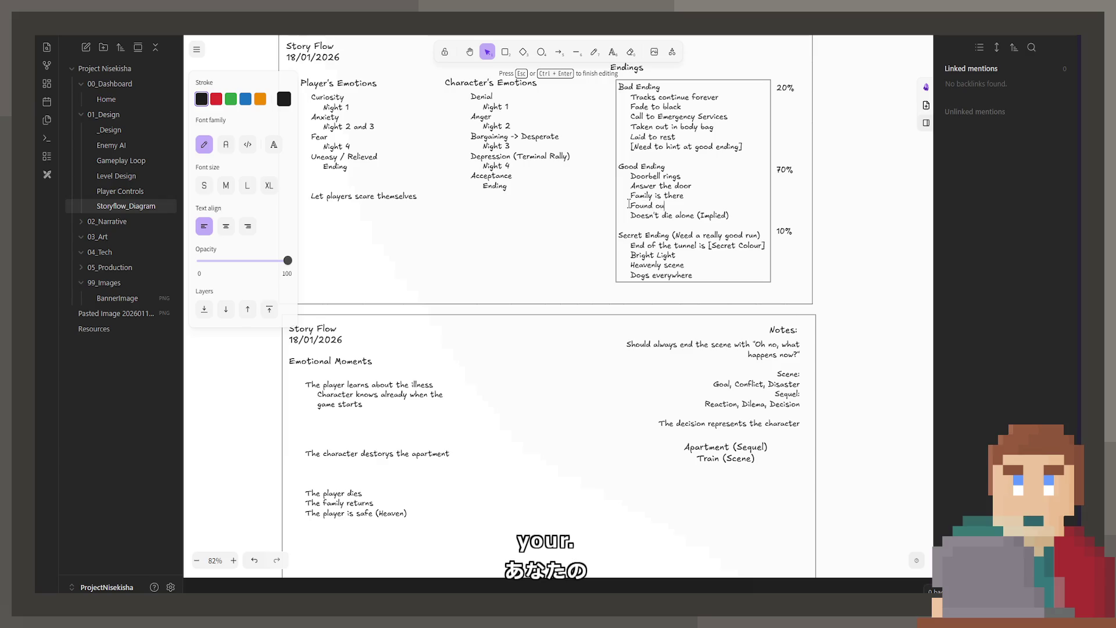
{"action": "type", "text": "t you'r"}
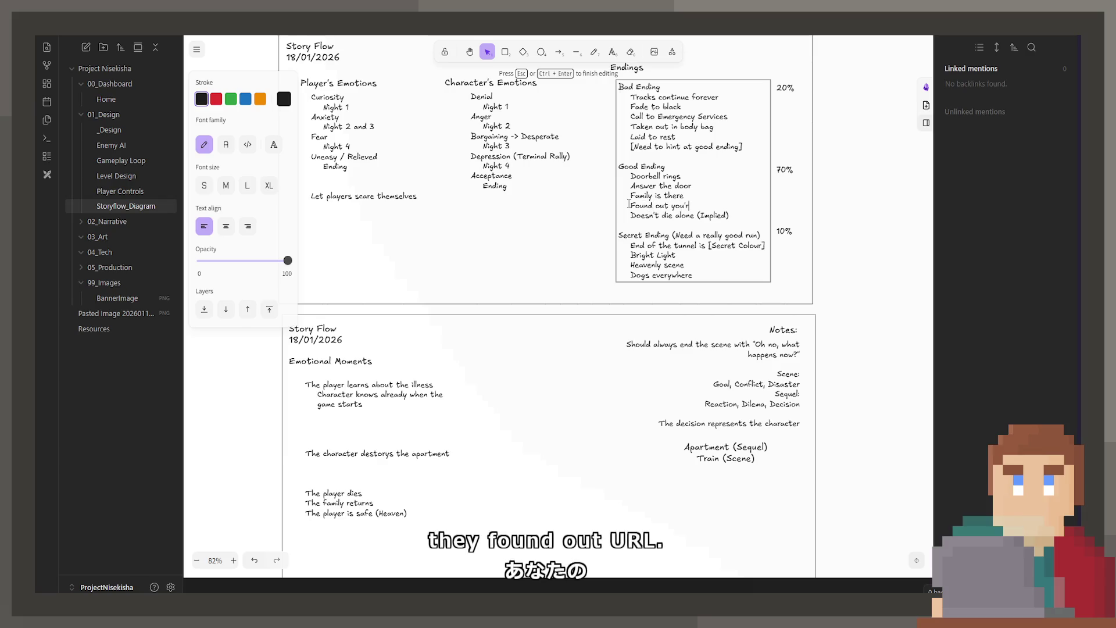
{"action": "type", "text": "e sick"}
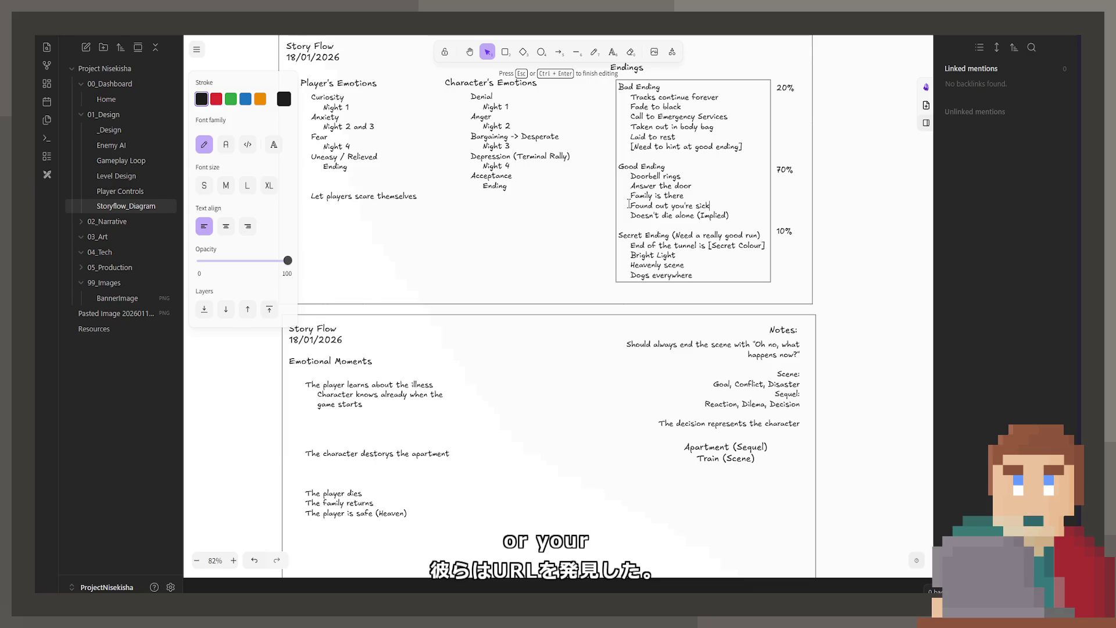
{"action": "key", "text": "Escape"}
{"action": "scroll", "coordinate": [574, 364], "scroll_direction": "down", "scroll_amount": 5}
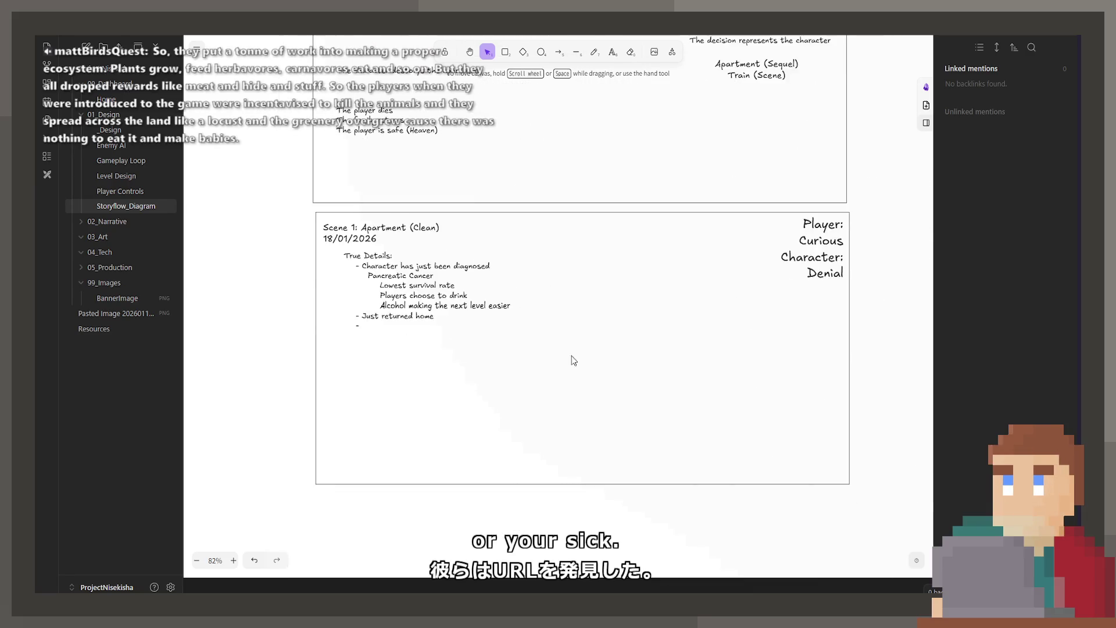
{"action": "scroll", "coordinate": [574, 363], "scroll_direction": "down", "scroll_amount": 1}
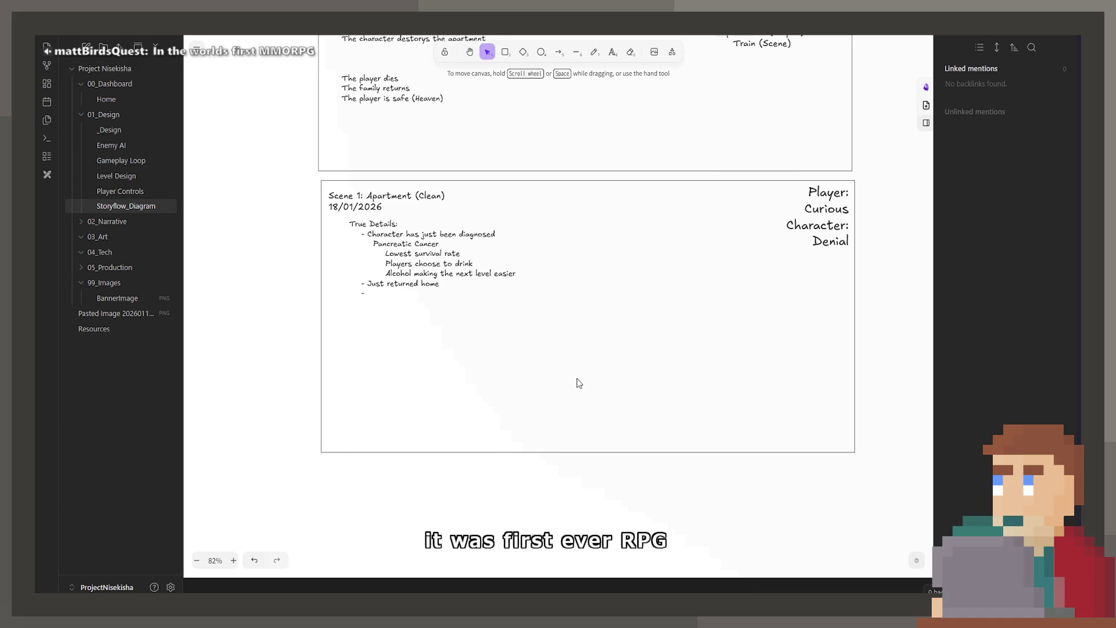
{"action": "double_click", "coordinate": [430, 298]}
{"action": "left_click", "coordinate": [430, 299]}
{"action": "scroll", "coordinate": [393, 364], "scroll_direction": "up", "scroll_amount": 2}
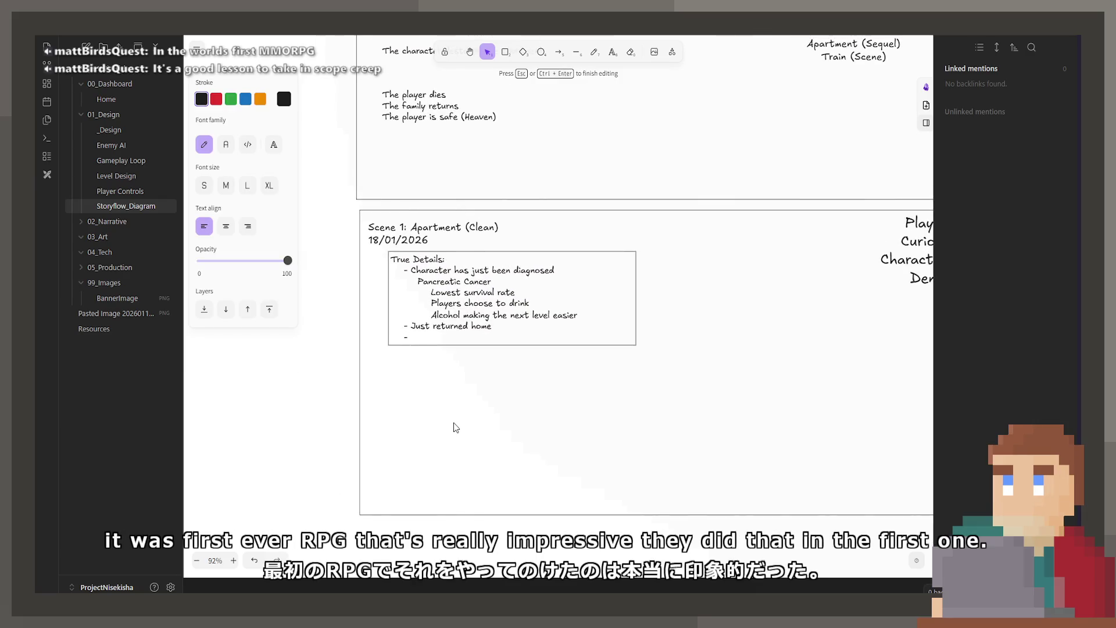